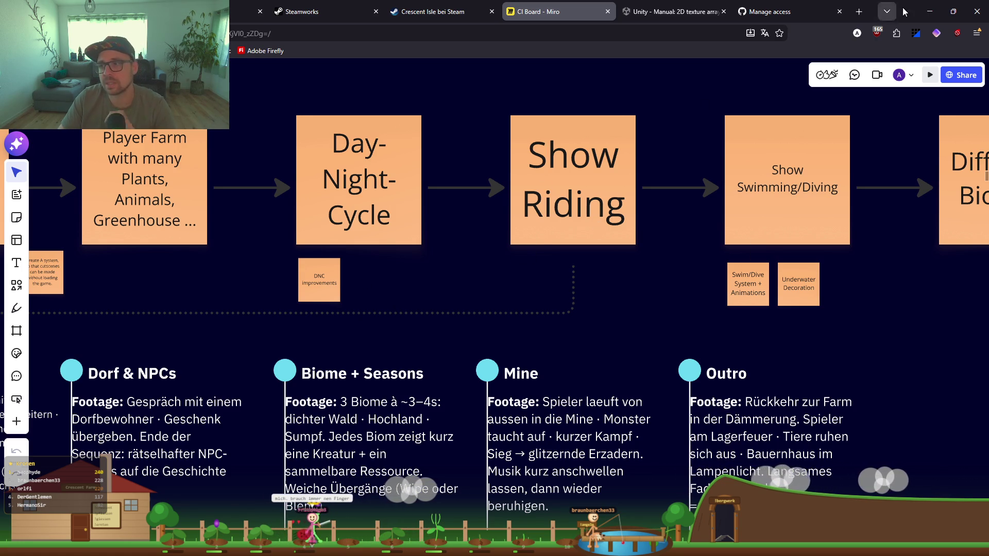
# Step: Minimize the Miro storyboard window and bring the Unity editor back to the front
pyautogui.click(930, 11)
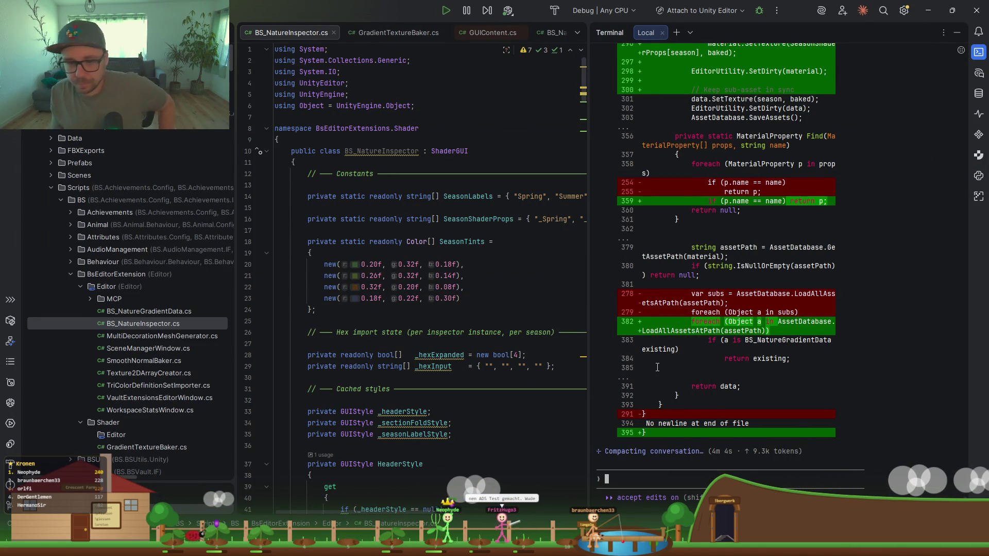
pyautogui.hotkey('alt', 'Tab')
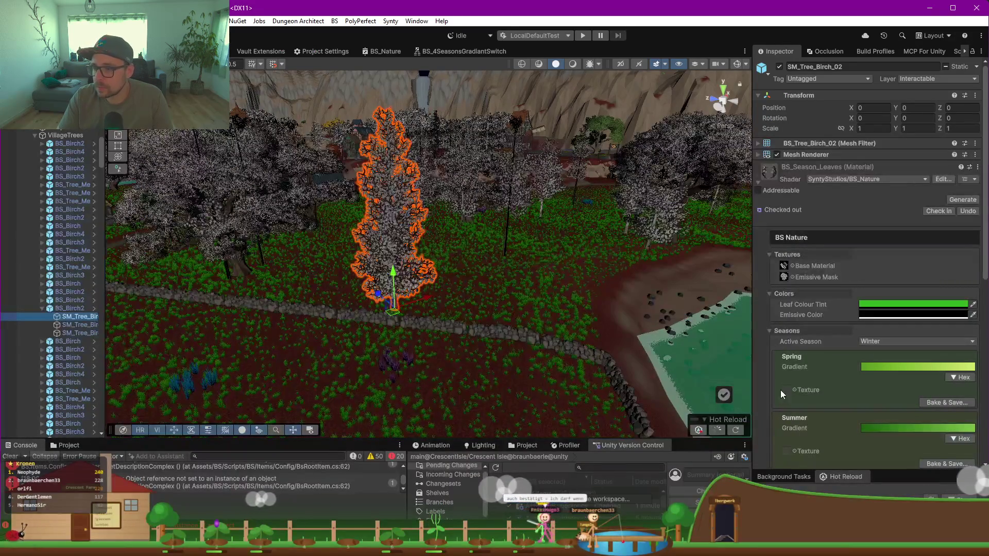
# Step: Widen the Inspector to show the Seasons gradient settings, and start the Spring gradient bake
pyautogui.scroll(-10, 804, 354)
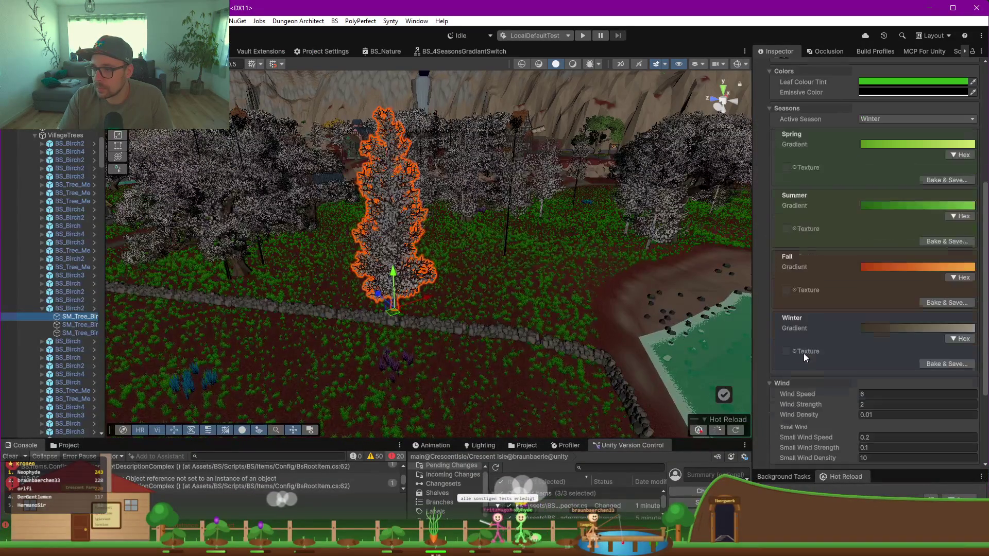
pyautogui.scroll(3, 804, 354)
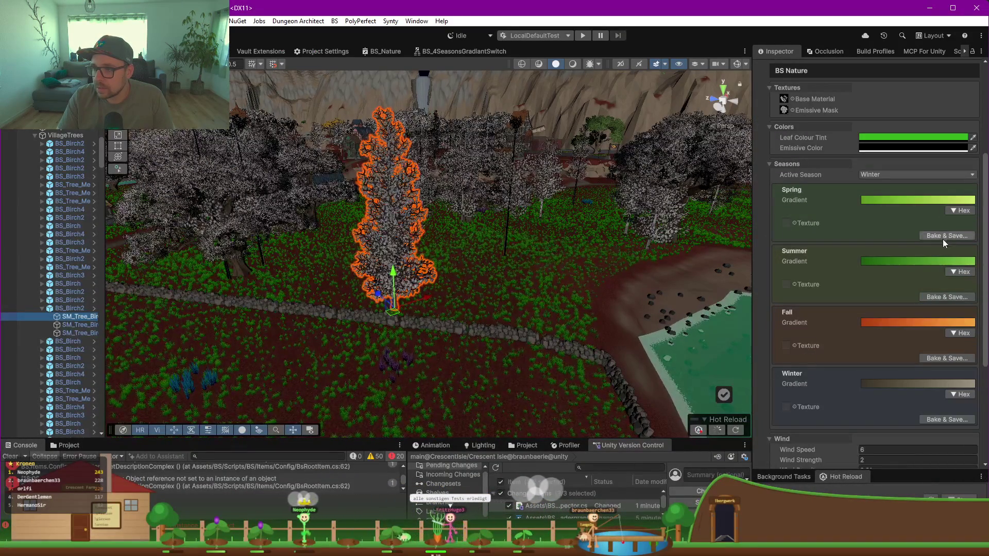
pyautogui.moveTo(754, 232); pyautogui.dragTo(664, 232)
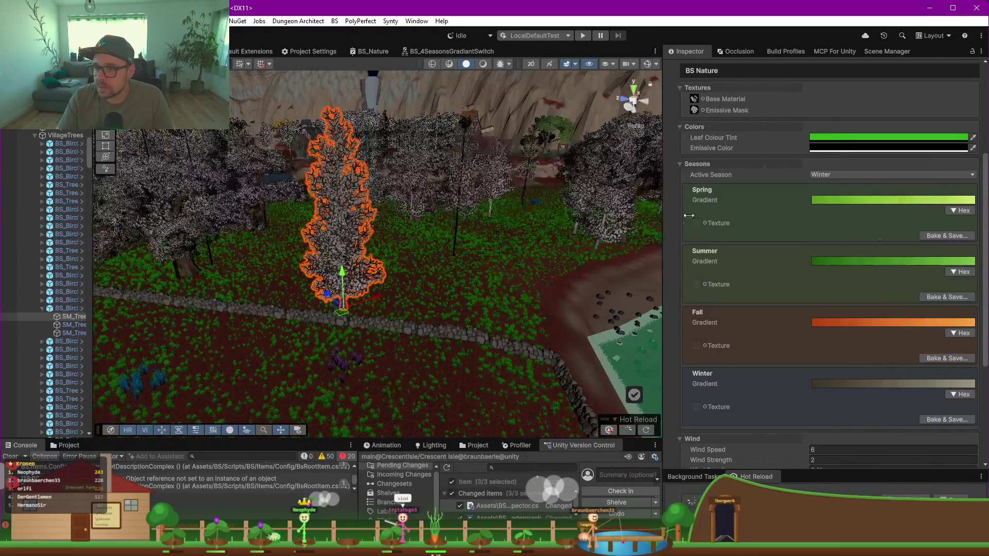
pyautogui.click(936, 237)
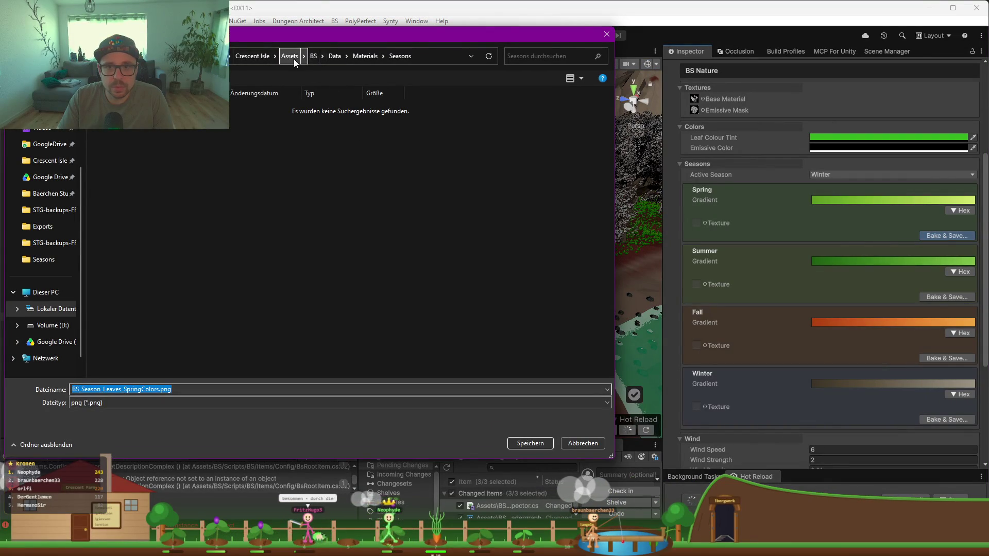
# Step: In the save dialog, browse to the Assets/BS/Data/Images/Textures/Seasons folder
pyautogui.click(312, 58)
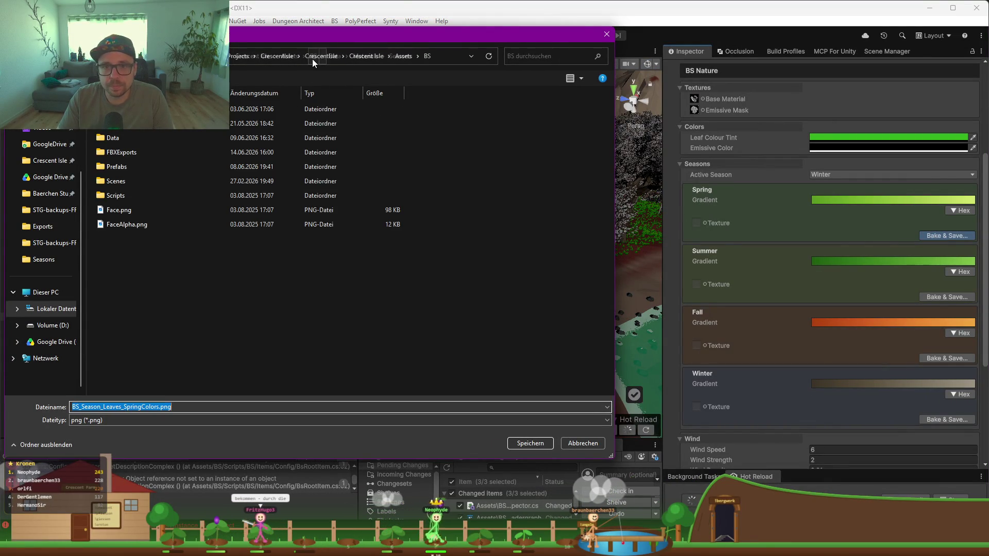
pyautogui.doubleClick(132, 138)
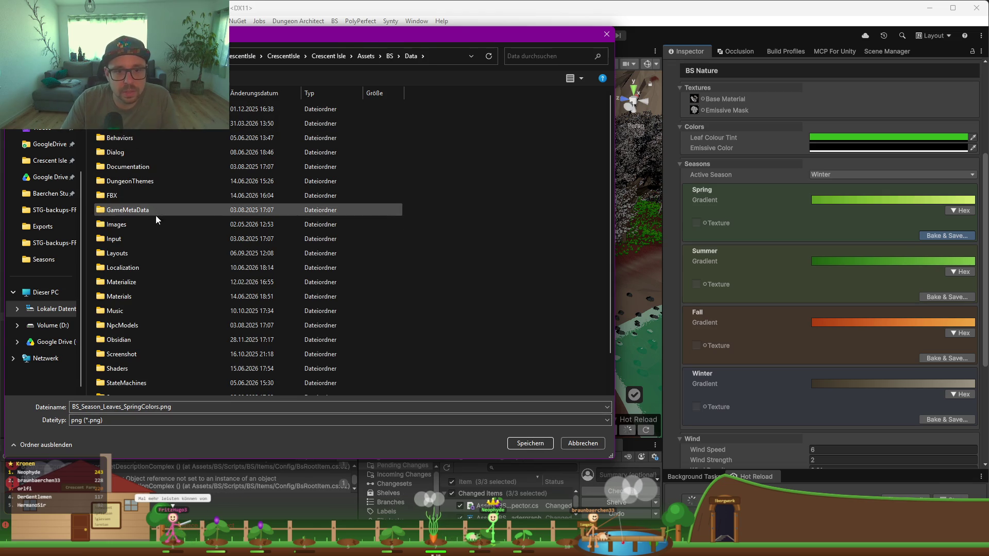
pyautogui.doubleClick(148, 225)
pyautogui.click(143, 197)
pyautogui.doubleClick(140, 208)
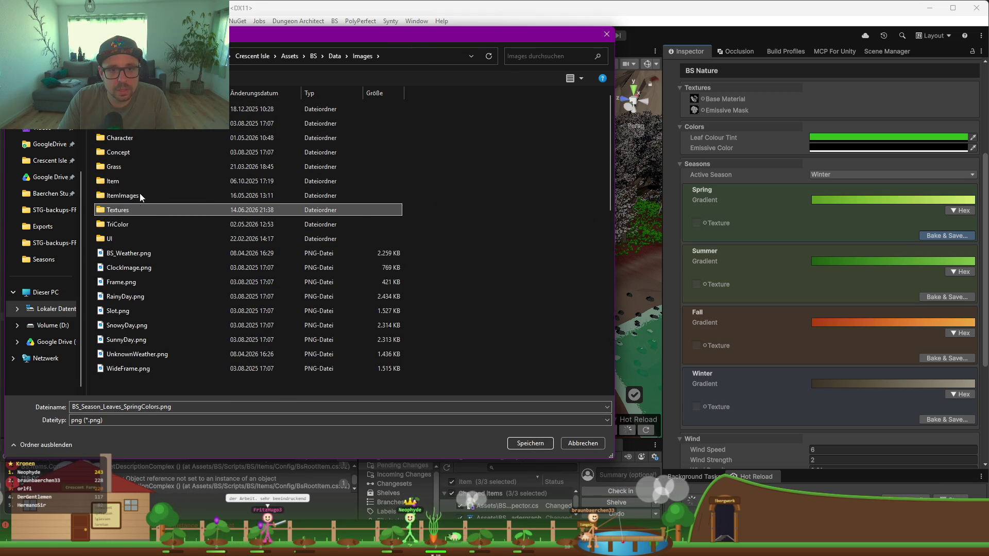
pyautogui.doubleClick(122, 135)
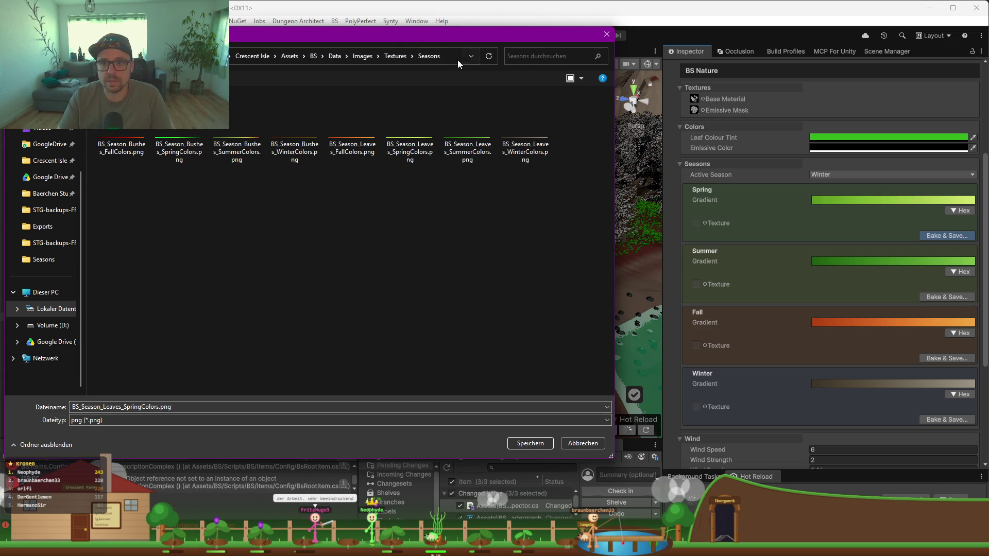
# Step: Save BS_Season_Leaves_SpringColors.png there, replacing the existing file
pyautogui.click(458, 57)
pyautogui.click(335, 276)
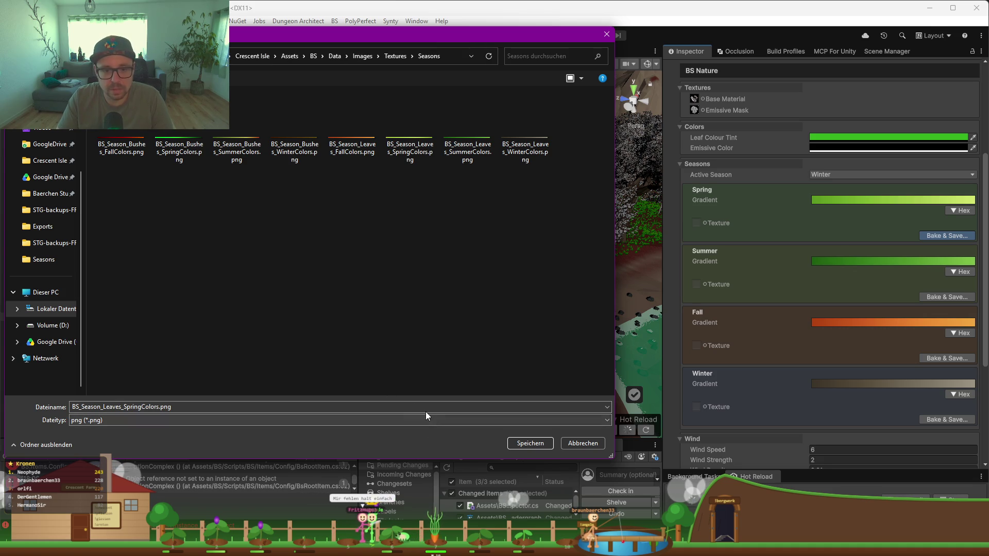
pyautogui.click(545, 443)
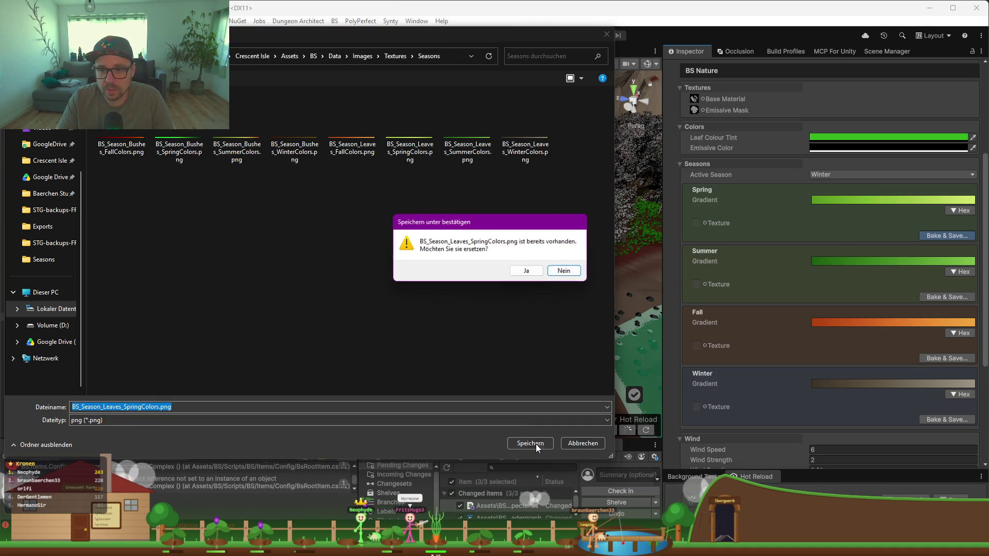
pyautogui.click(512, 270)
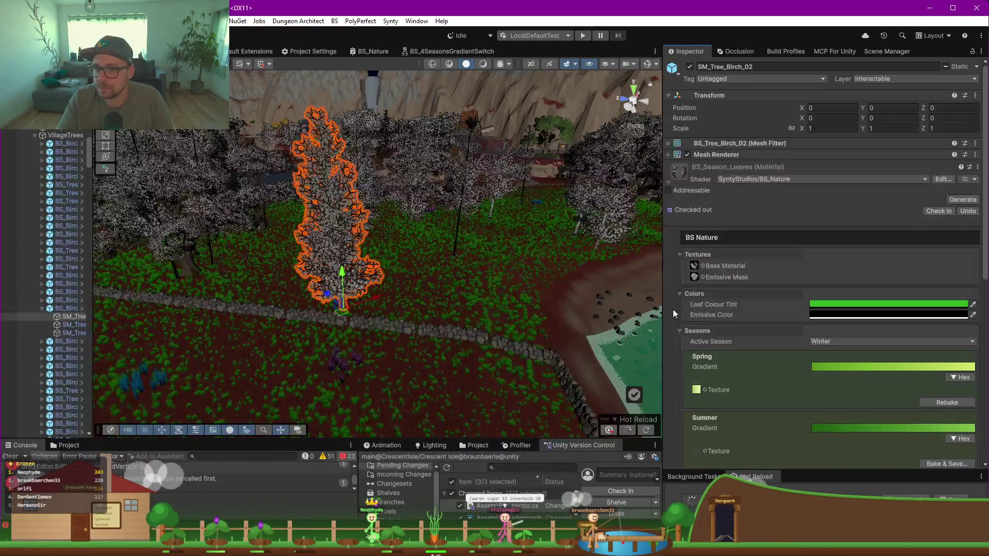
# Step: Switch the active season from Winter to Spring and orbit the birch to preview green foliage
pyautogui.click(833, 339)
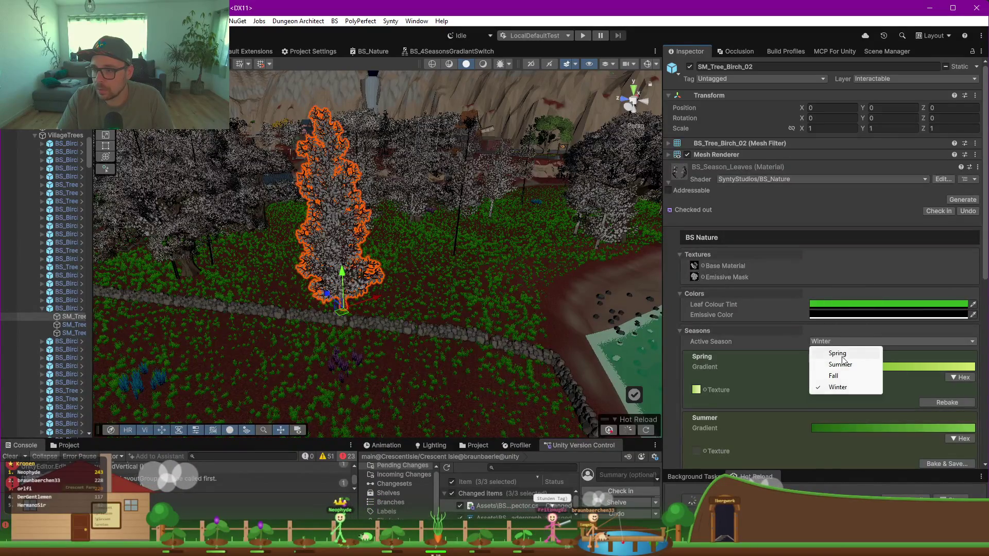
pyautogui.click(829, 349)
pyautogui.moveTo(433, 254)
pyautogui.mouseDown()
pyautogui.moveTo(496, 324)
pyautogui.moveTo(466, 285)
pyautogui.moveTo(466, 336)
pyautogui.mouseUp()
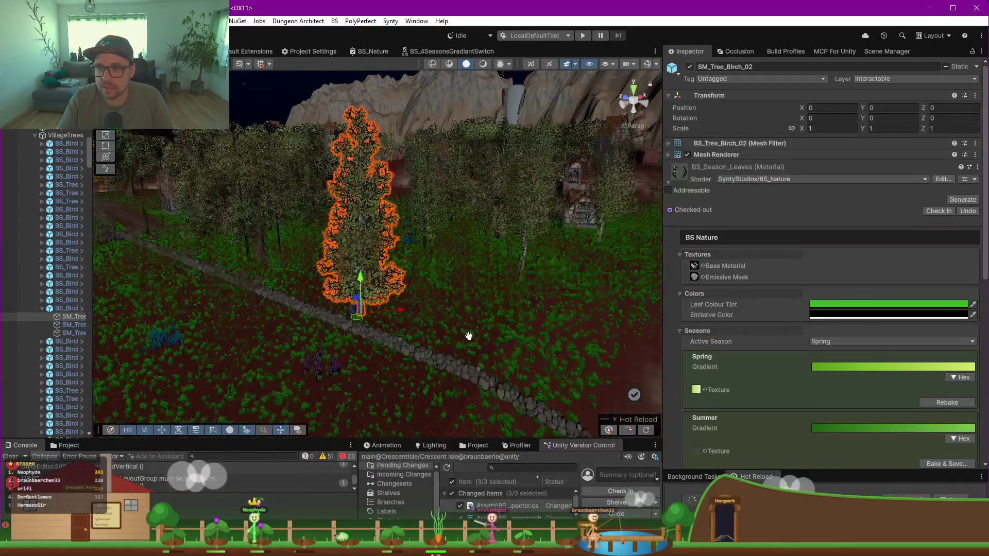
pyautogui.scroll(-3, 815, 394)
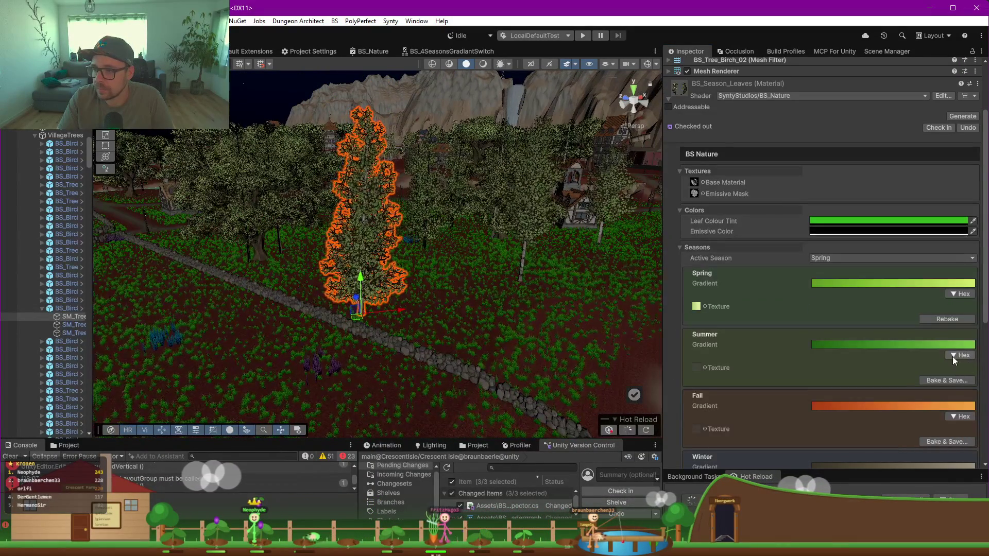
# Step: Bake the Summer gradient to the pasted Seasons path, overwriting BS_Season_Leaves_SummerColors.png
pyautogui.click(949, 380)
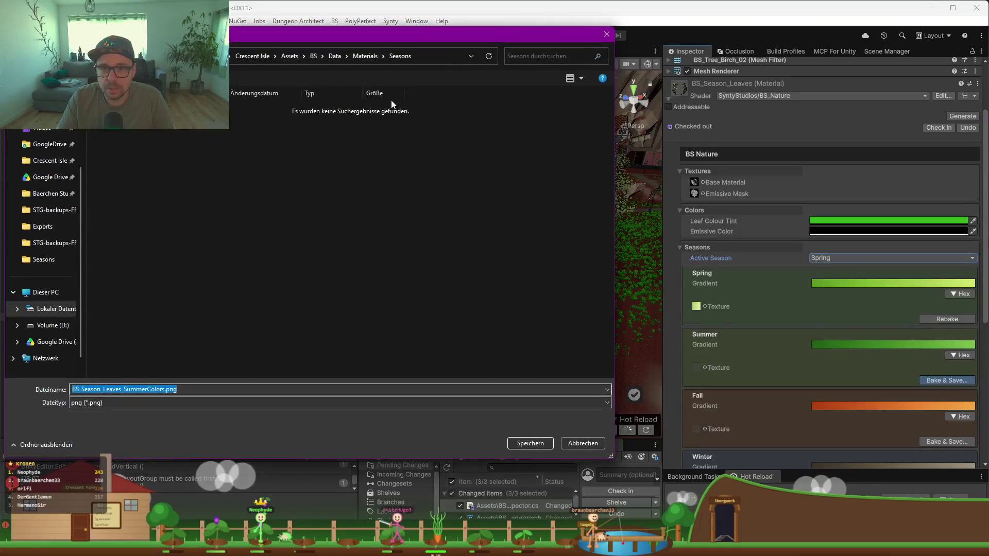
pyautogui.click(428, 59)
pyautogui.hotkey('ctrl', 'v')
pyautogui.press('Return')
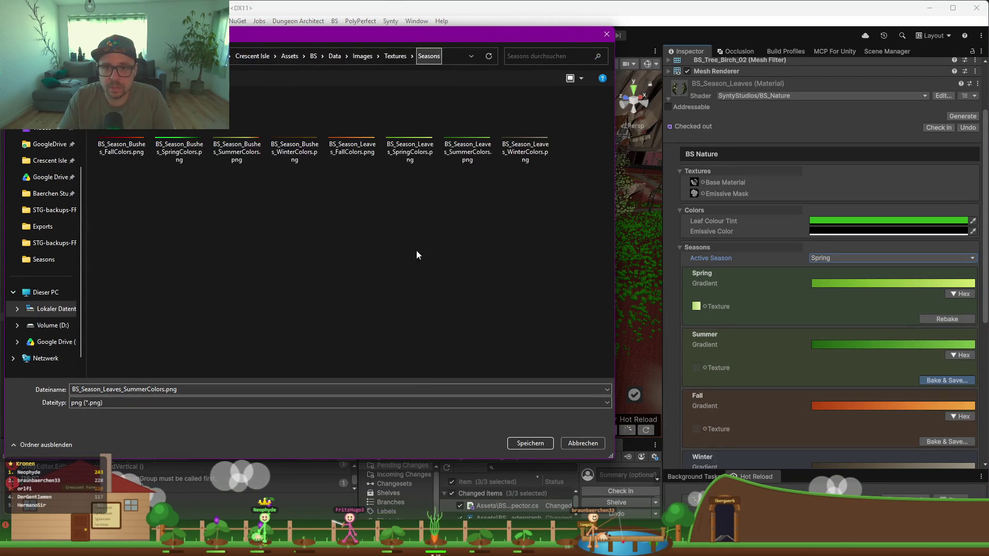
pyautogui.click(530, 443)
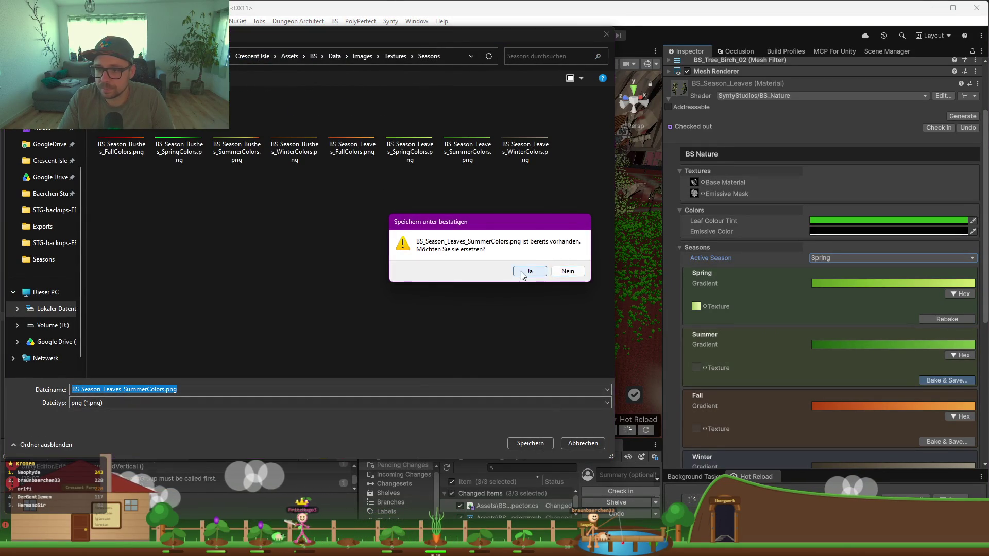
pyautogui.click(523, 274)
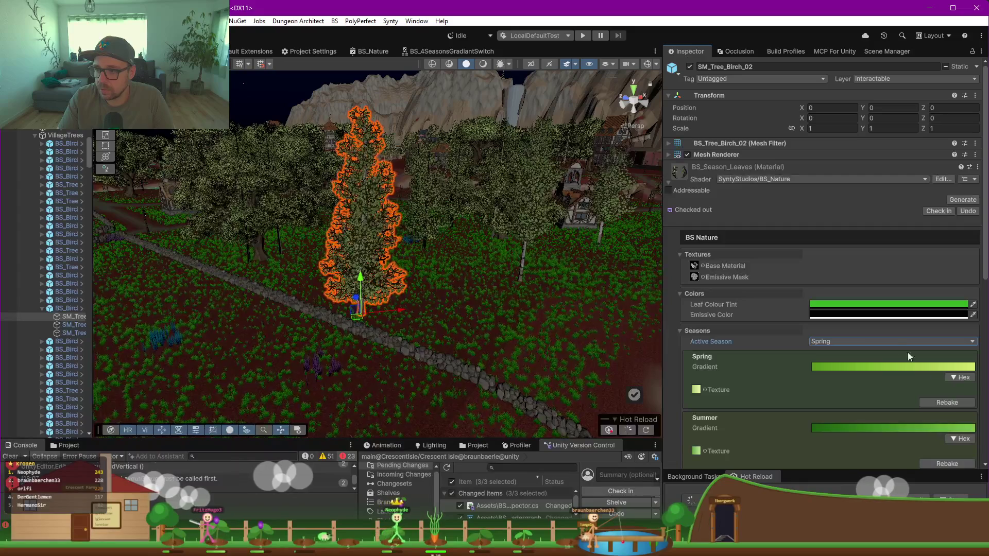
# Step: Set Summer as the active season and frame the selected birch
pyautogui.click(844, 341)
pyautogui.click(841, 366)
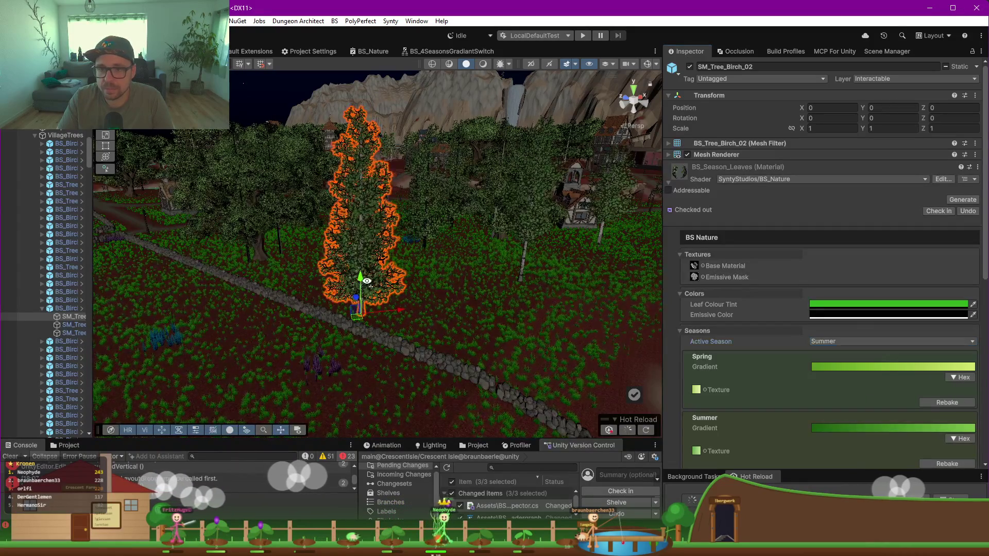
pyautogui.press('f')
pyautogui.scroll(-15, 442, 303)
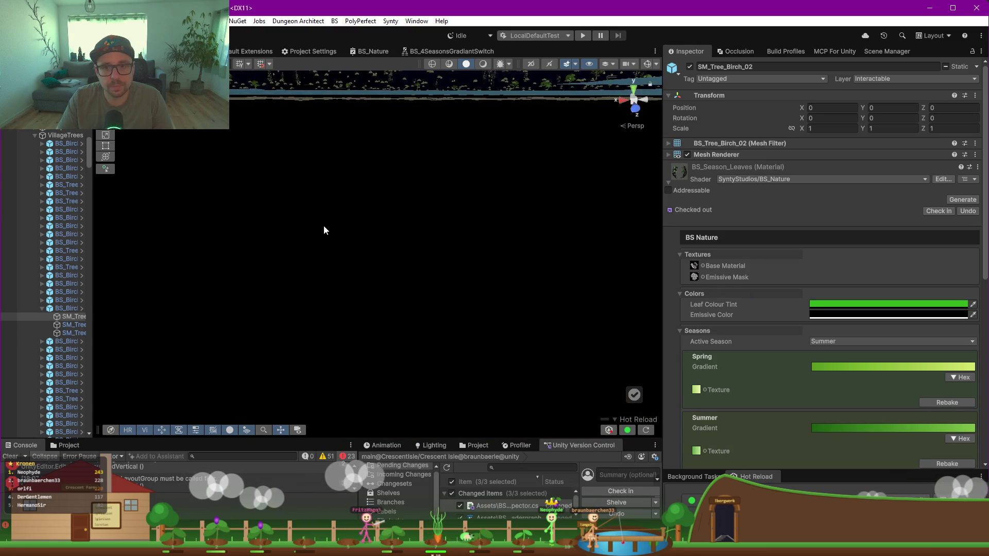
# Step: Fly over the summer-green birch forest and scroll the Inspector to the Fall section
pyautogui.press('w')
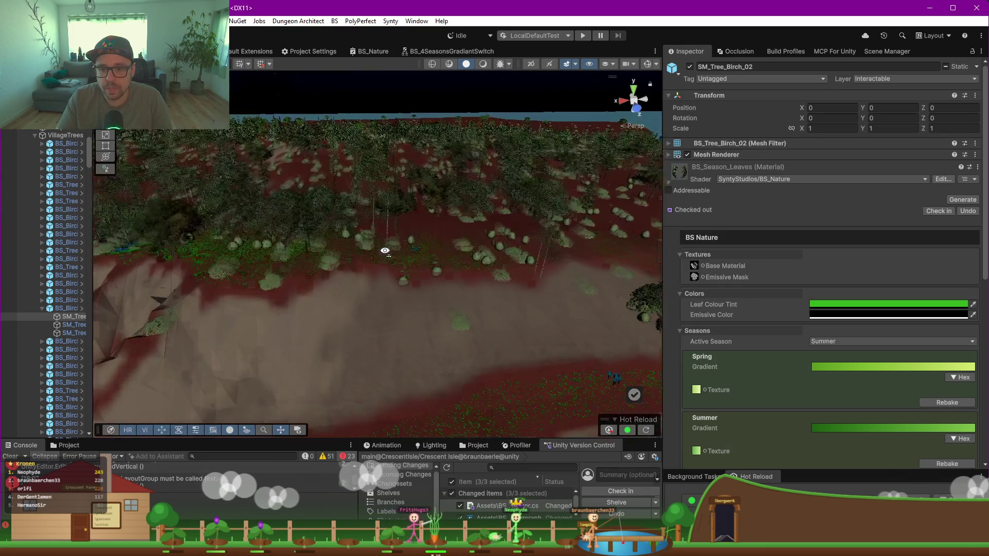
pyautogui.press('w')
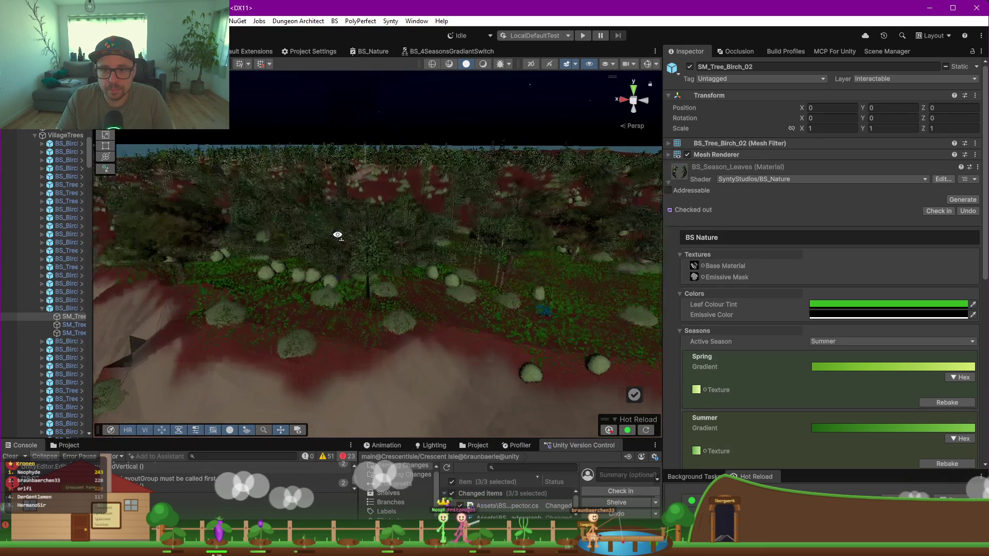
pyautogui.press('w')
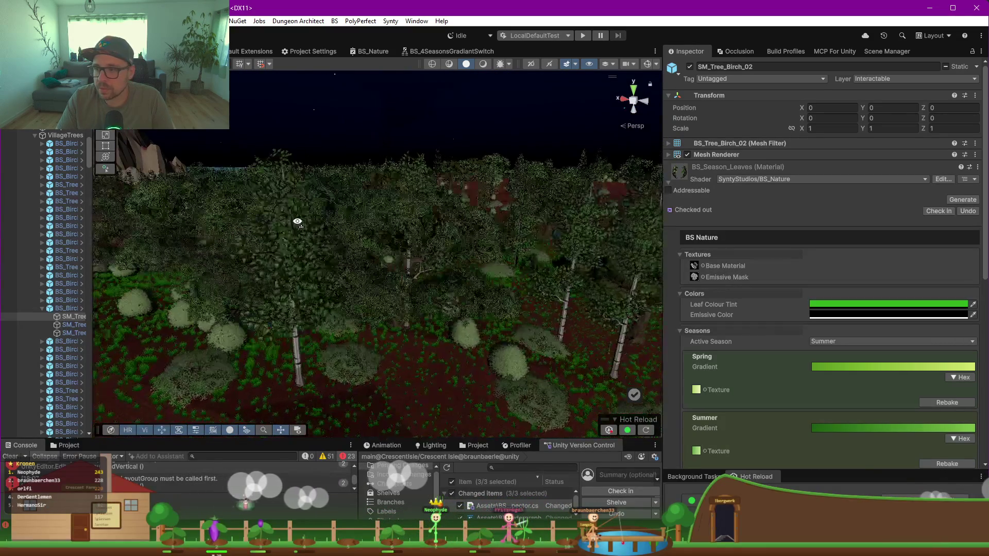
pyautogui.press('w')
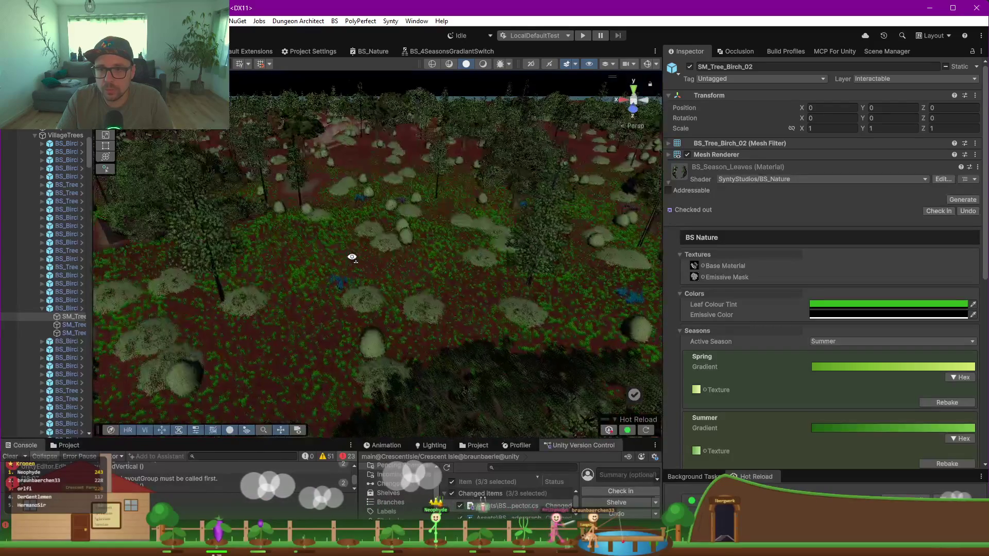
pyautogui.press('w')
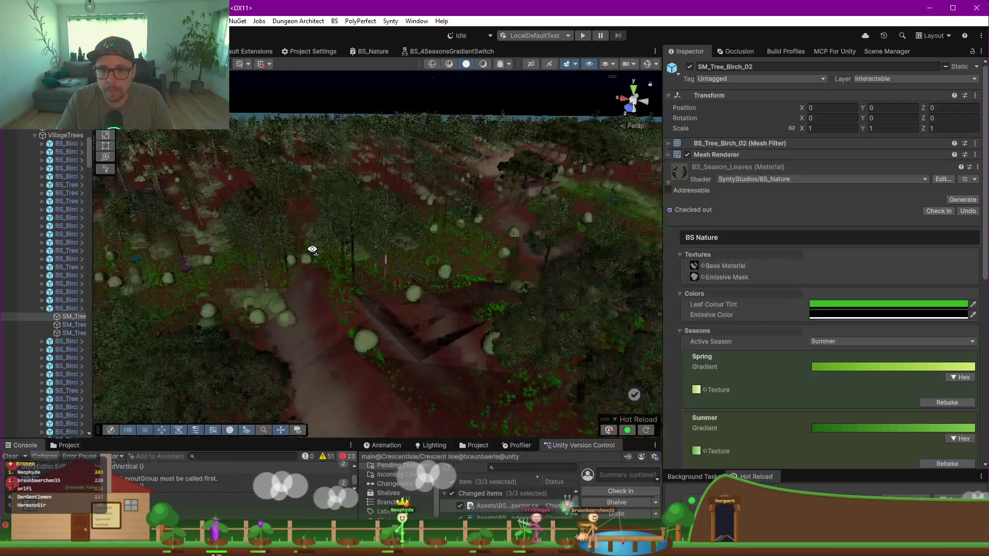
pyautogui.press('w')
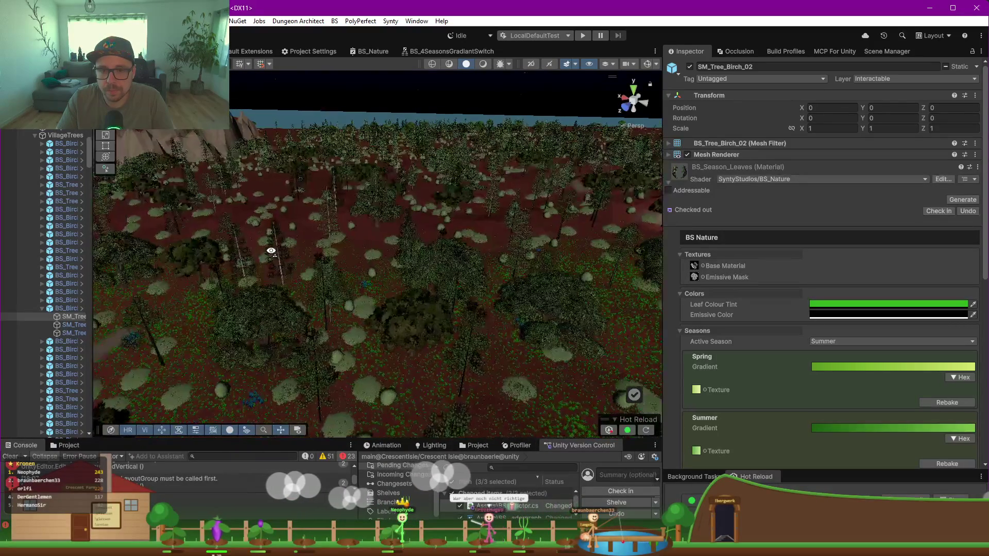
pyautogui.press('w')
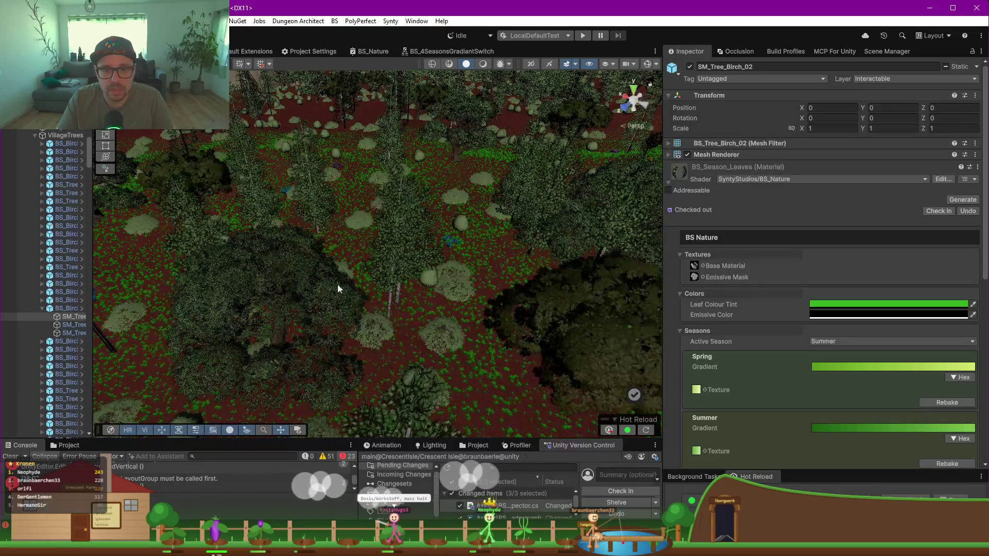
pyautogui.press('w')
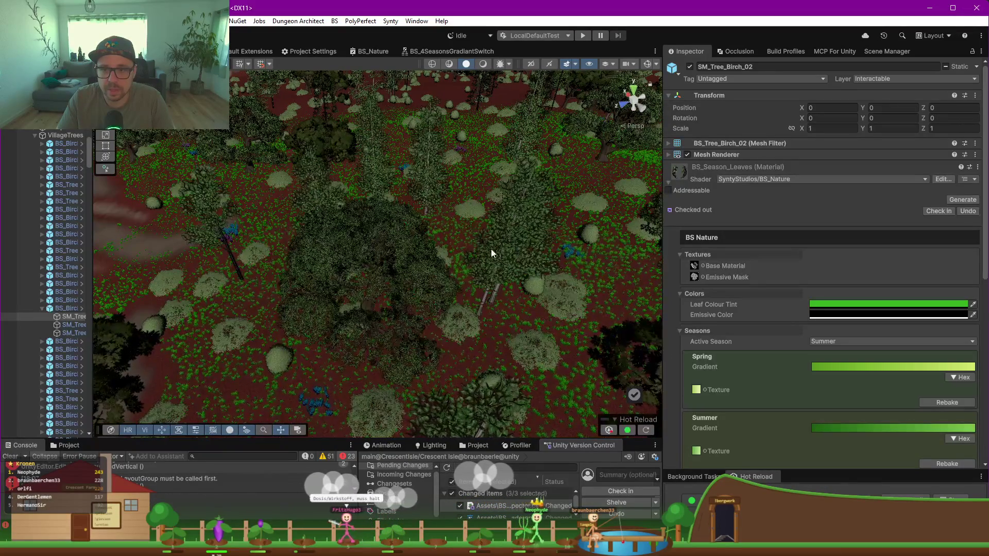
pyautogui.moveTo(488, 252)
pyautogui.mouseDown()
pyautogui.moveTo(463, 248)
pyautogui.moveTo(543, 252)
pyautogui.mouseUp()
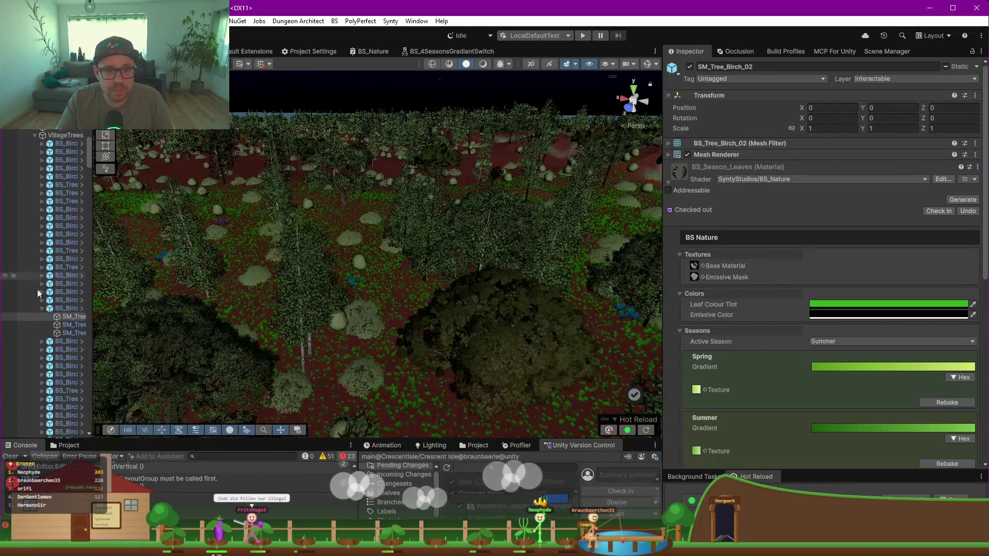
pyautogui.scroll(-3, 755, 391)
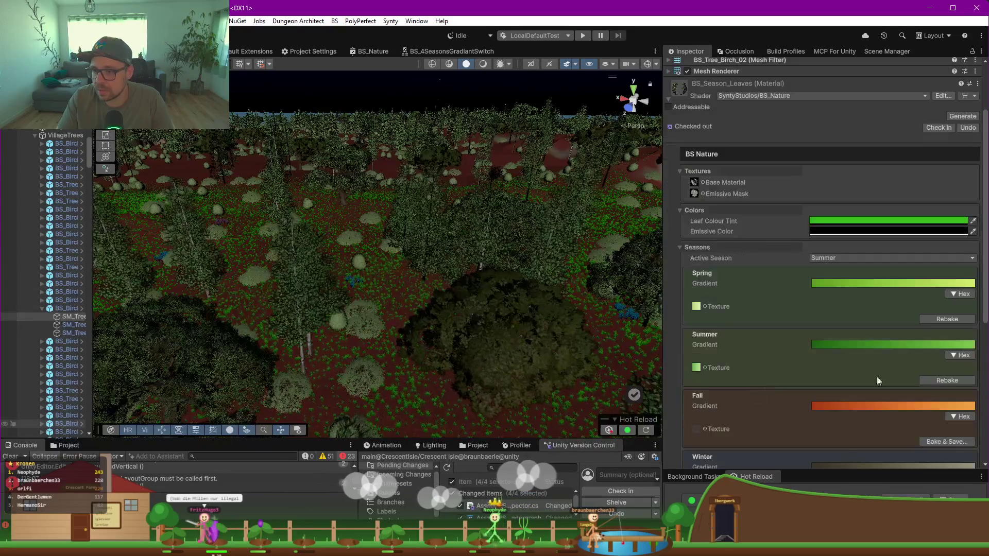
# Step: Bake the Fall gradient and overwrite BS_Season_Leaves_FallColors.png in Images/Textures/Seasons
pyautogui.click(951, 442)
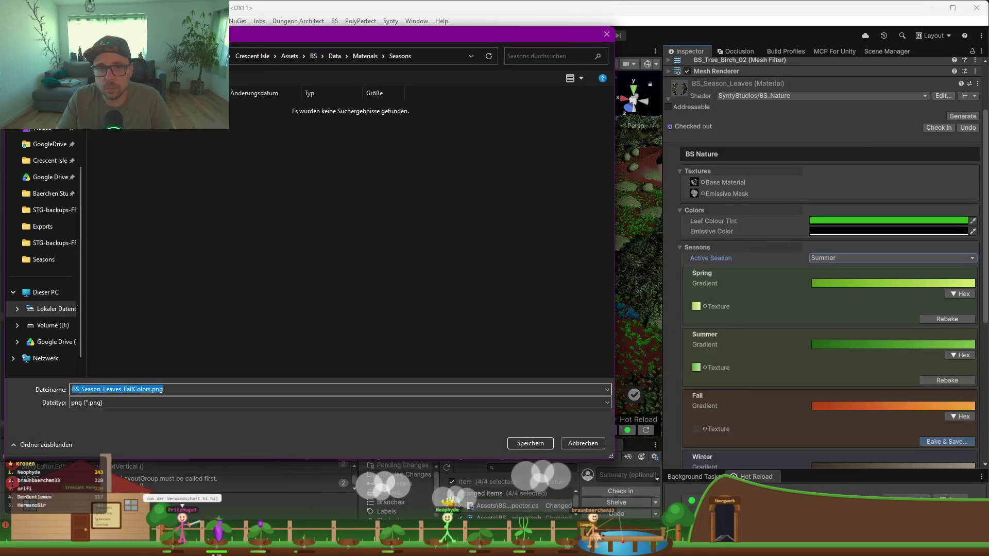
pyautogui.click(446, 52)
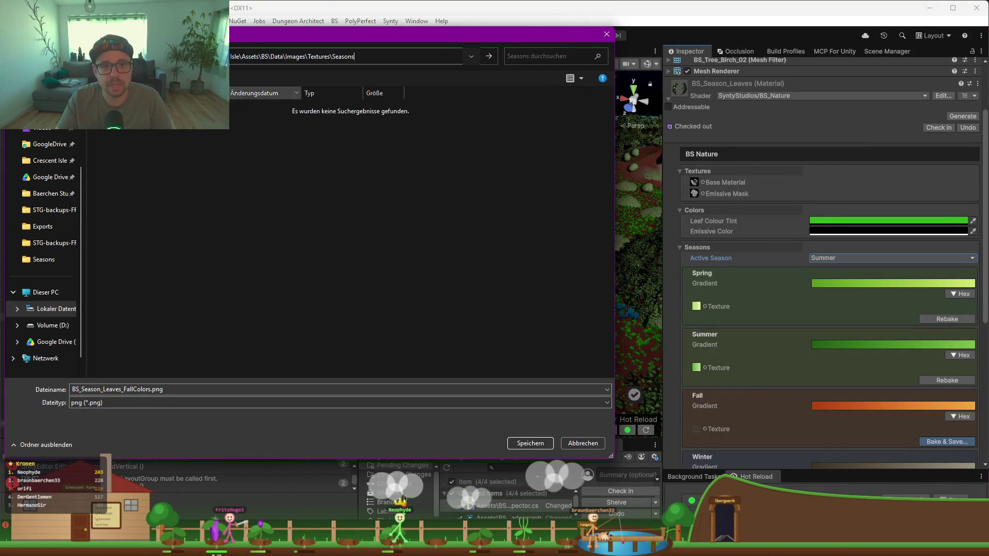
pyautogui.click(261, 119)
pyautogui.click(539, 446)
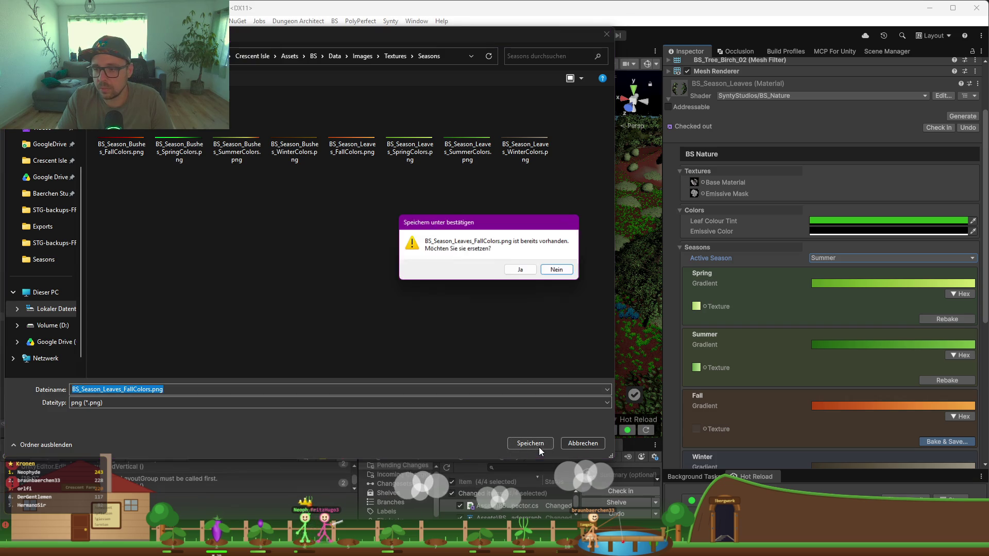
pyautogui.click(526, 272)
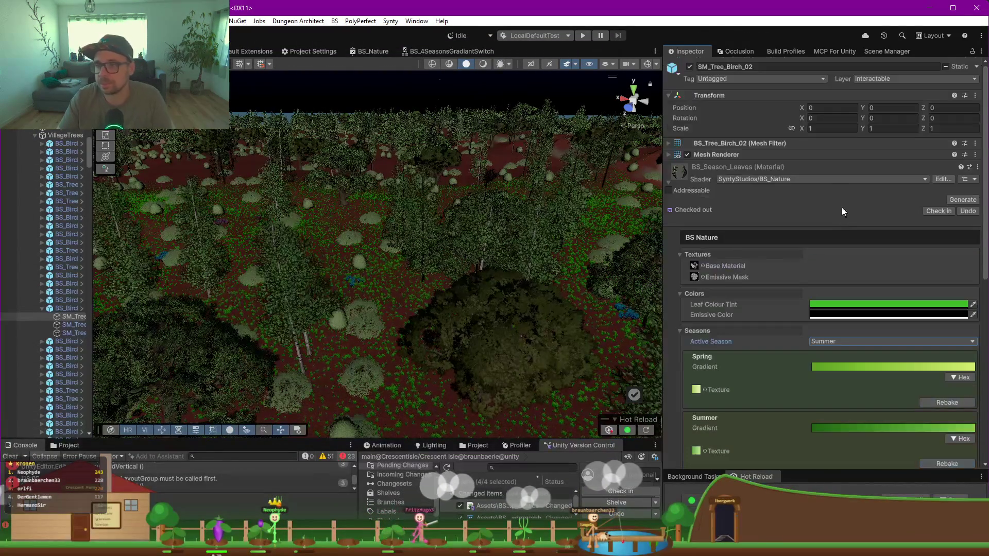
# Step: Make Fall the active season and look over the autumn-coloured trees
pyautogui.click(835, 341)
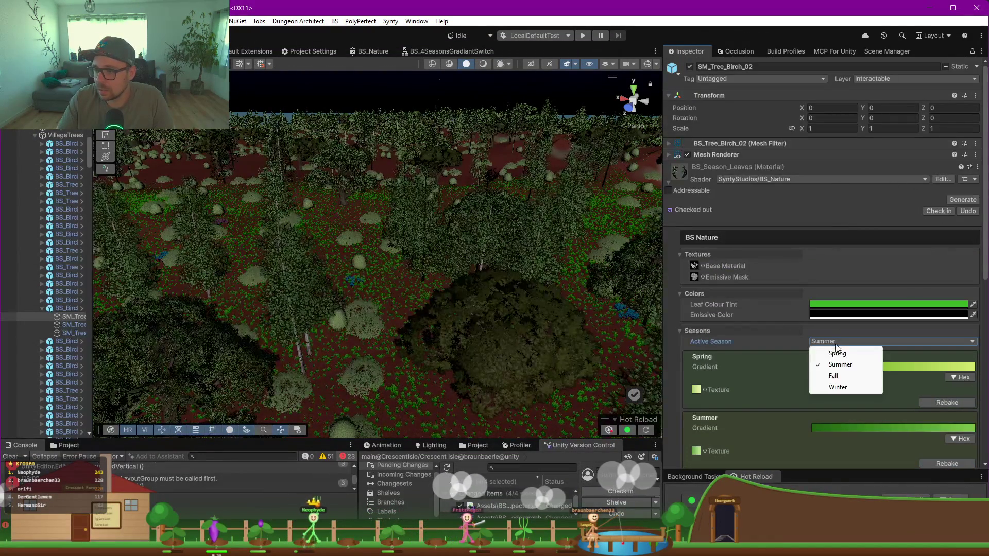
pyautogui.click(842, 380)
pyautogui.moveTo(325, 293)
pyautogui.mouseDown()
pyautogui.moveTo(265, 270)
pyautogui.moveTo(281, 287)
pyautogui.moveTo(376, 283)
pyautogui.mouseUp()
pyautogui.scroll(-10, 377, 283)
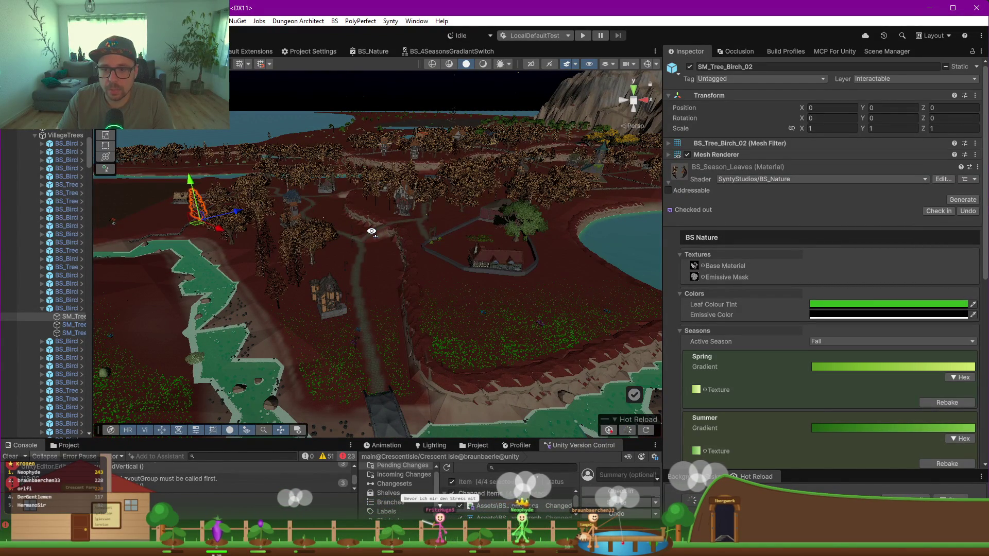
pyautogui.scroll(10, 368, 252)
pyautogui.scroll(-10, 369, 251)
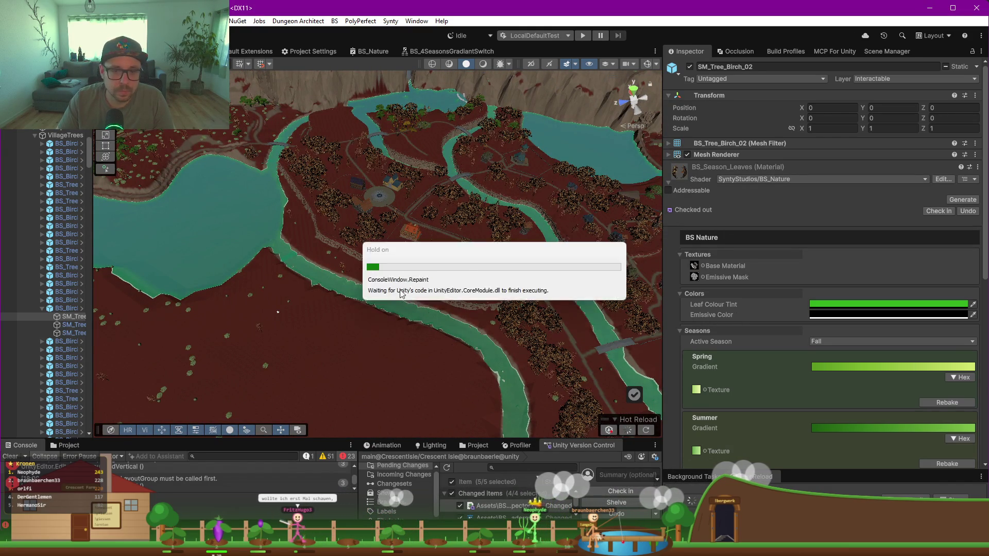
pyautogui.scroll(3, 440, 231)
pyautogui.scroll(5, 591, 286)
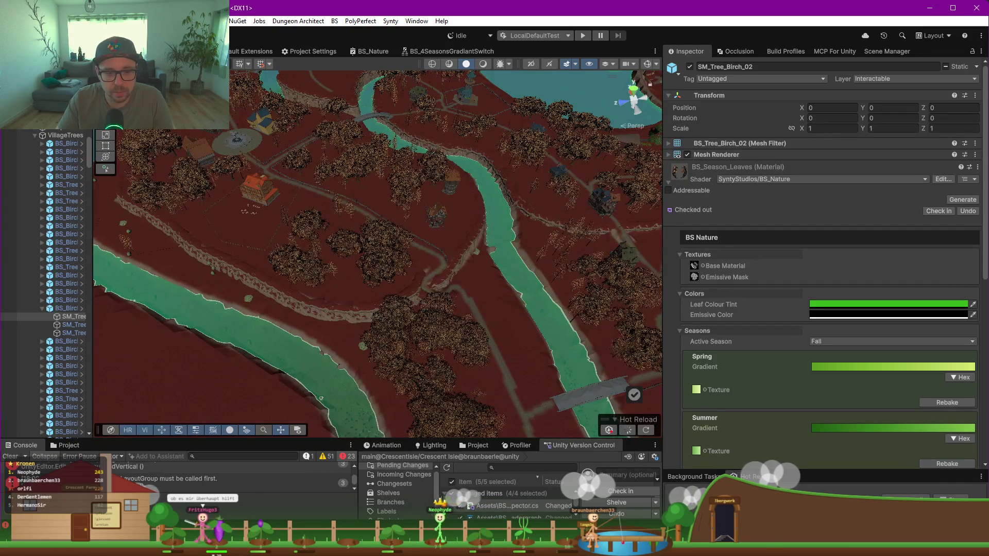
# Step: Glance at the code editor, then start baking the Winter gradient
pyautogui.hotkey('alt', 'Tab')
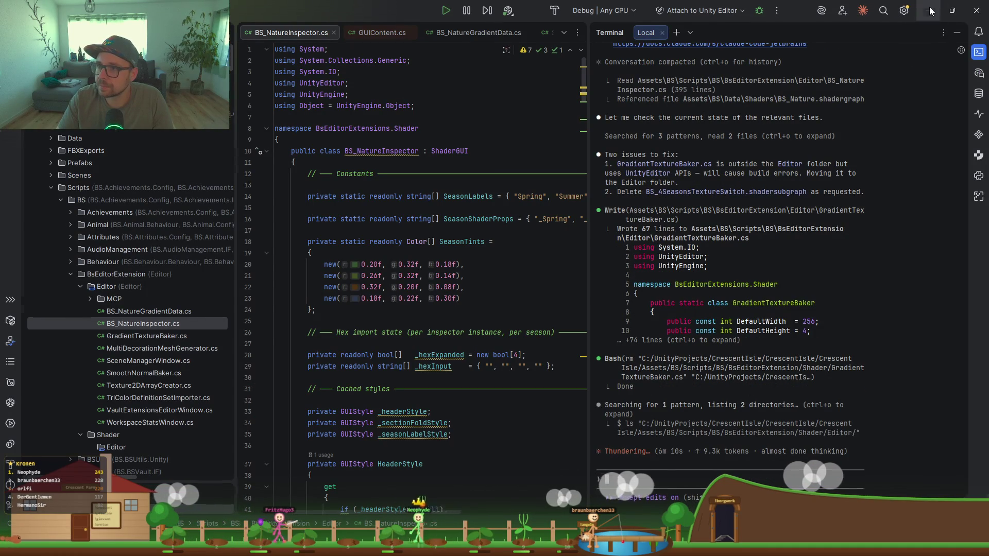
pyautogui.hotkey('alt', 'Tab')
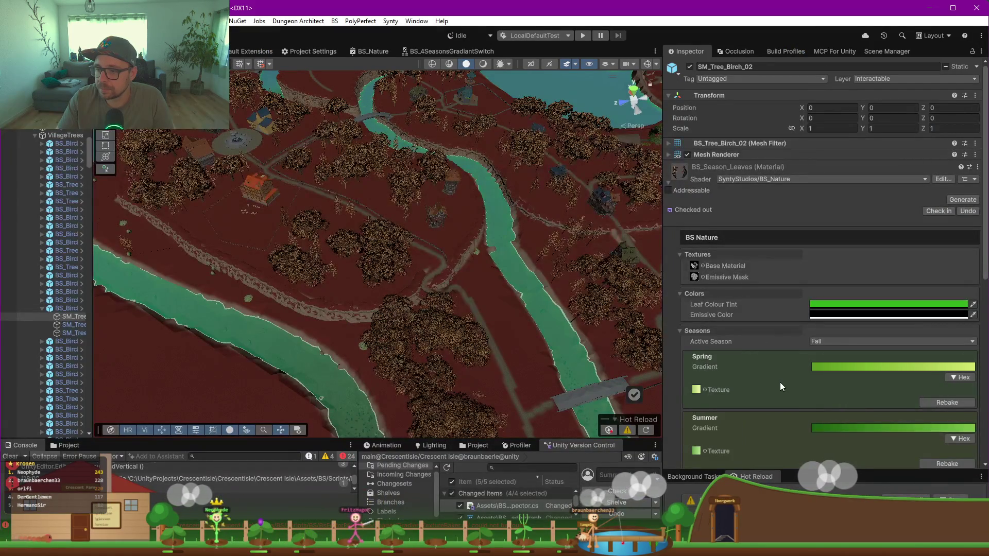
pyautogui.scroll(-5, 780, 383)
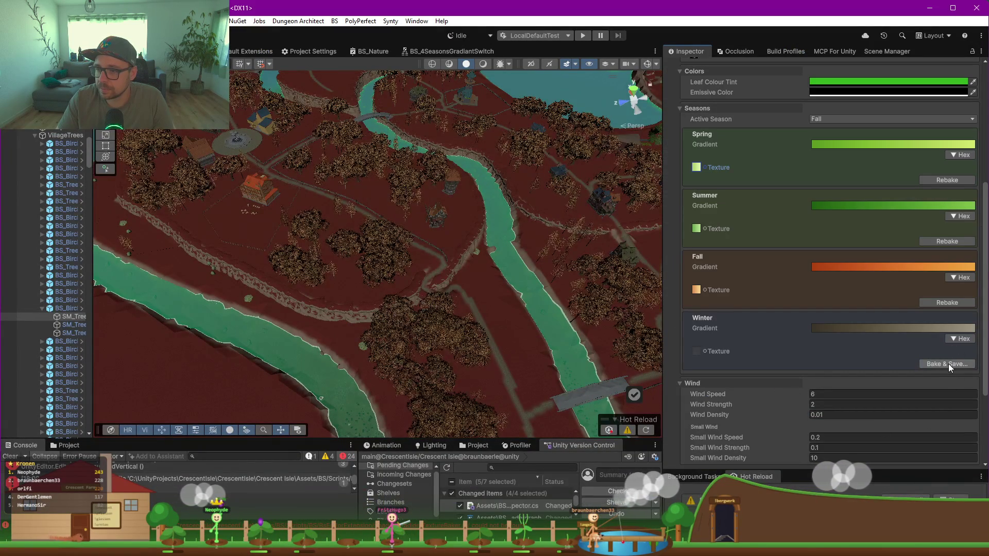
pyautogui.click(948, 364)
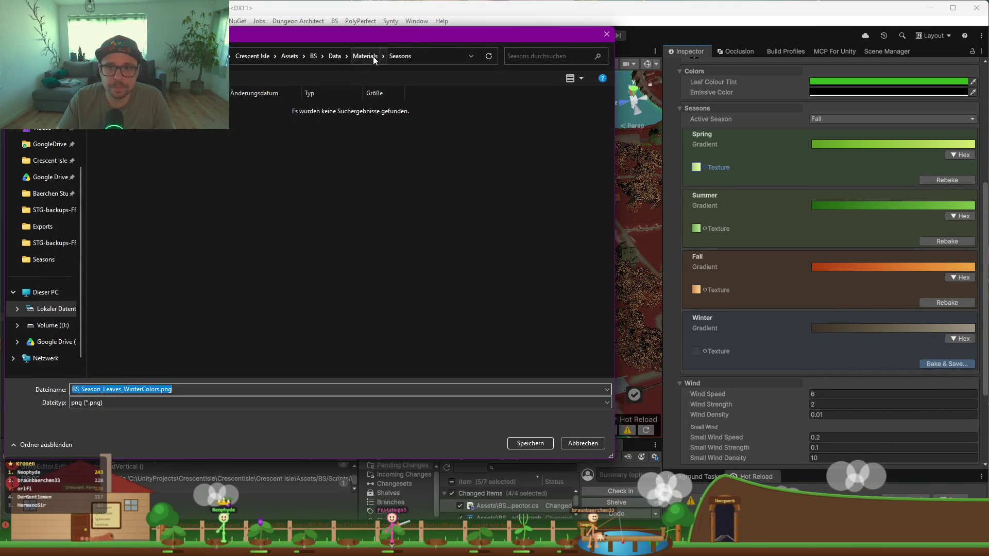
# Step: Save the Winter bake over BS_Season_Leaves_WinterColors.png in the pasted Images/Textures/Seasons path
pyautogui.click(444, 55)
pyautogui.hotkey('ctrl', 'v')
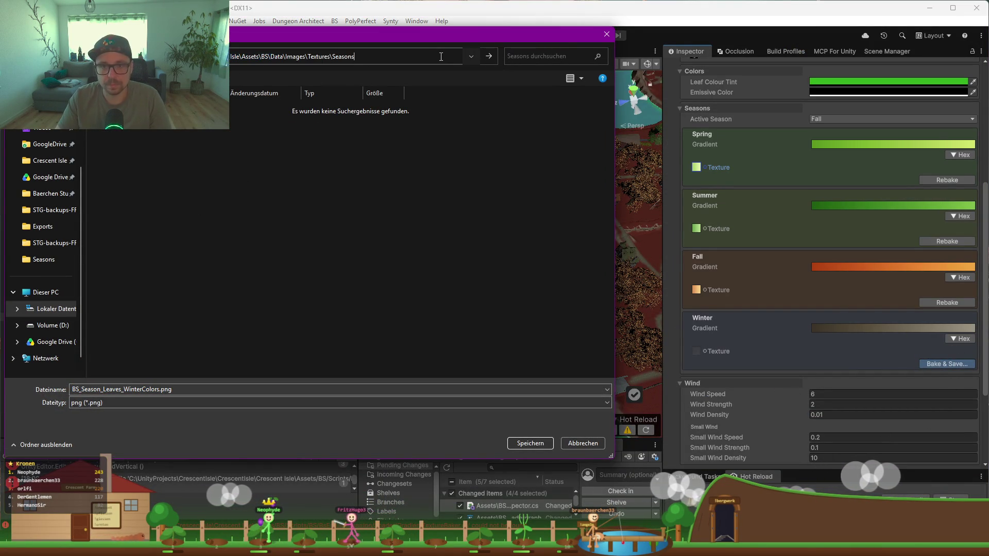
pyautogui.press('Return')
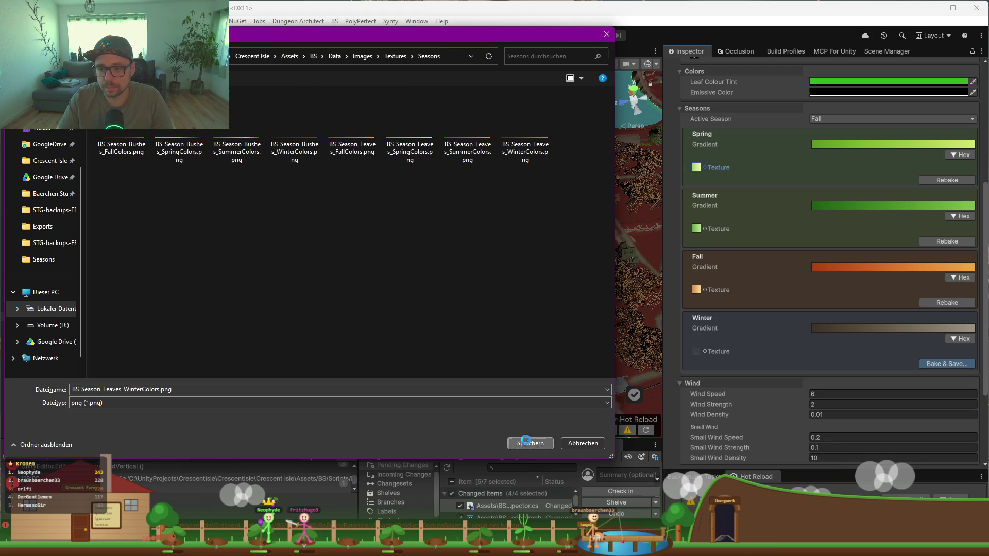
pyautogui.click(528, 444)
pyautogui.click(526, 272)
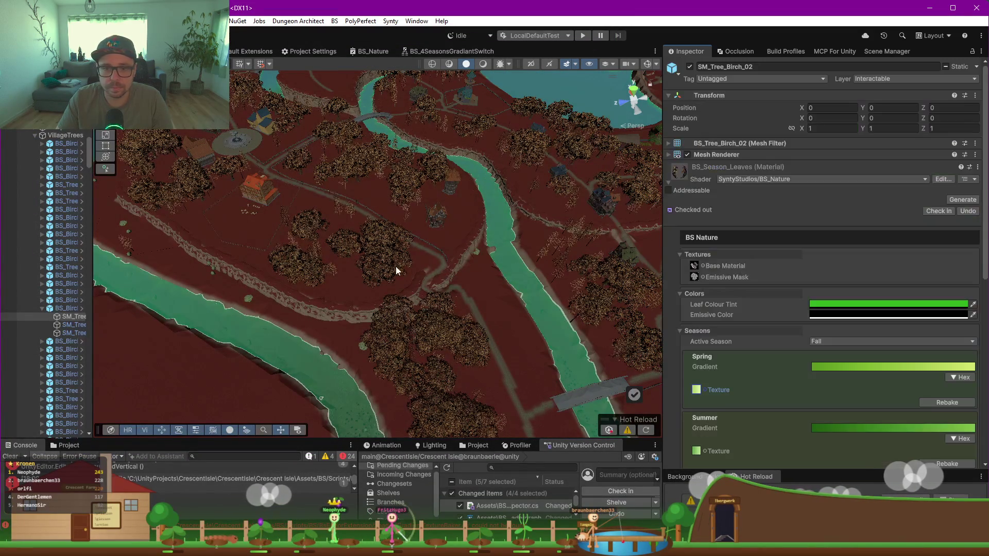
# Step: Orbit and move closer over the autumn village forest
pyautogui.moveTo(242, 298)
pyautogui.mouseDown()
pyautogui.moveTo(400, 295)
pyautogui.moveTo(320, 261)
pyautogui.mouseUp()
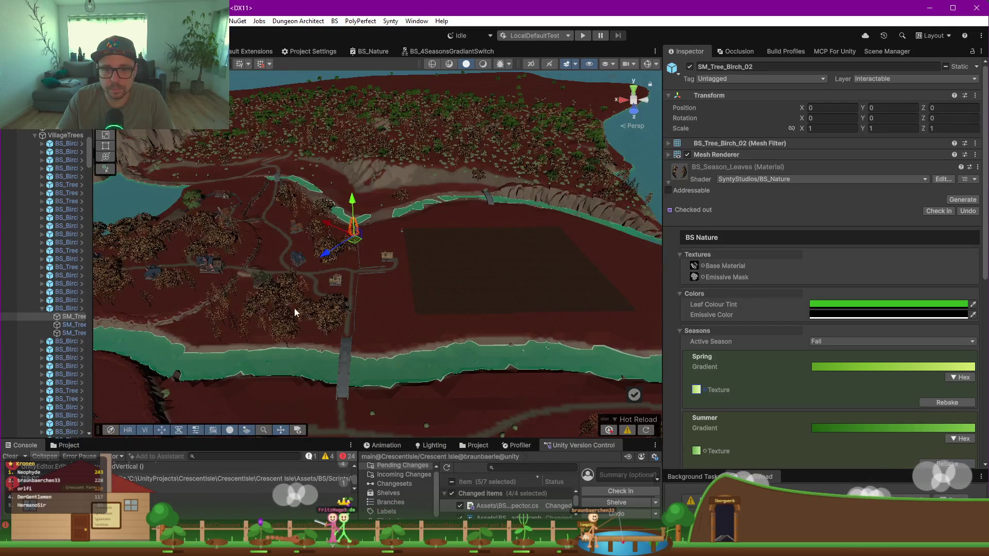
pyautogui.scroll(5, 299, 310)
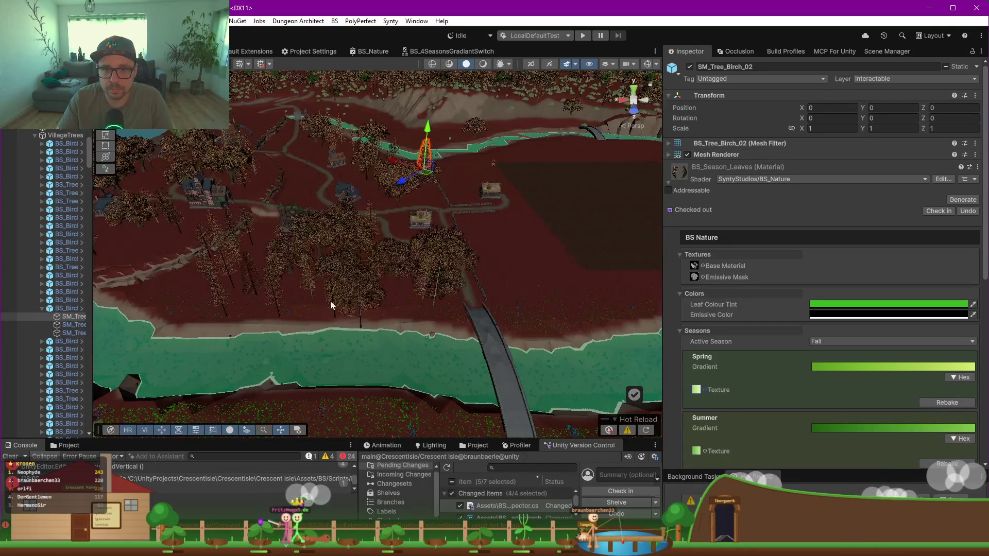
pyautogui.scroll(5, 331, 305)
pyautogui.moveTo(390, 313)
pyautogui.mouseDown()
pyautogui.moveTo(446, 338)
pyautogui.moveTo(360, 366)
pyautogui.mouseUp()
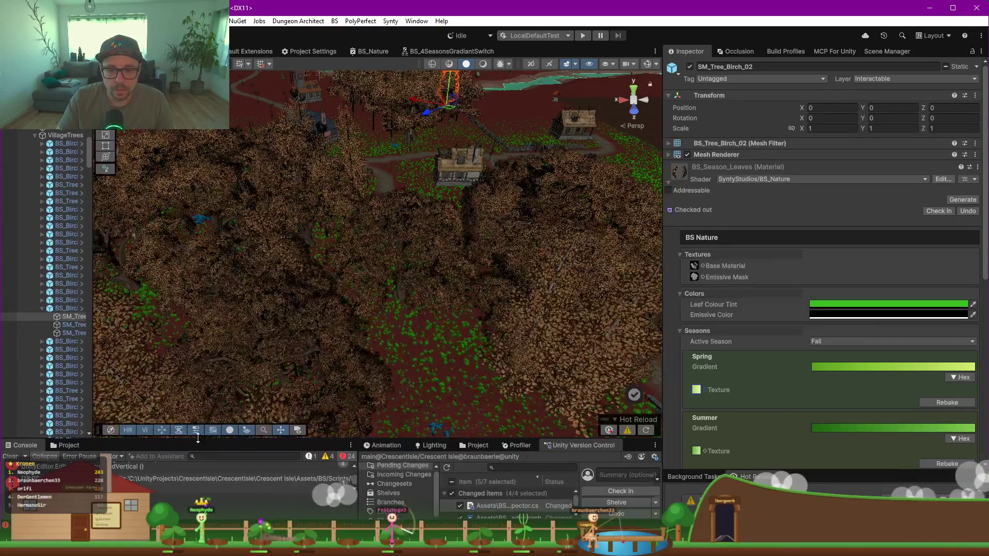
# Step: Enlarge and clear the Console, then open the CS2001 GradientTextureBaker.cs error in the code editor
pyautogui.moveTo(198, 438); pyautogui.dragTo(205, 273)
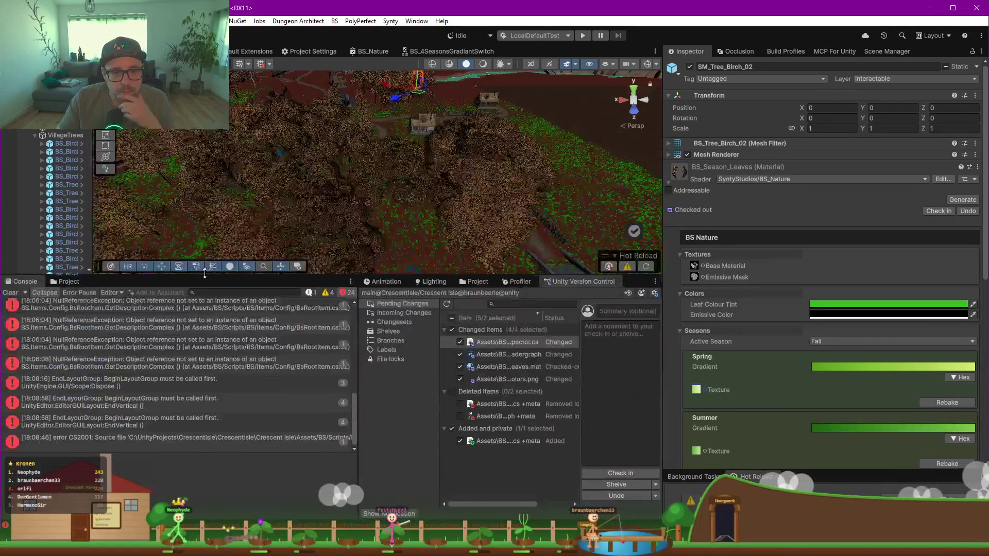
pyautogui.click(10, 292)
pyautogui.click(142, 307)
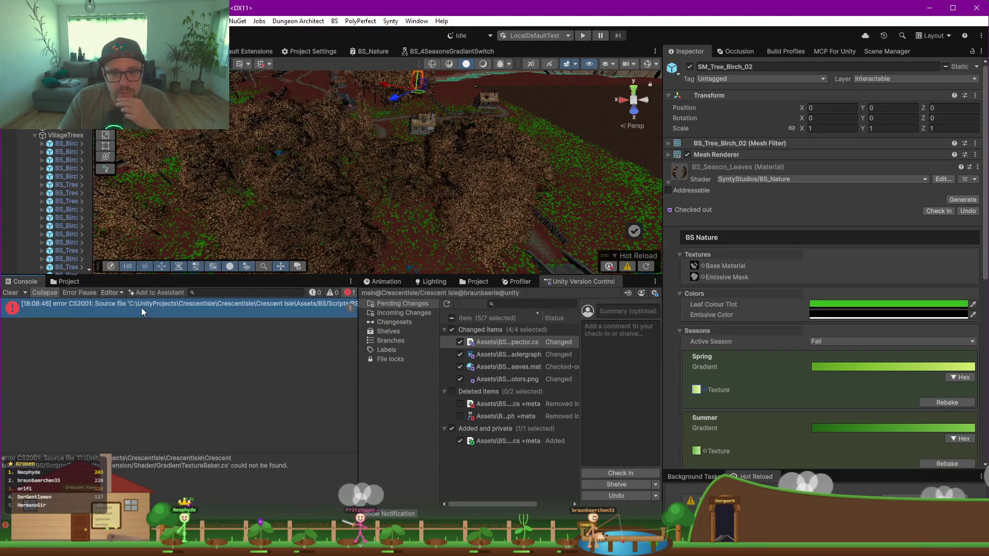
pyautogui.doubleClick(141, 308)
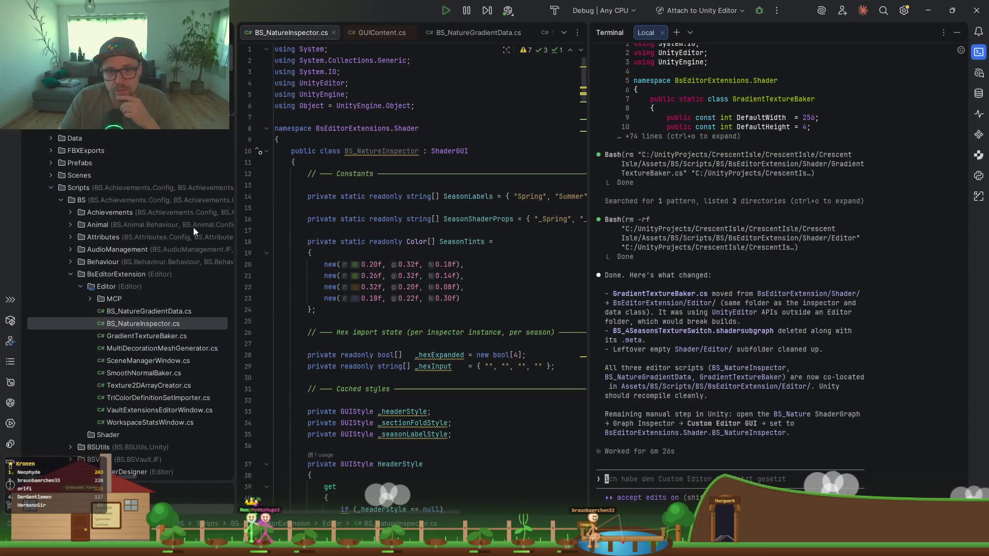
# Step: Scroll through BS_NatureInspector.cs and the Rider project tree, then return to Unity
pyautogui.scroll(-9, 408, 322)
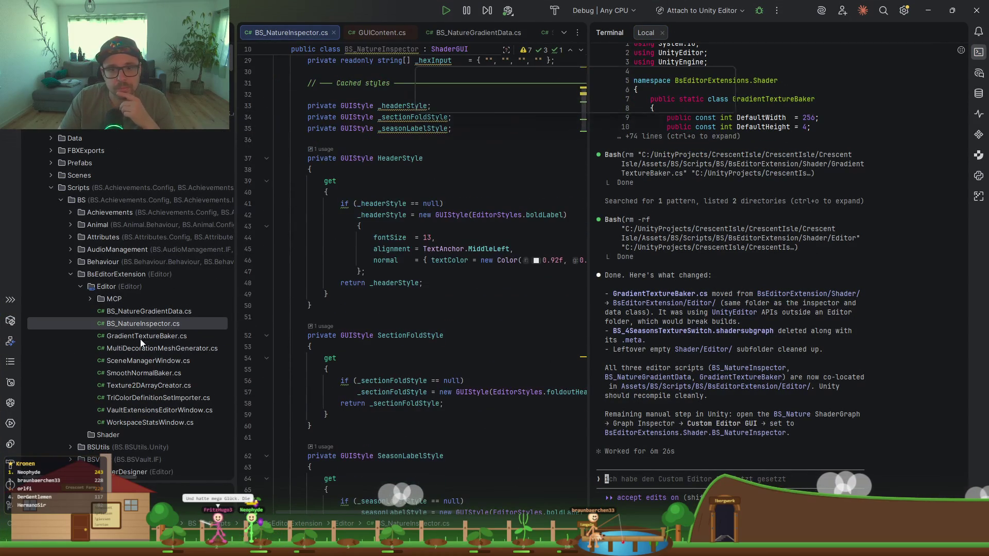
pyautogui.scroll(-2, 88, 358)
pyautogui.scroll(-3, 88, 356)
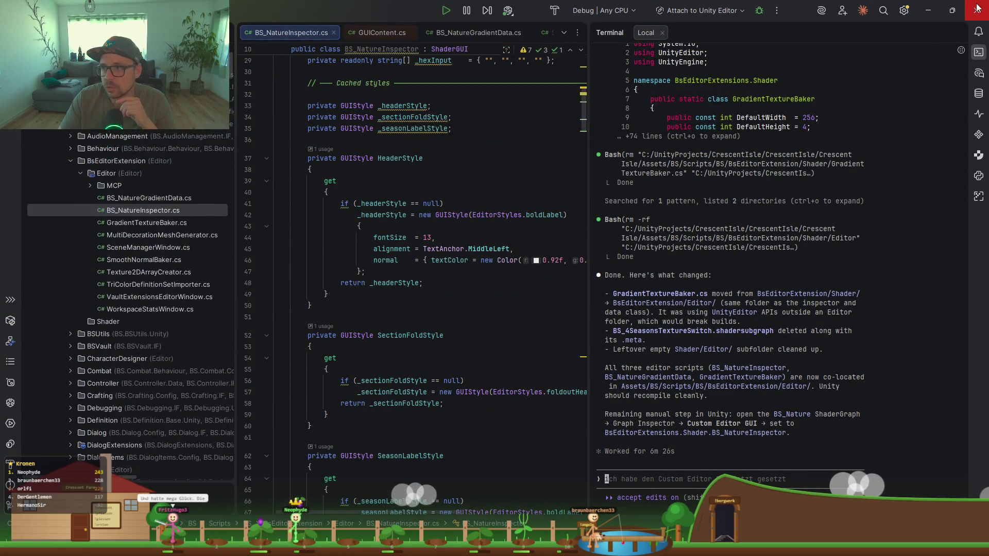
pyautogui.hotkey('alt', 'Tab')
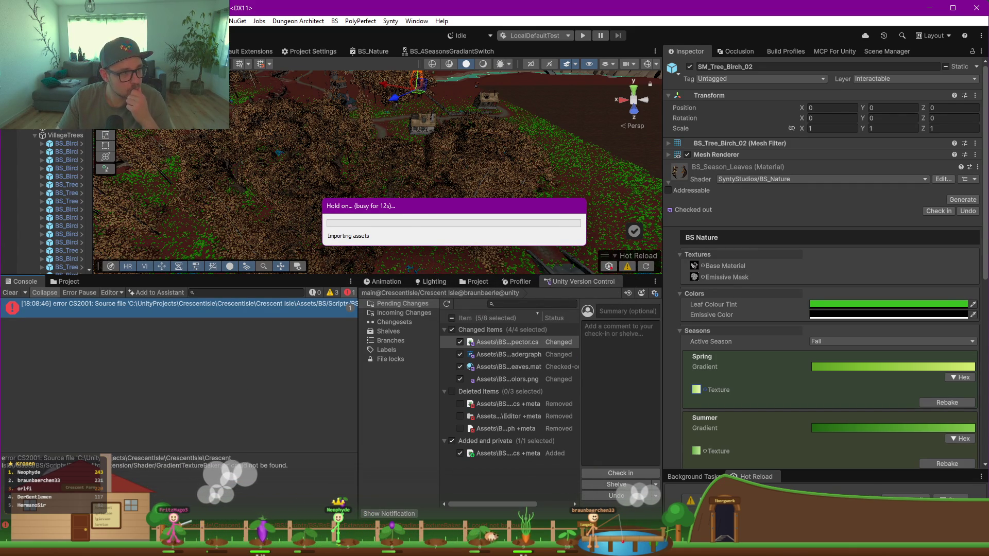
# Step: Glance at the Miro CI Board video plan, then come back to Unity once scripts reload
pyautogui.hotkey('alt', 'Tab')
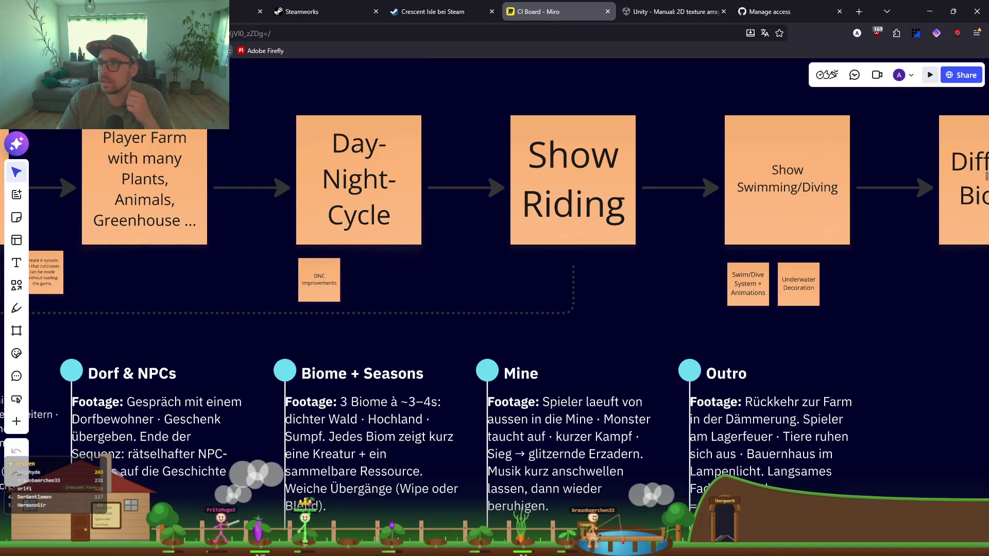
pyautogui.hotkey('alt', 'Tab')
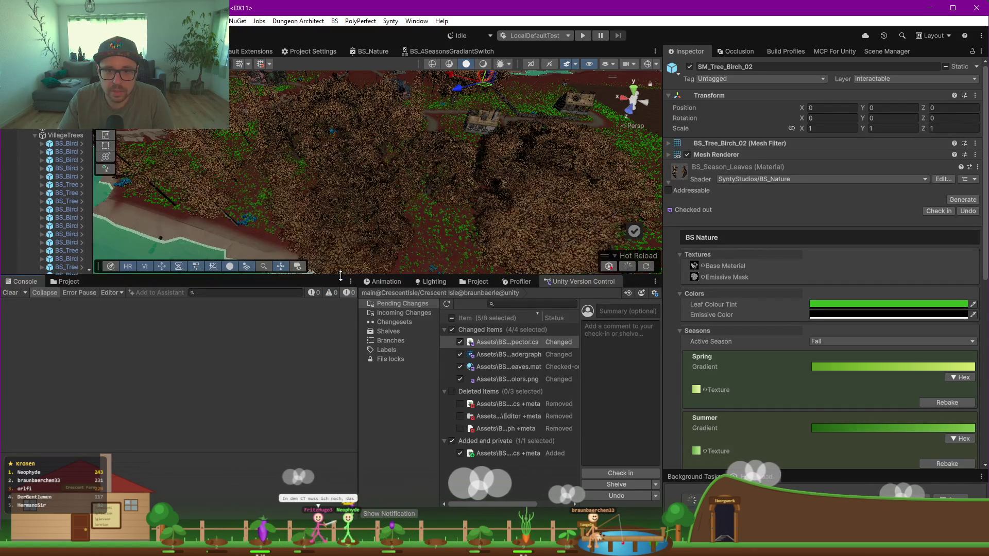
# Step: Adjust the Scene/Console split and bring up the BS_4SeasonsGradiantSwitch shader graph
pyautogui.moveTo(344, 273)
pyautogui.mouseDown()
pyautogui.moveTo(347, 326)
pyautogui.moveTo(524, 257)
pyautogui.moveTo(504, 249)
pyautogui.moveTo(459, 289)
pyautogui.moveTo(462, 363)
pyautogui.mouseUp()
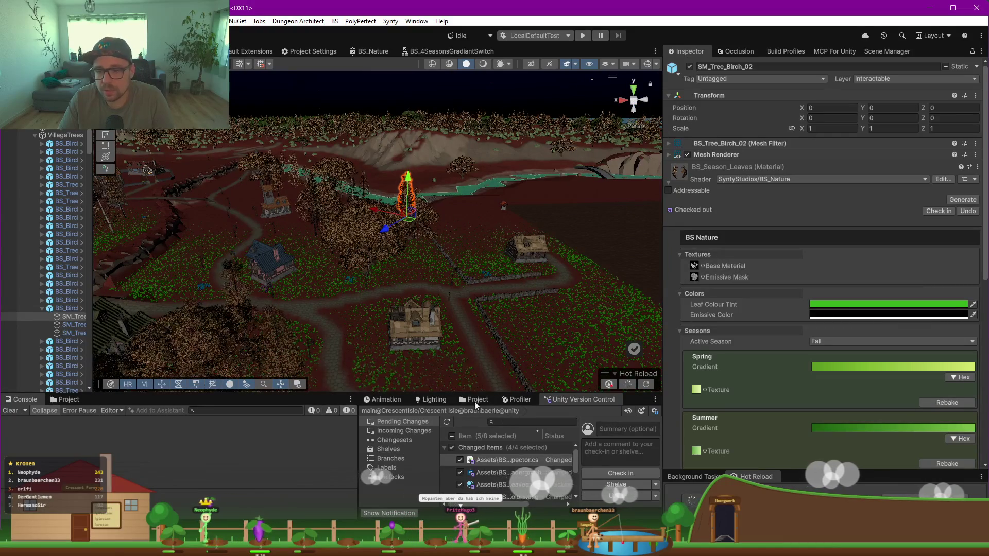
pyautogui.moveTo(320, 385); pyautogui.dragTo(320, 275)
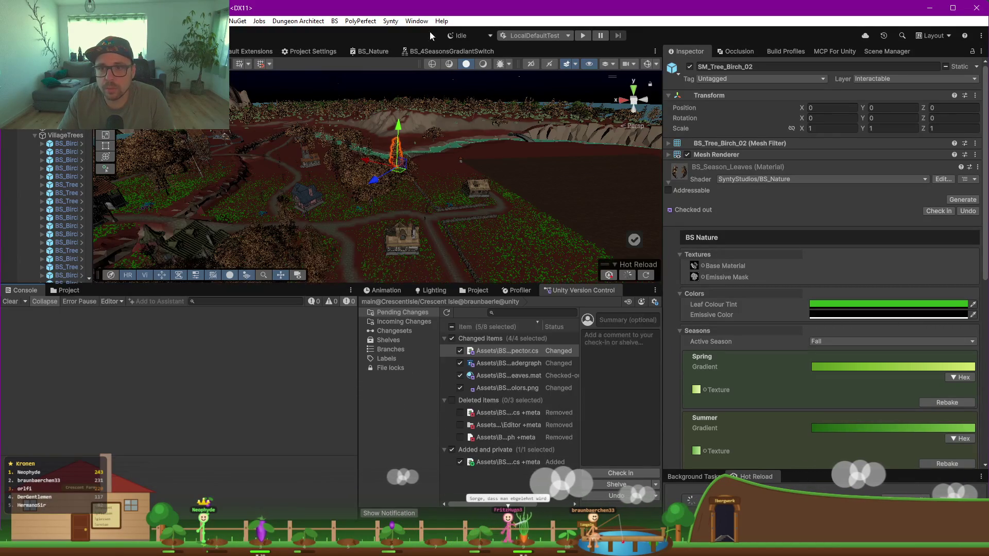
pyautogui.click(436, 52)
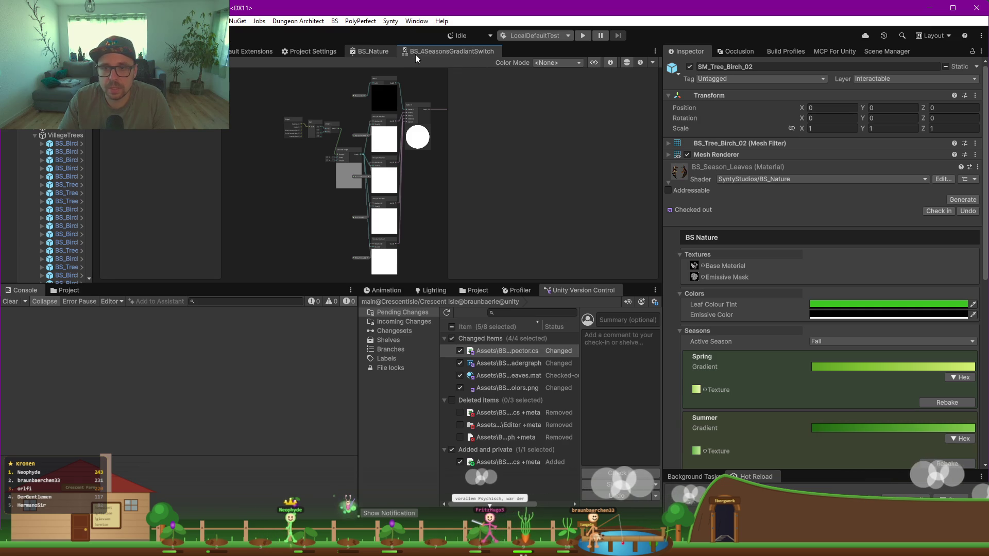
# Step: Close the BS_4SeasonsGradiantSwitch graph tab
pyautogui.rightClick(436, 54)
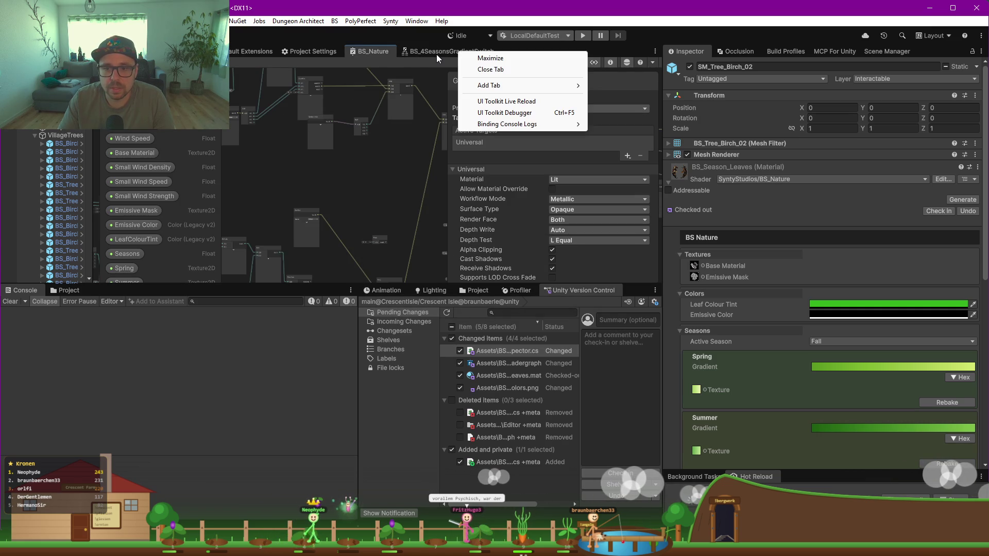
pyautogui.click(490, 71)
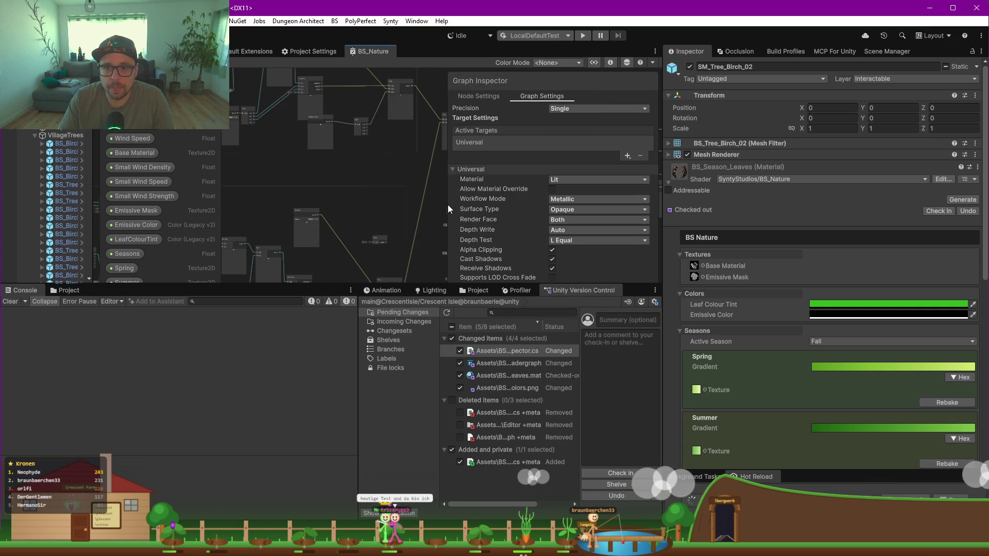
pyautogui.scroll(-3, 343, 178)
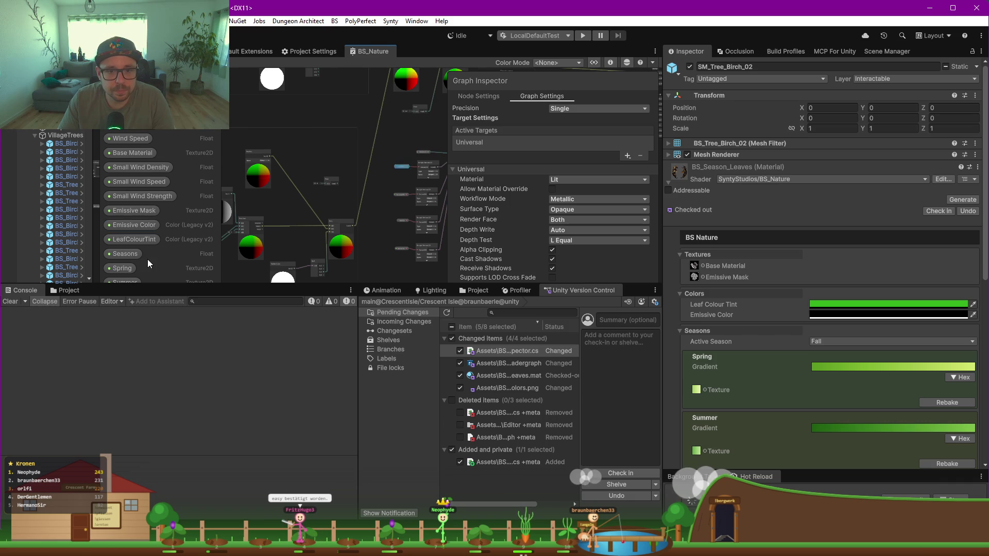
# Step: Toggle the Seasons property's Show In Inspector off and on, then maximize the graph with F9
pyautogui.click(119, 257)
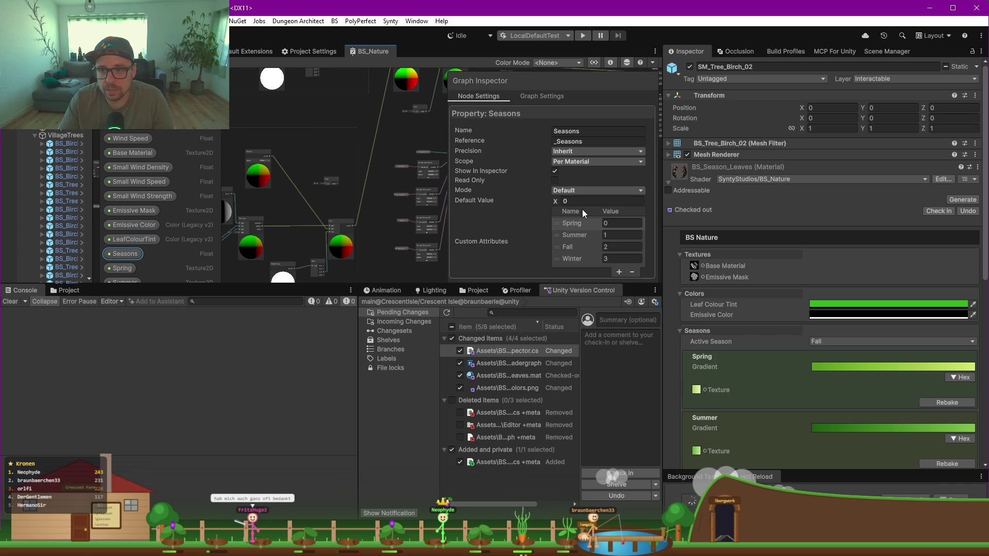
pyautogui.click(555, 171)
pyautogui.click(554, 171)
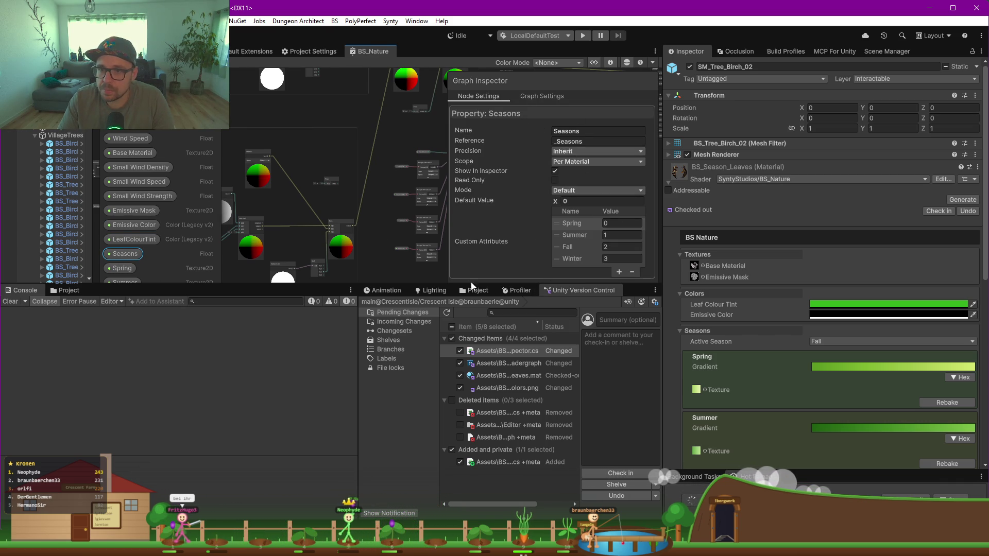
pyautogui.click(403, 268)
pyautogui.press('F9')
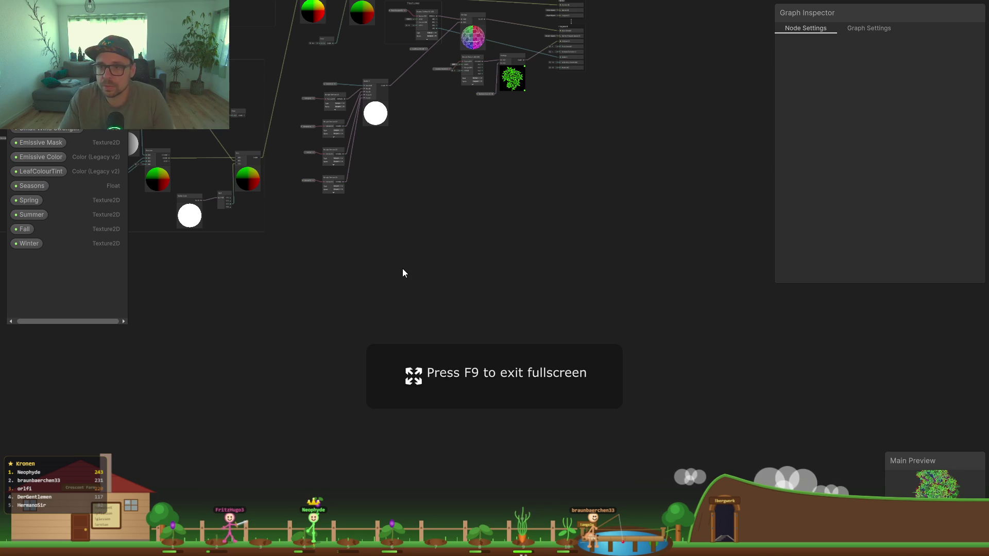
# Step: Set the Spring property's default texture to BS_Season_Leaves_Spring, found by searching 'bs spring'
pyautogui.click(22, 200)
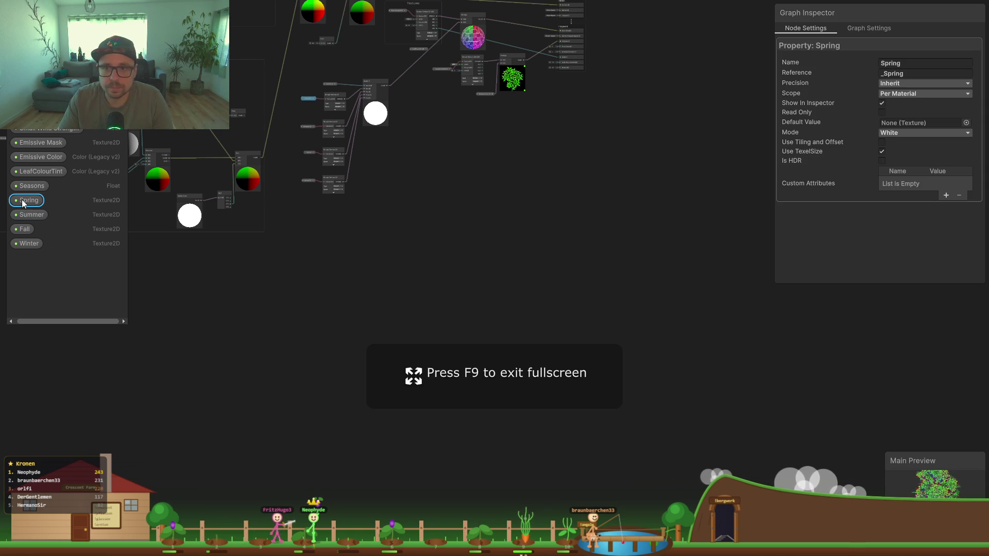
pyautogui.click(855, 26)
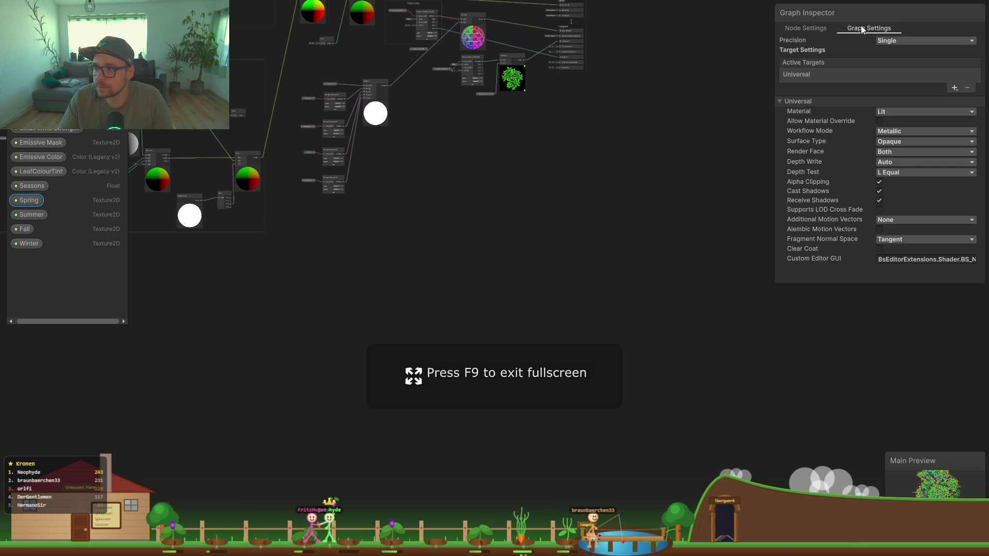
pyautogui.click(799, 31)
pyautogui.moveTo(830, 284); pyautogui.dragTo(831, 392)
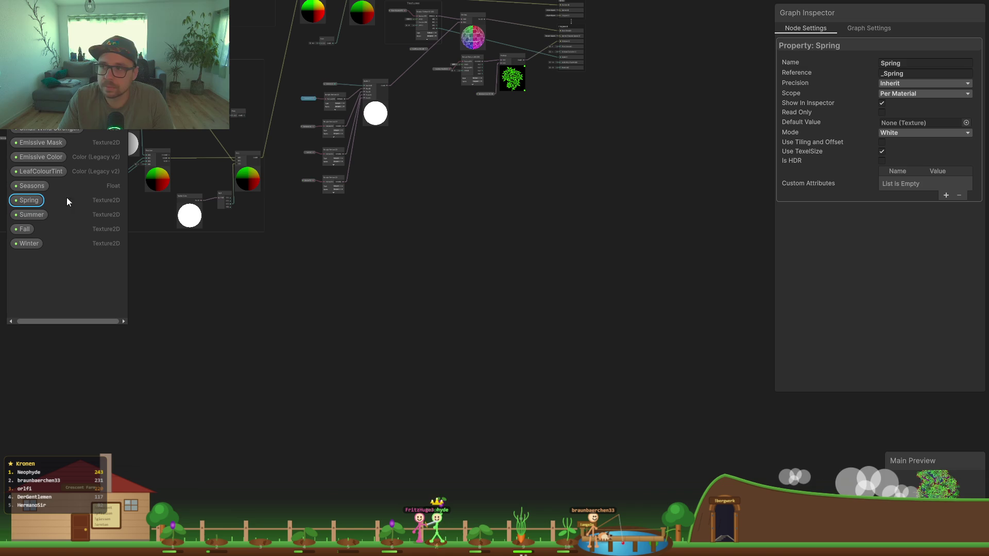
pyautogui.click(963, 123)
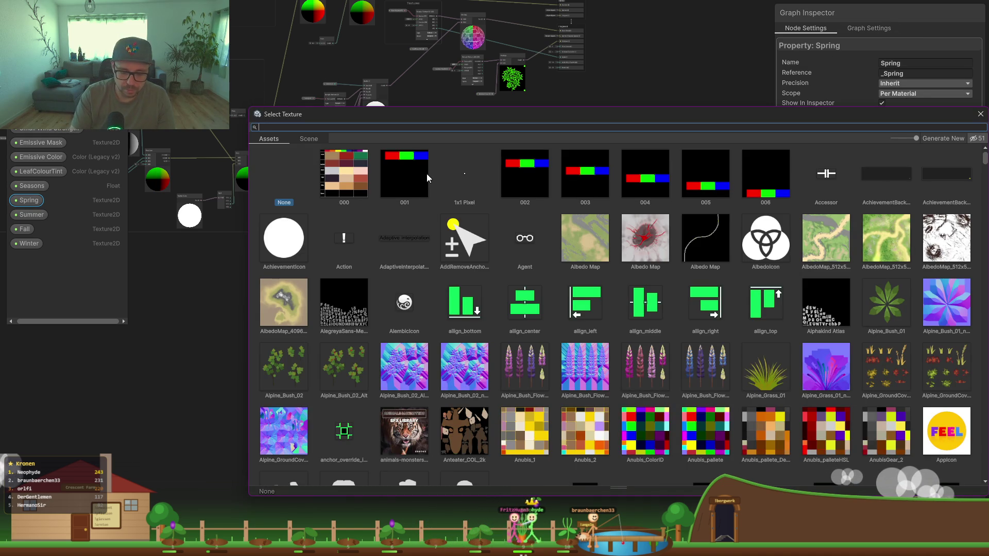
pyautogui.write('bs spring')
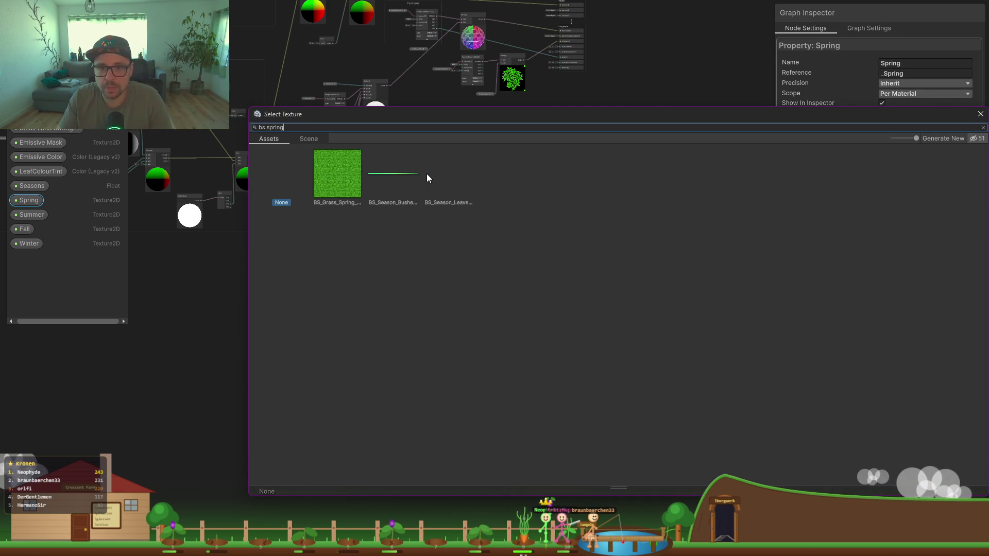
pyautogui.click(456, 174)
pyautogui.doubleClick(456, 174)
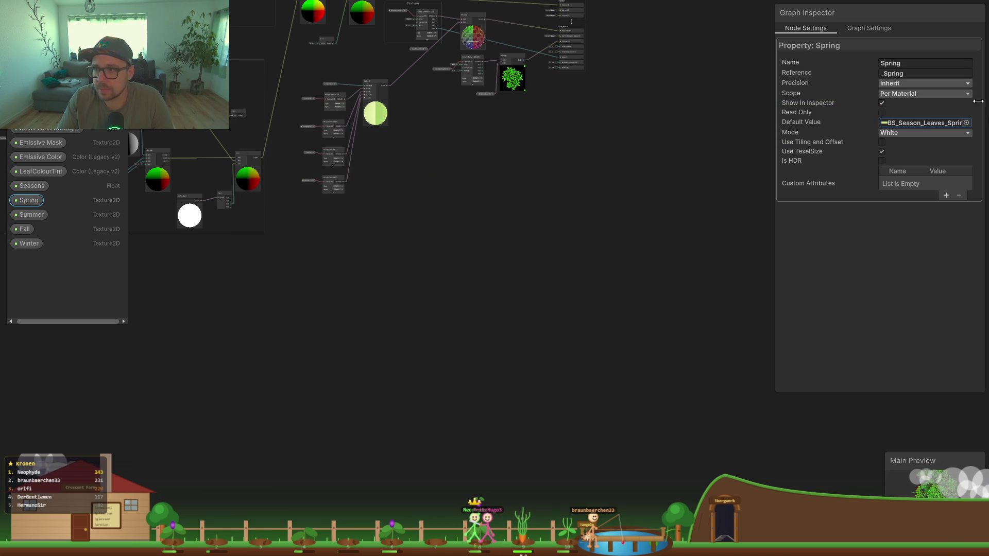
# Step: Inspect the Seasons property's season values and the Textures group in the graph
pyautogui.moveTo(324, 244); pyautogui.dragTo(366, 290)
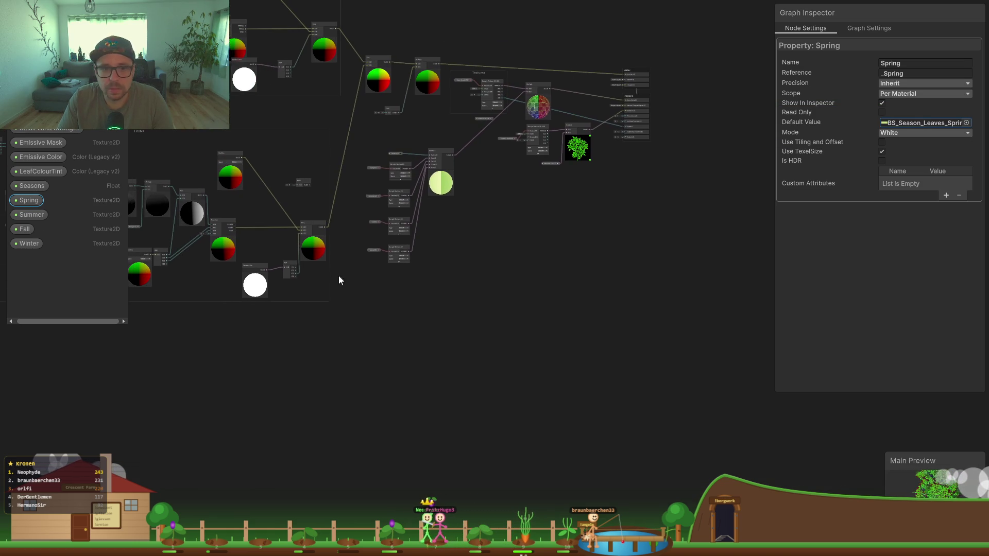
pyautogui.click(396, 153)
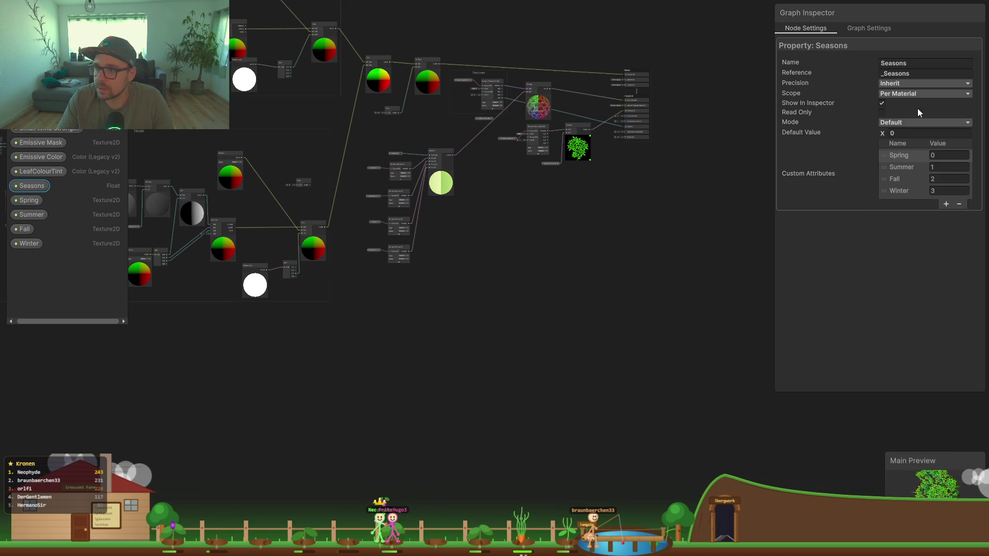
pyautogui.scroll(8, 515, 180)
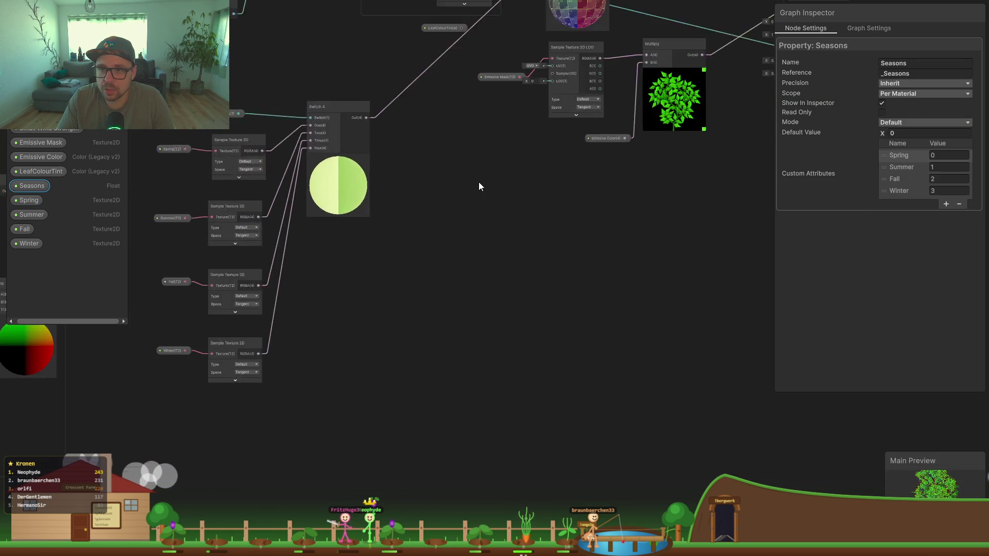
pyautogui.scroll(-2, 539, 171)
pyautogui.scroll(-4, 550, 114)
pyautogui.scroll(4, 548, 156)
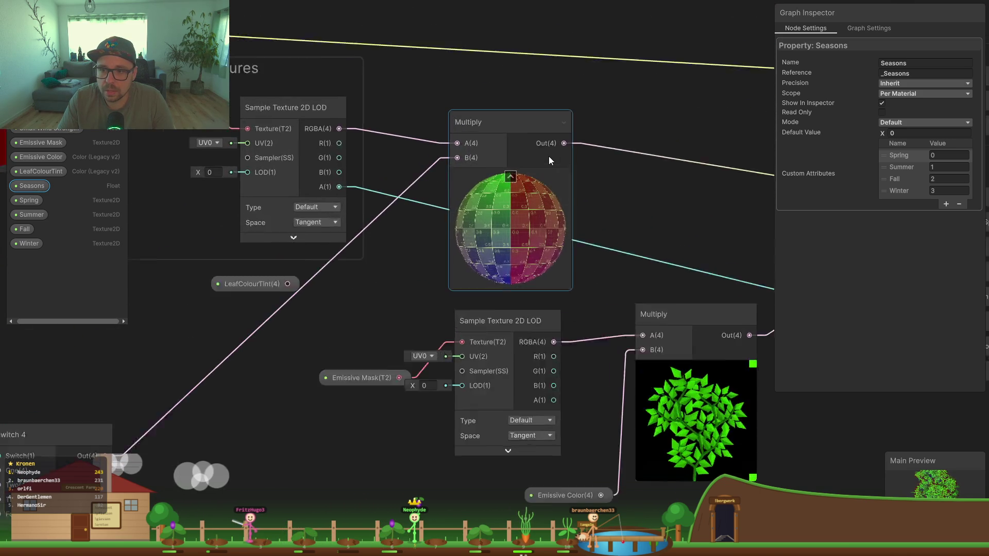
pyautogui.moveTo(391, 163); pyautogui.dragTo(501, 210)
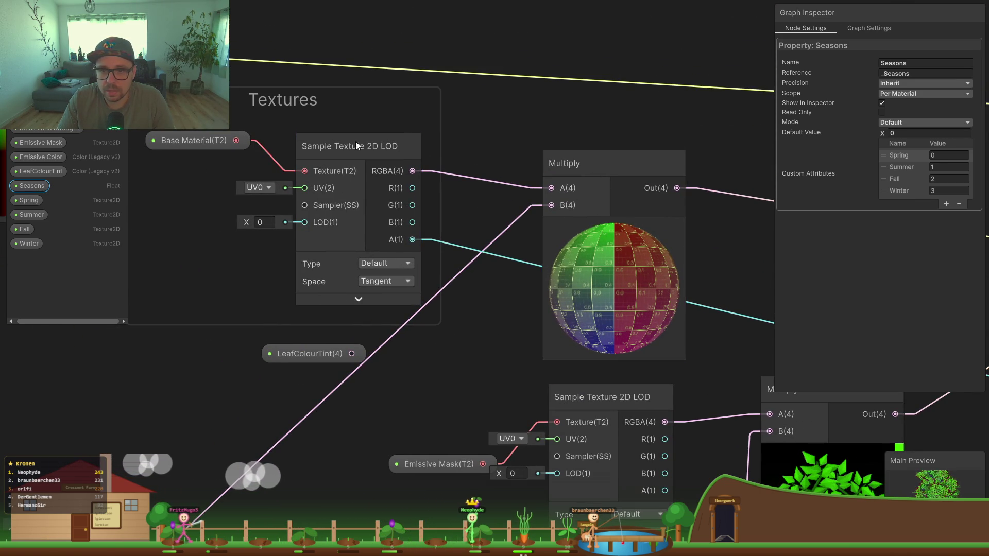
pyautogui.scroll(-2, 265, 150)
pyautogui.moveTo(525, 221); pyautogui.dragTo(460, 185)
# Step: Inspect the LeafColourTint node, the output nodes and the Multiply nodes
pyautogui.click(242, 251)
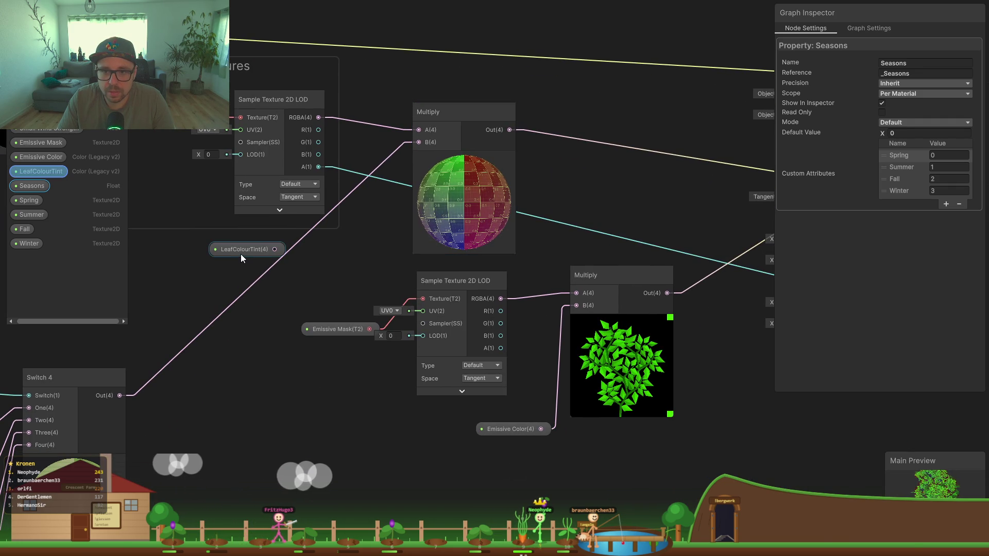
pyautogui.moveTo(318, 299)
pyautogui.mouseDown()
pyautogui.moveTo(312, 246)
pyautogui.moveTo(246, 242)
pyautogui.mouseUp()
pyautogui.moveTo(559, 170)
pyautogui.mouseDown()
pyautogui.moveTo(508, 198)
pyautogui.moveTo(576, 213)
pyautogui.moveTo(645, 209)
pyautogui.mouseUp()
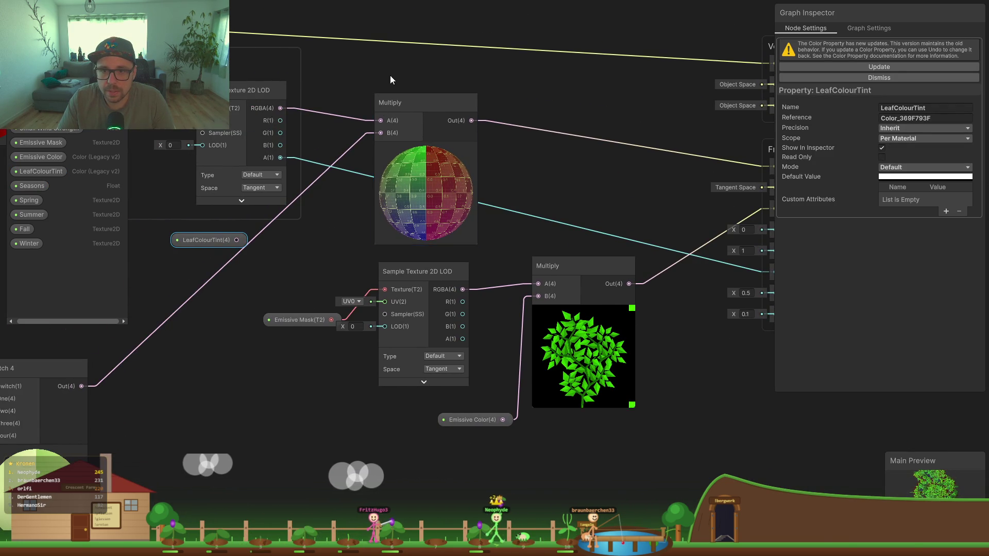
pyautogui.scroll(-1, 381, 251)
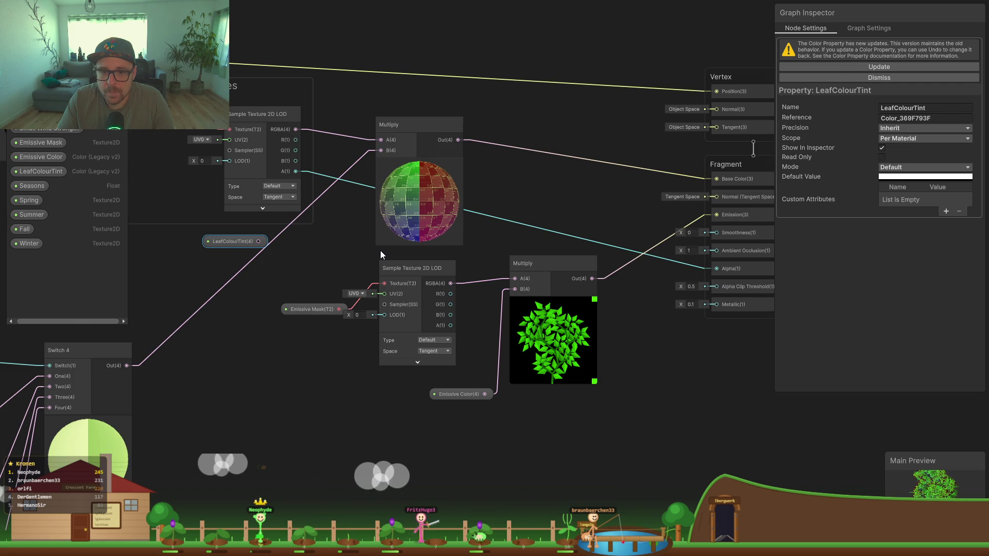
pyautogui.scroll(-1, 380, 250)
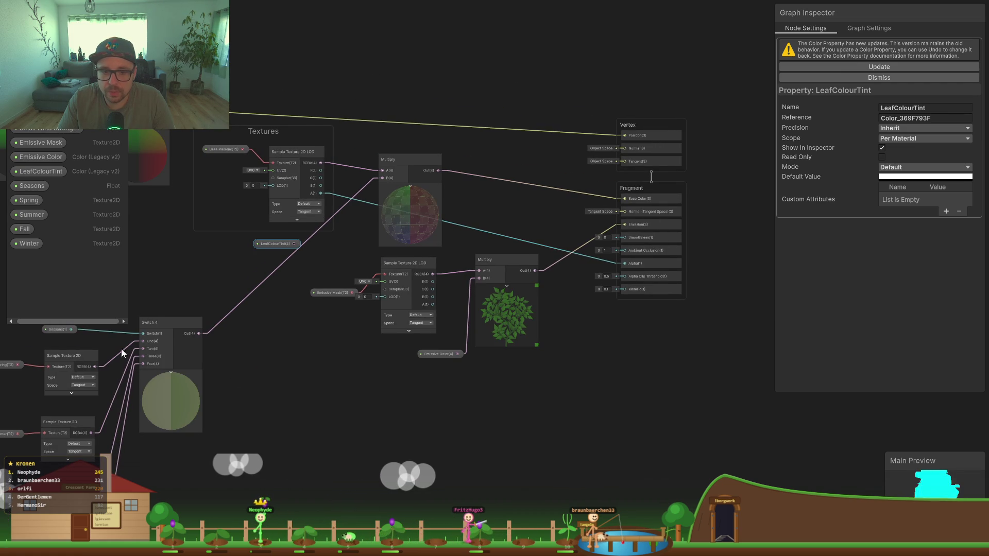
# Step: Inspect the Switch 4 node and toggle the spring sampler's texture preview
pyautogui.moveTo(258, 345); pyautogui.dragTo(419, 308)
pyautogui.click(343, 323)
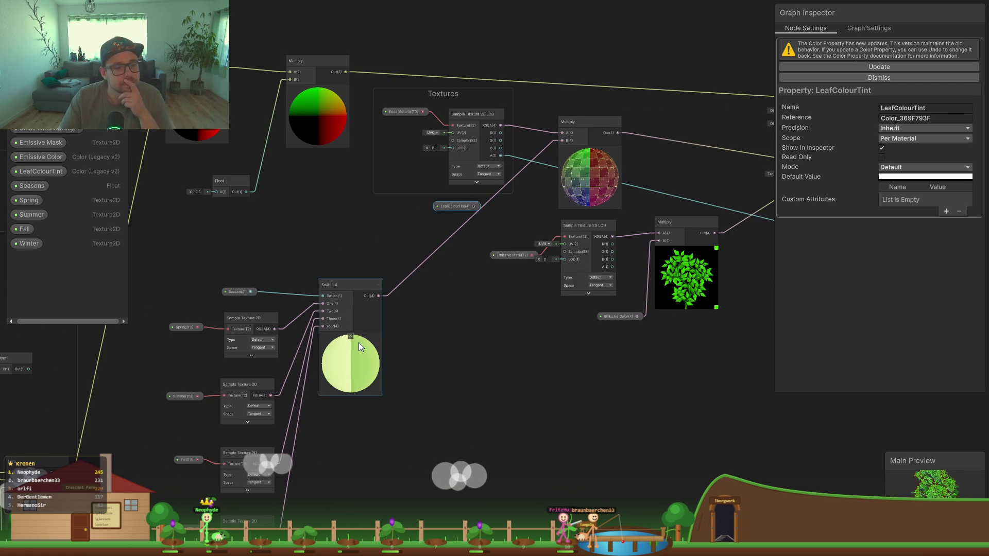
pyautogui.scroll(2, 252, 369)
pyautogui.scroll(2, 249, 370)
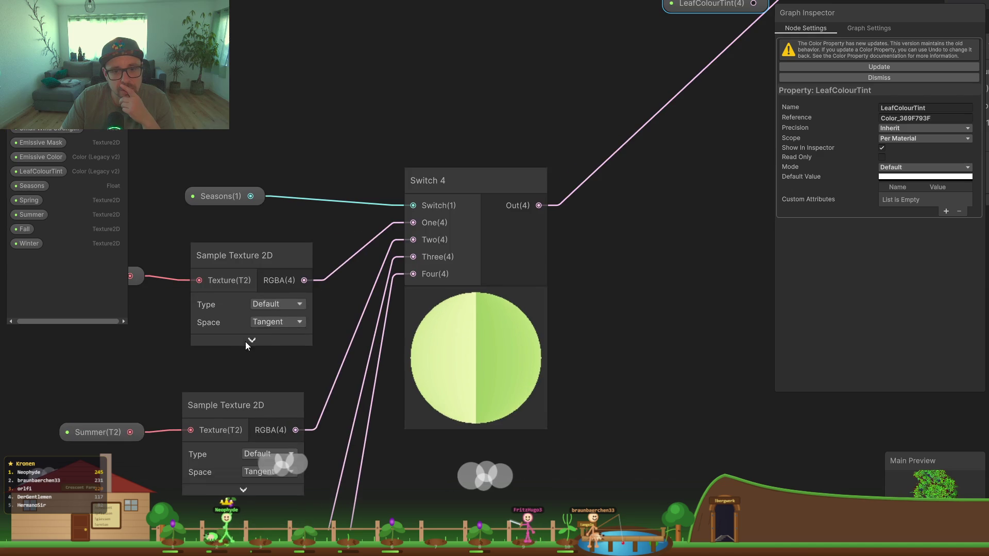
pyautogui.click(260, 343)
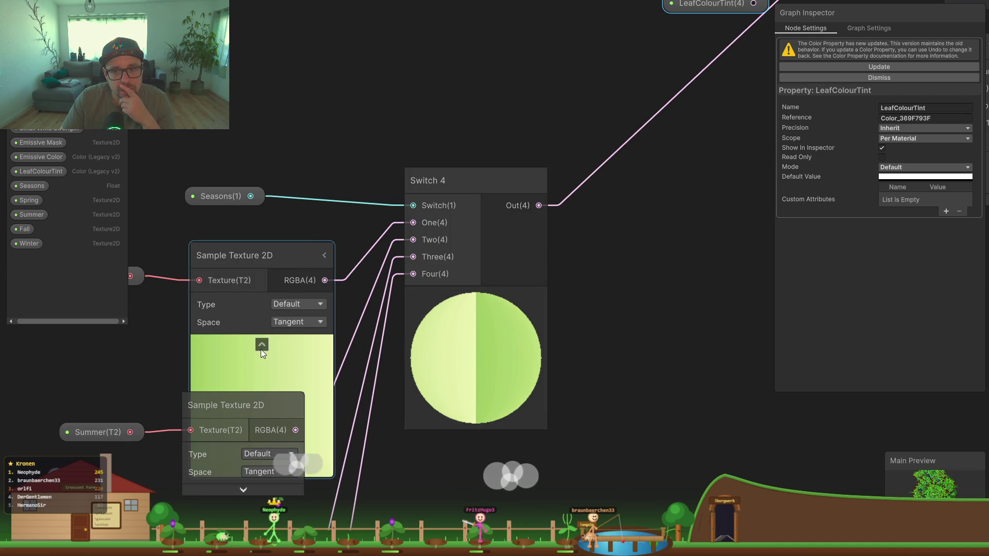
pyautogui.click(261, 345)
pyautogui.scroll(-4, 304, 264)
pyautogui.scroll(-2, 310, 264)
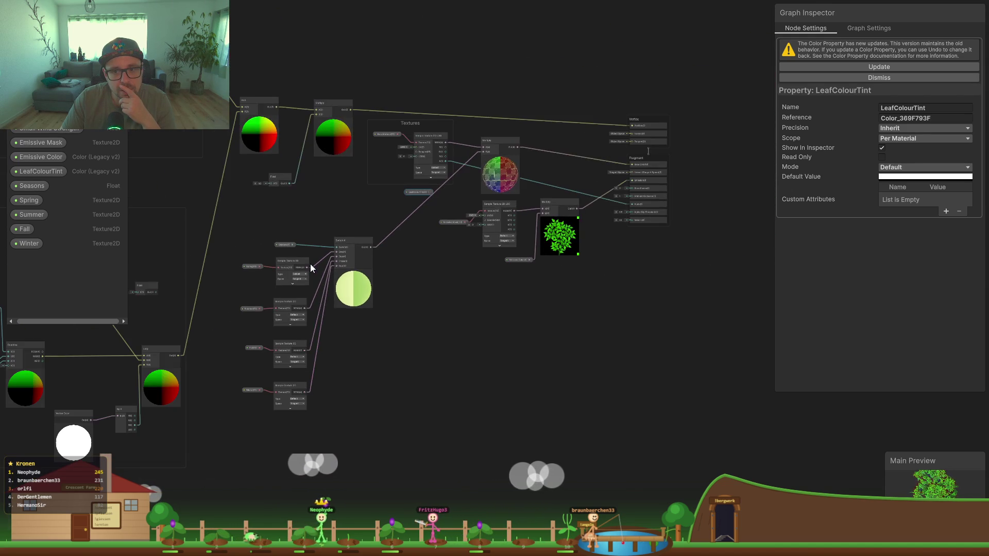
pyautogui.click(487, 346)
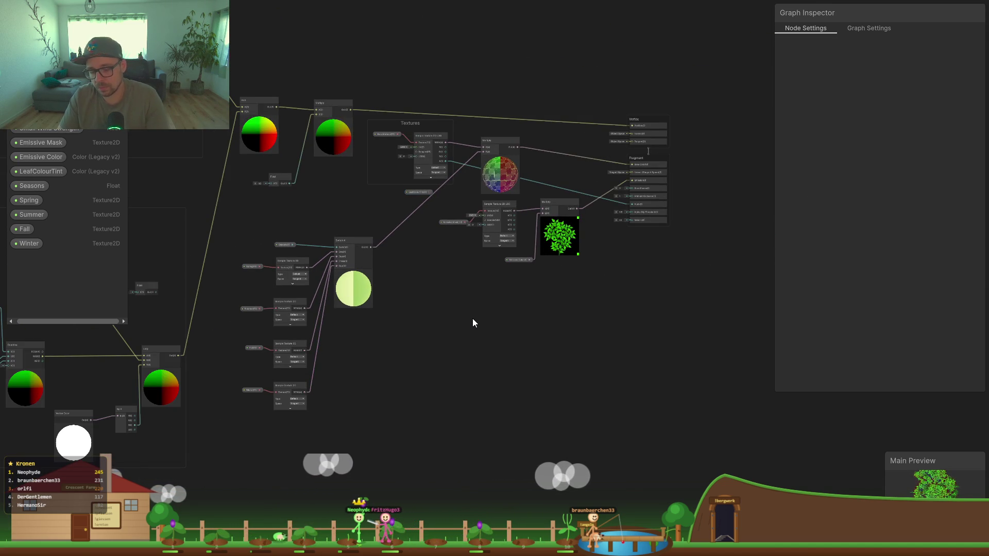
# Step: Exit fullscreen to the docked layout with a taller graph area, then switch to Claude
pyautogui.hotkey('shift', 'space')
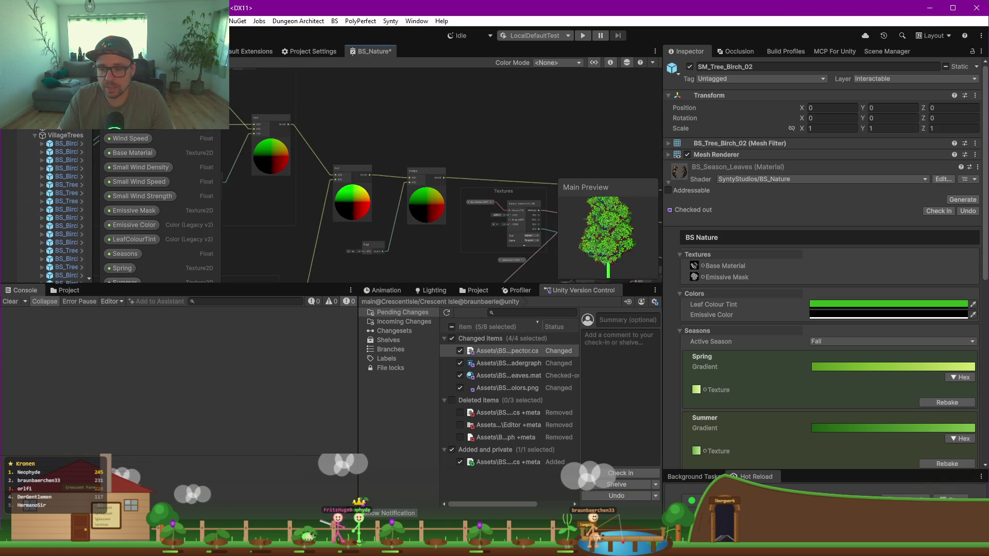
pyautogui.moveTo(542, 547)
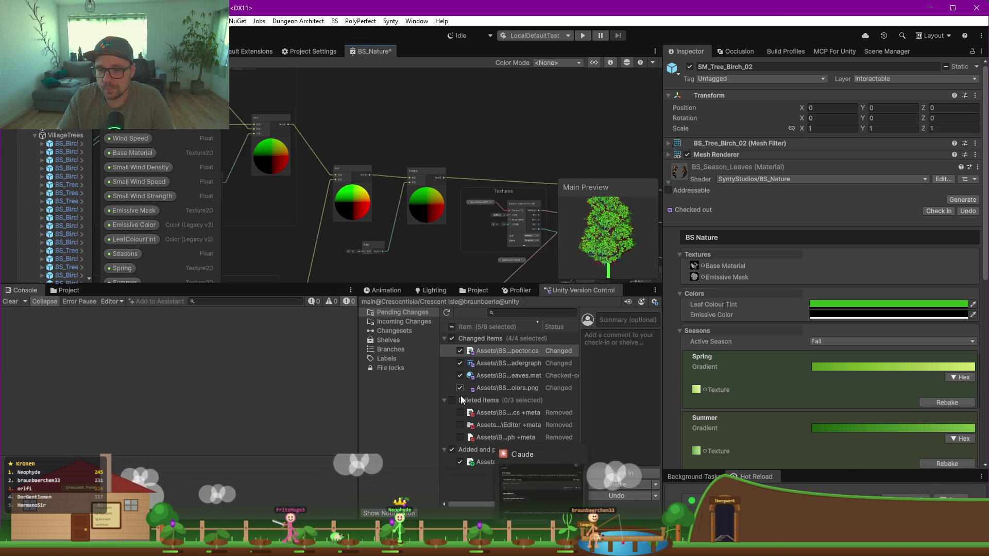
pyautogui.moveTo(320, 284); pyautogui.dragTo(320, 404)
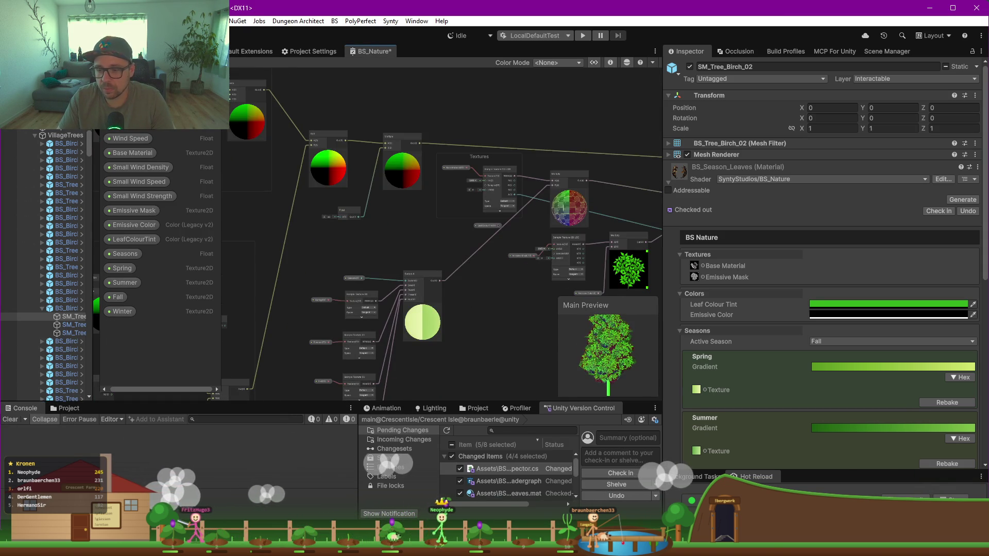
pyautogui.hotkey('alt', 'Tab')
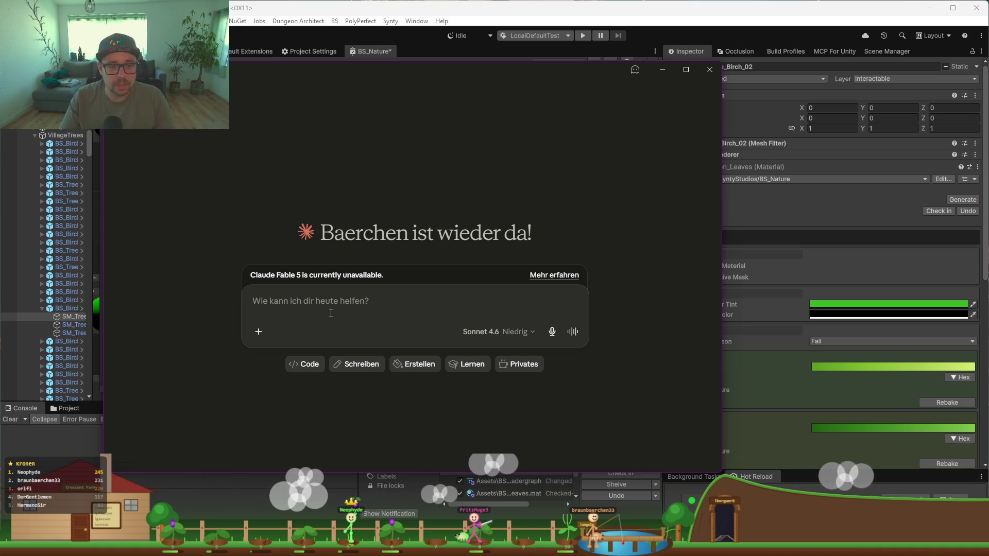
# Step: Ask Claude in German how to sample a random texture point chosen by world position
pyautogui.write('Ich mi')
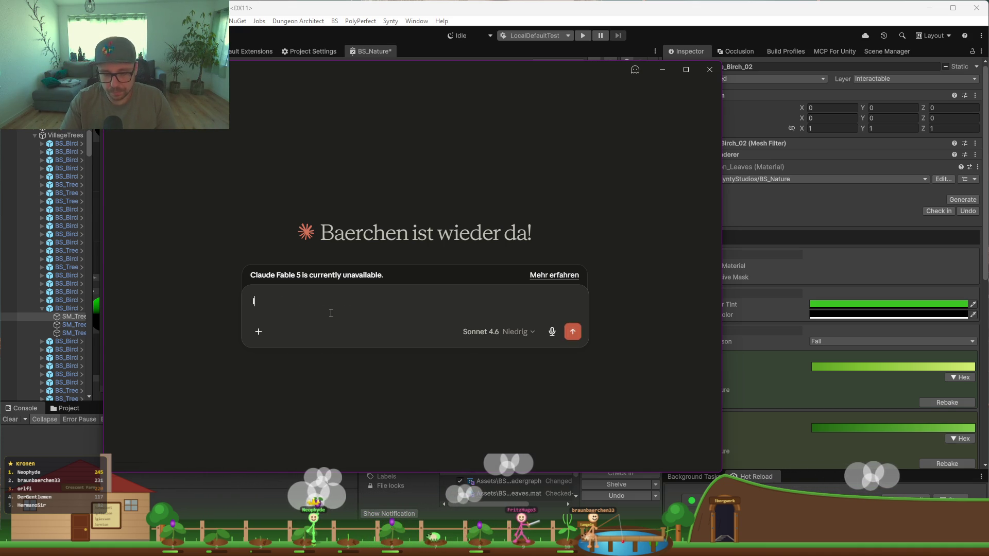
pyautogui.press('BackSpace')
pyautogui.write('ochte in')
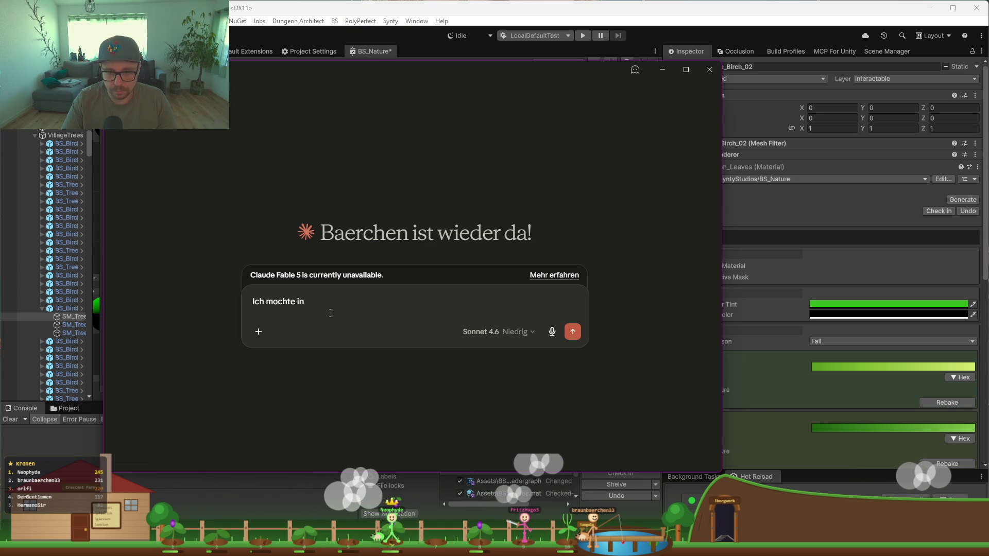
pyautogui.write('ner Texture einen')
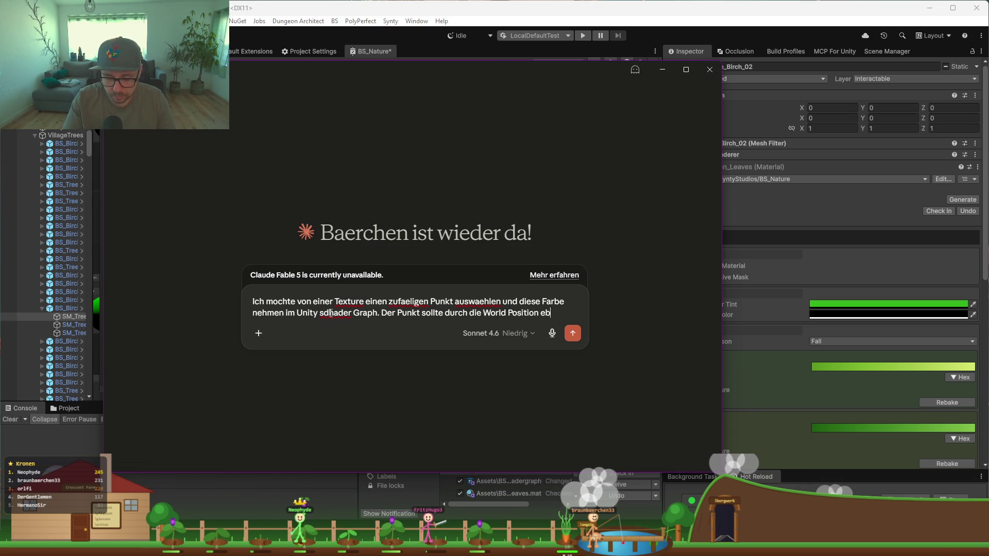
pyautogui.write('sein. wie geht das?')
pyautogui.press('Return')
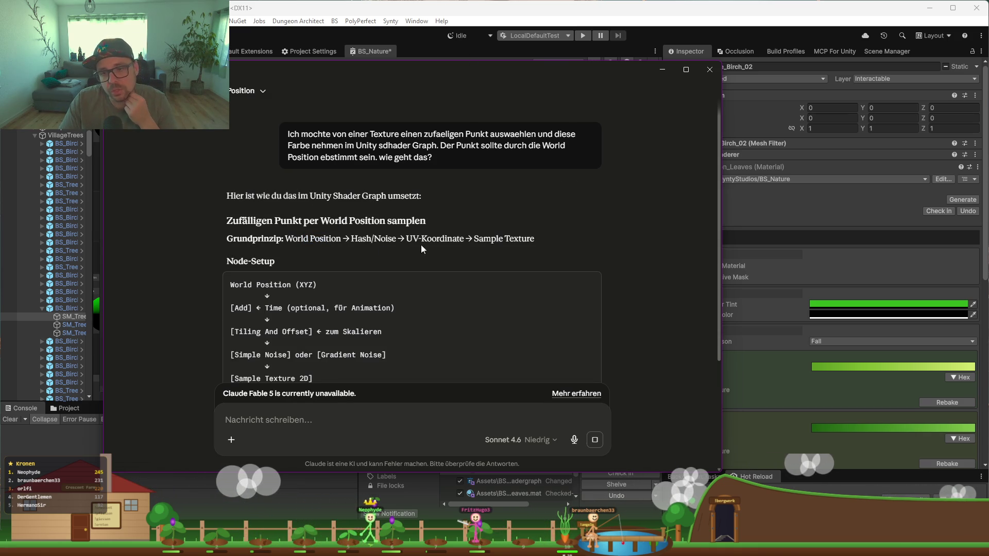
# Step: Read Claude's answer, highlighting the World Position summary line, then scroll to the Node-Setup block
pyautogui.moveTo(413, 239); pyautogui.dragTo(447, 238)
pyautogui.click(401, 240)
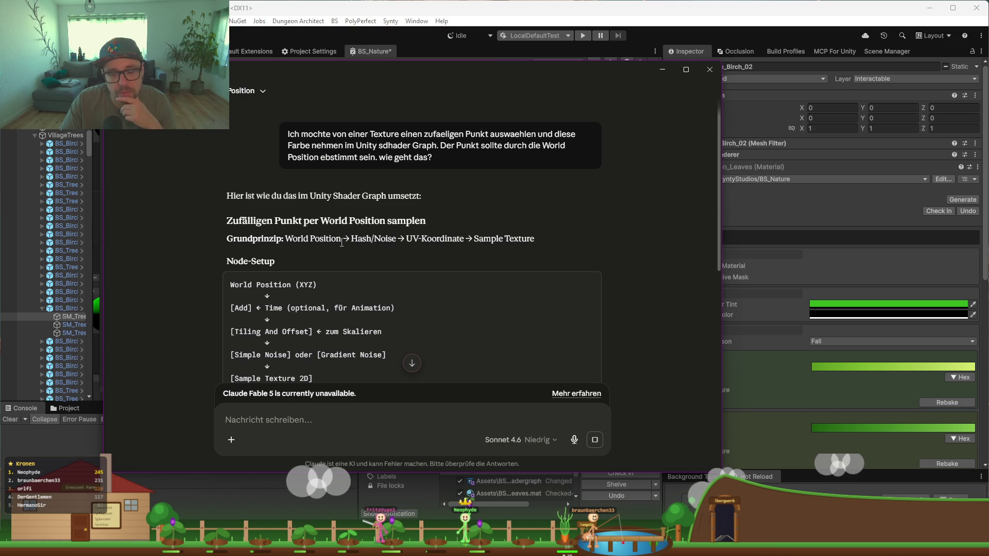
pyautogui.moveTo(341, 239); pyautogui.dragTo(301, 239)
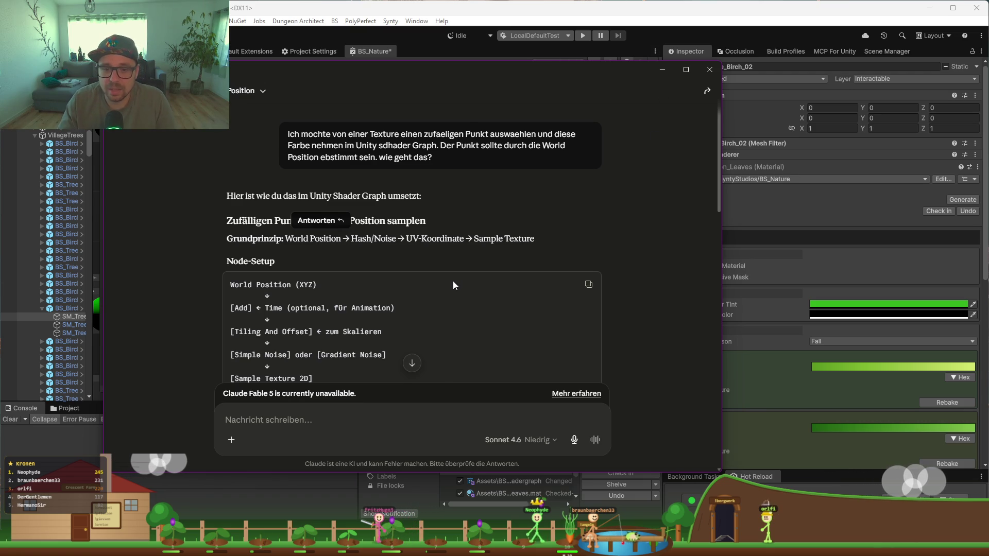
pyautogui.scroll(-2, 453, 280)
# Step: Minimize the Claude window and zoom around the BS_Nature shader graph
pyautogui.click(665, 69)
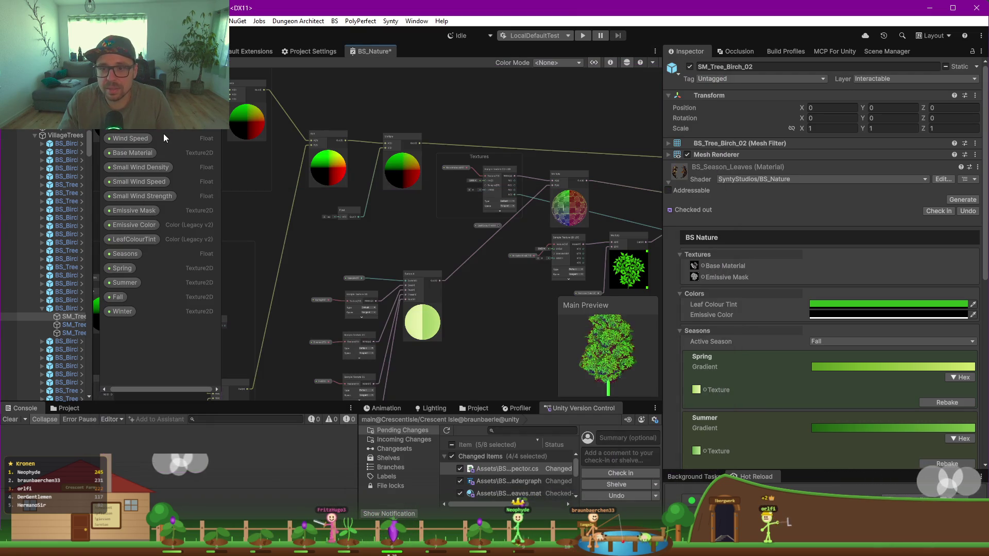
pyautogui.scroll(-2, 437, 264)
pyautogui.scroll(3, 312, 266)
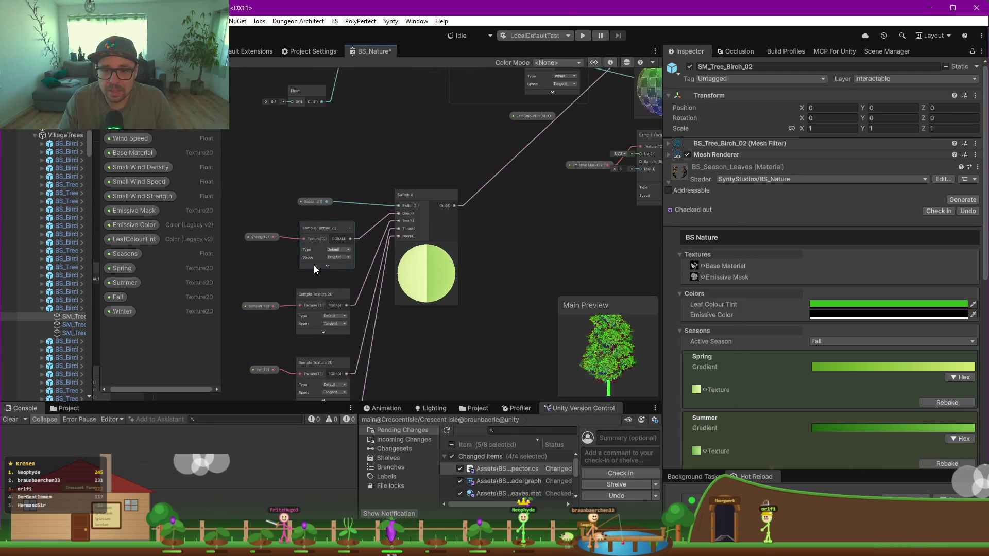
pyautogui.click(332, 268)
pyautogui.scroll(1, 471, 159)
pyautogui.scroll(-2, 459, 149)
pyautogui.scroll(5, 475, 143)
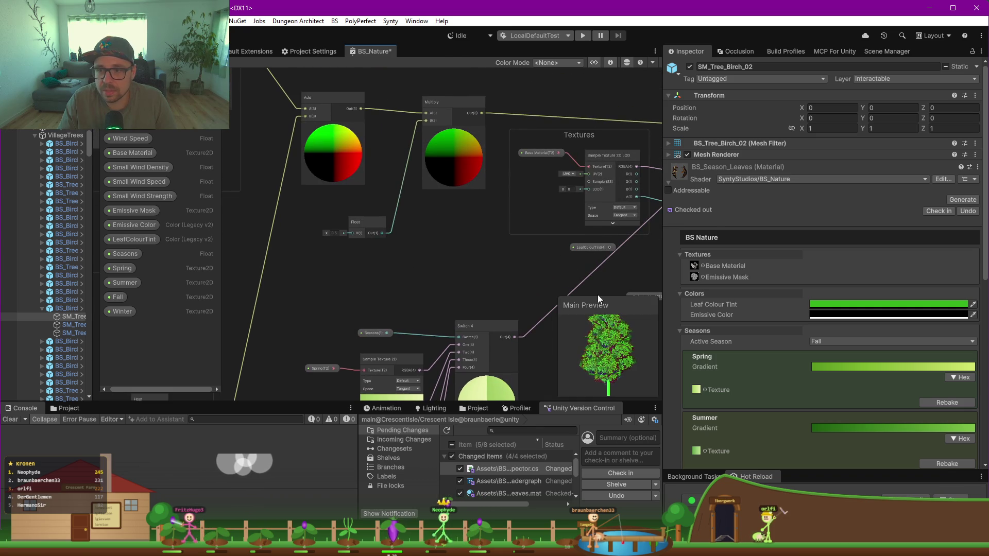
pyautogui.scroll(1, 576, 271)
# Step: Widen the graph beside the Inspector and pan across the outputs, Lerp, Add and Multiply nodes
pyautogui.moveTo(660, 256); pyautogui.dragTo(829, 255)
pyautogui.scroll(-2, 582, 261)
pyautogui.moveTo(582, 261); pyautogui.dragTo(389, 250)
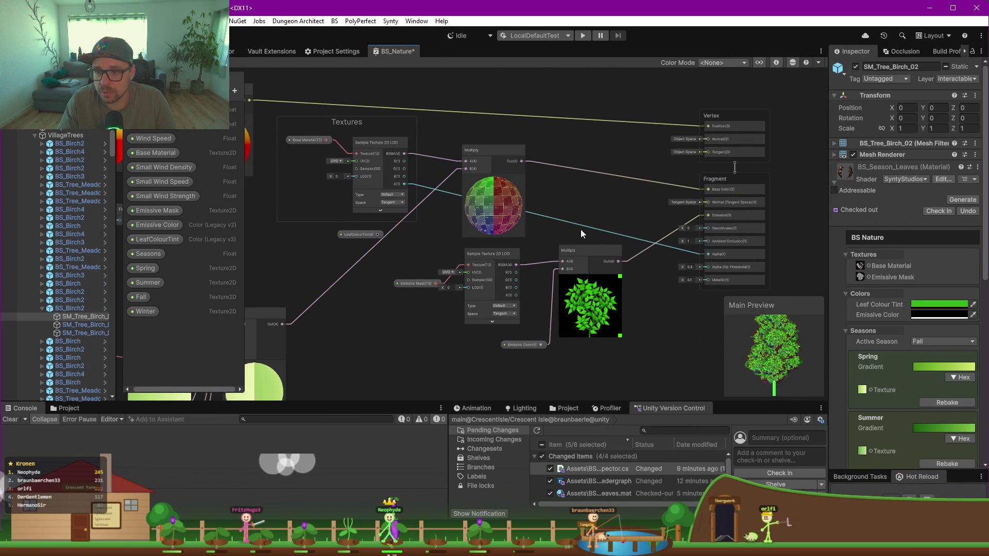
pyautogui.moveTo(477, 172)
pyautogui.mouseDown()
pyautogui.moveTo(570, 276)
pyautogui.moveTo(517, 256)
pyautogui.moveTo(407, 298)
pyautogui.moveTo(410, 268)
pyautogui.moveTo(449, 339)
pyautogui.moveTo(508, 197)
pyautogui.moveTo(545, 175)
pyautogui.moveTo(599, 340)
pyautogui.moveTo(449, 224)
pyautogui.moveTo(551, 243)
pyautogui.mouseUp()
pyautogui.scroll(-2, 450, 223)
pyautogui.scroll(-1, 452, 224)
pyautogui.moveTo(339, 243); pyautogui.dragTo(380, 254)
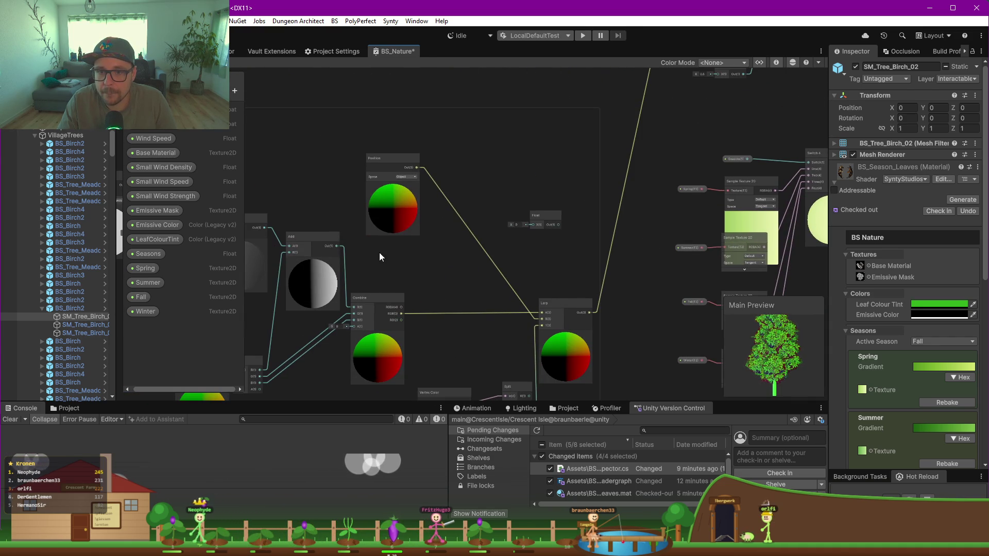
# Step: Delete the current selection, center the TRUNK group and show the graph fullscreen
pyautogui.press('Delete')
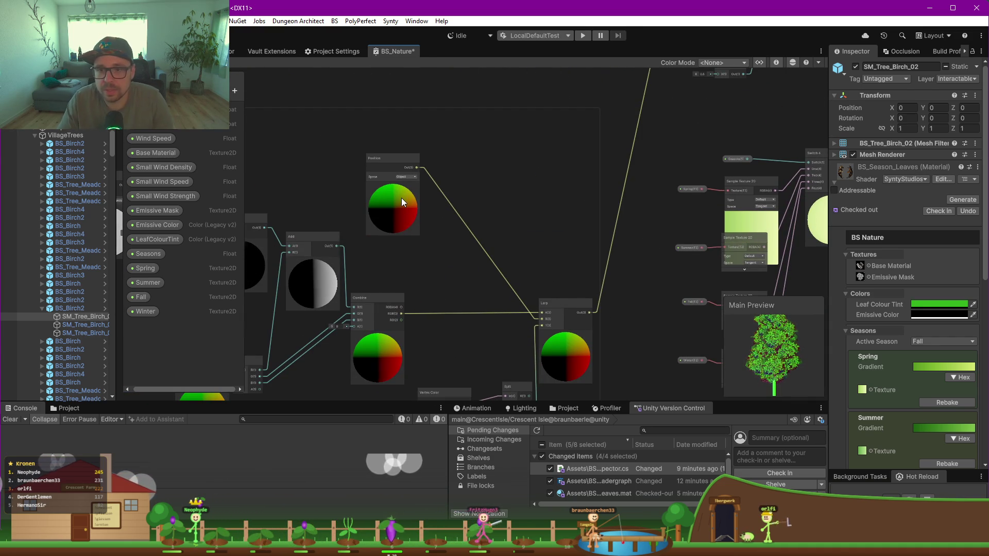
pyautogui.scroll(-1, 354, 196)
pyautogui.moveTo(438, 174); pyautogui.dragTo(518, 160)
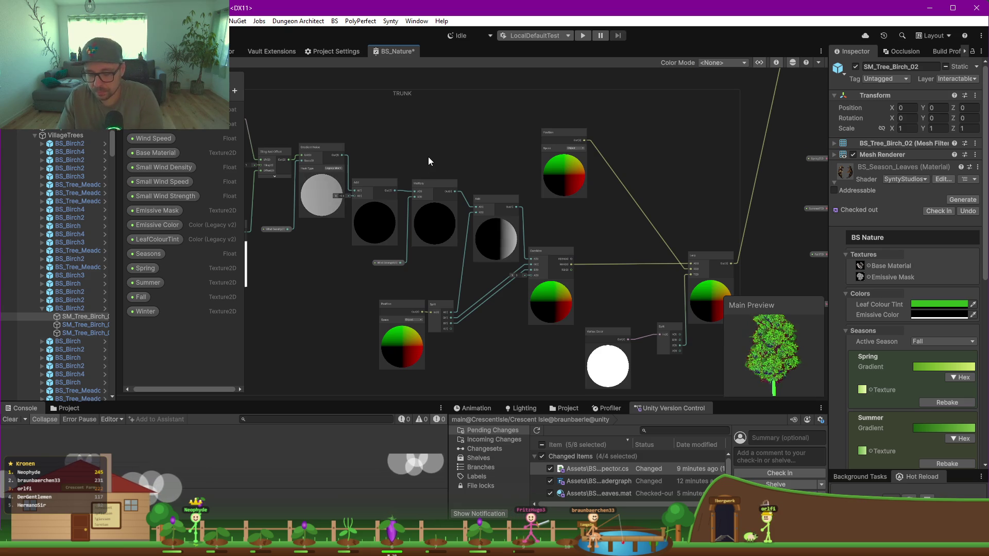
pyautogui.press('F9')
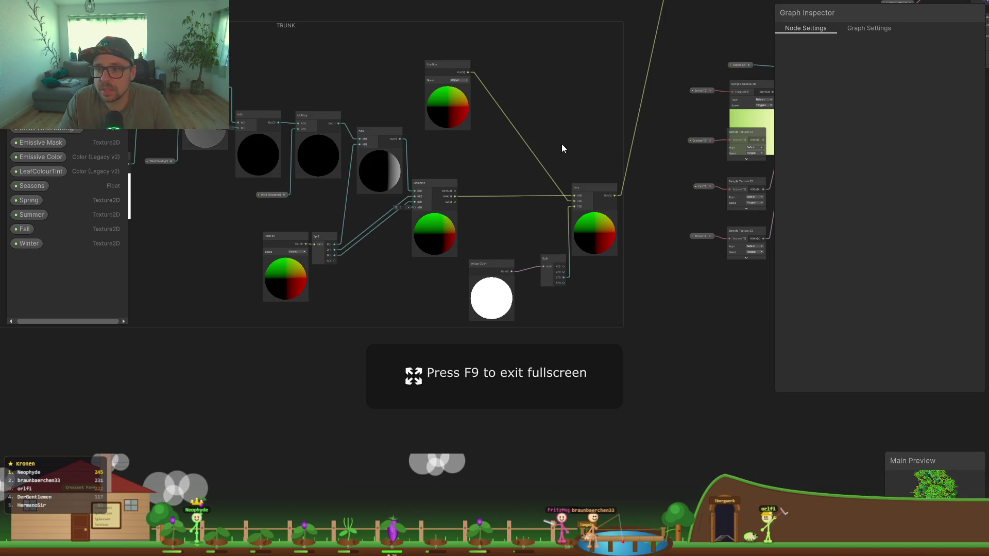
# Step: Delete the unconnected Float node near the Position, Combine and Lerp nodes
pyautogui.moveTo(571, 134); pyautogui.dragTo(474, 292)
pyautogui.moveTo(456, 188); pyautogui.dragTo(402, 254)
pyautogui.scroll(3, 380, 172)
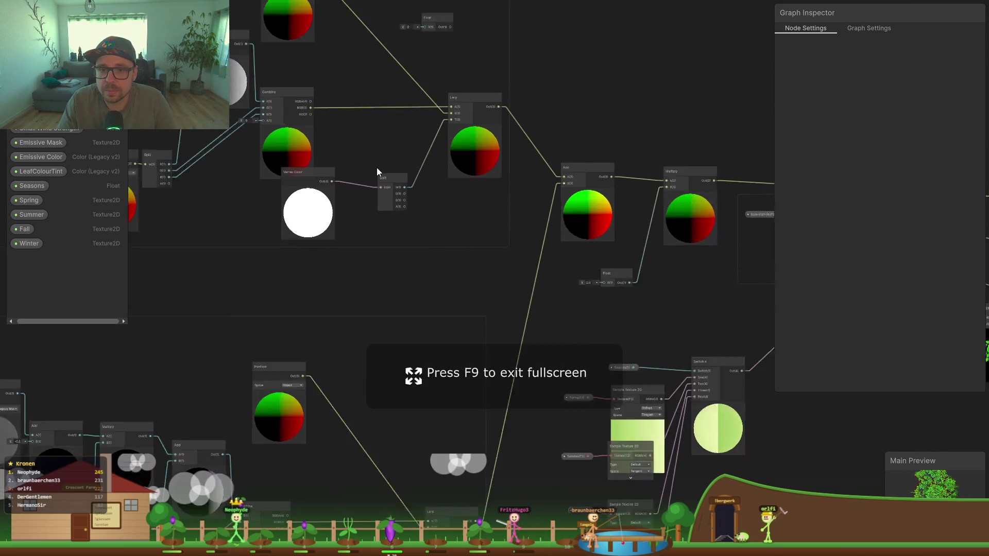
pyautogui.moveTo(346, 113); pyautogui.dragTo(393, 284)
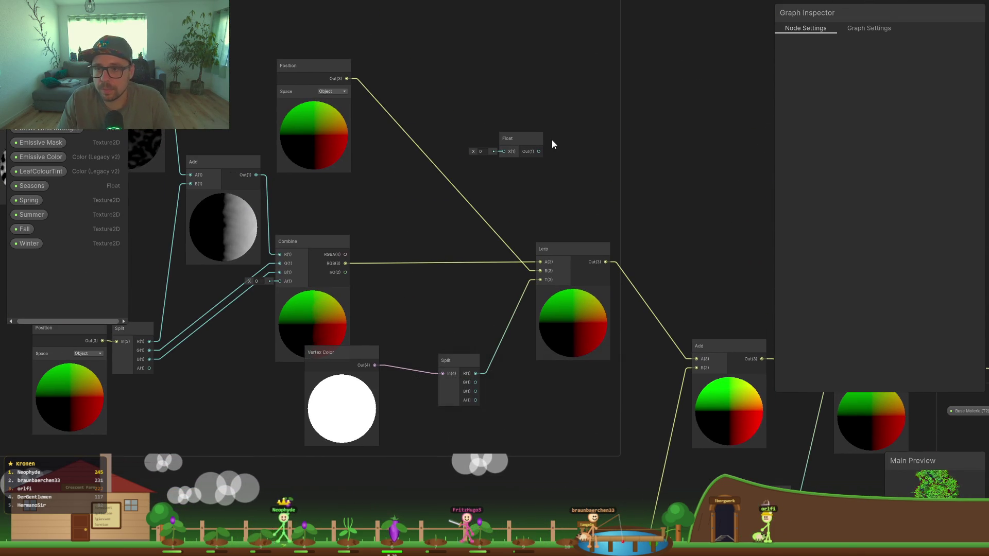
pyautogui.click(512, 139)
pyautogui.press('Delete')
# Step: Move the Wind Speed property node next to Wind Density in the Leaves group
pyautogui.moveTo(357, 187)
pyautogui.mouseDown()
pyautogui.moveTo(543, 243)
pyautogui.moveTo(681, 257)
pyautogui.mouseUp()
pyautogui.moveTo(159, 117); pyautogui.dragTo(319, 106)
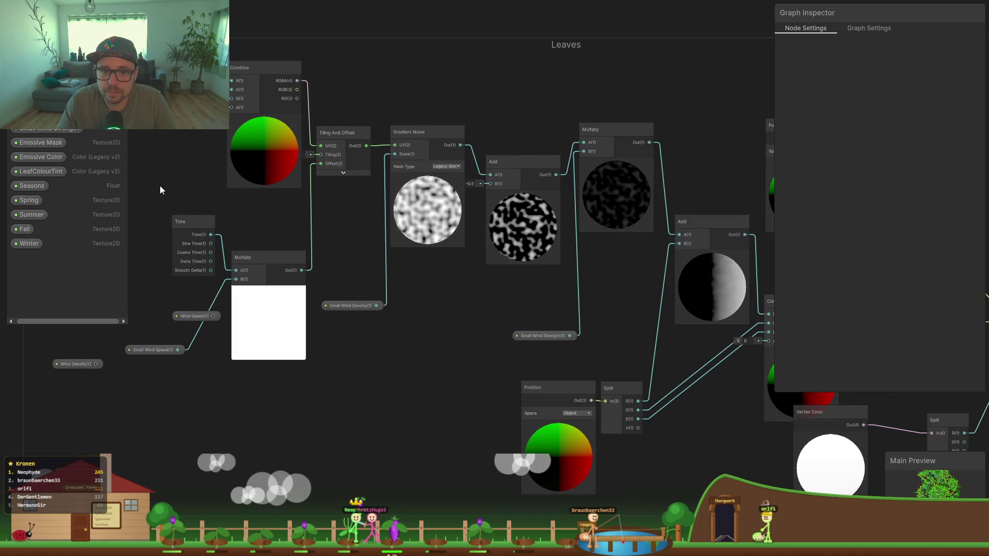
pyautogui.moveTo(159, 190); pyautogui.dragTo(256, 186)
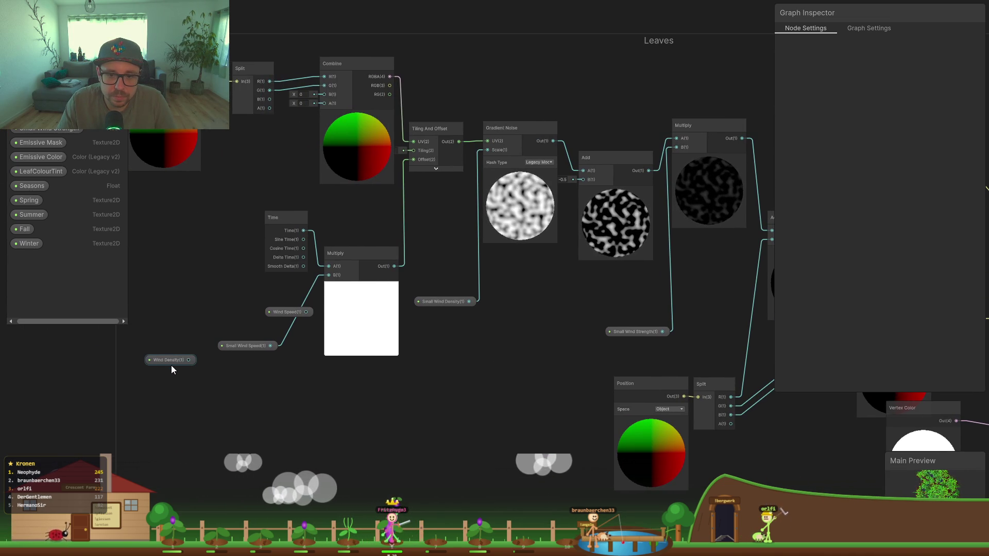
pyautogui.moveTo(293, 312)
pyautogui.mouseDown()
pyautogui.moveTo(183, 331)
pyautogui.moveTo(176, 352)
pyautogui.mouseUp()
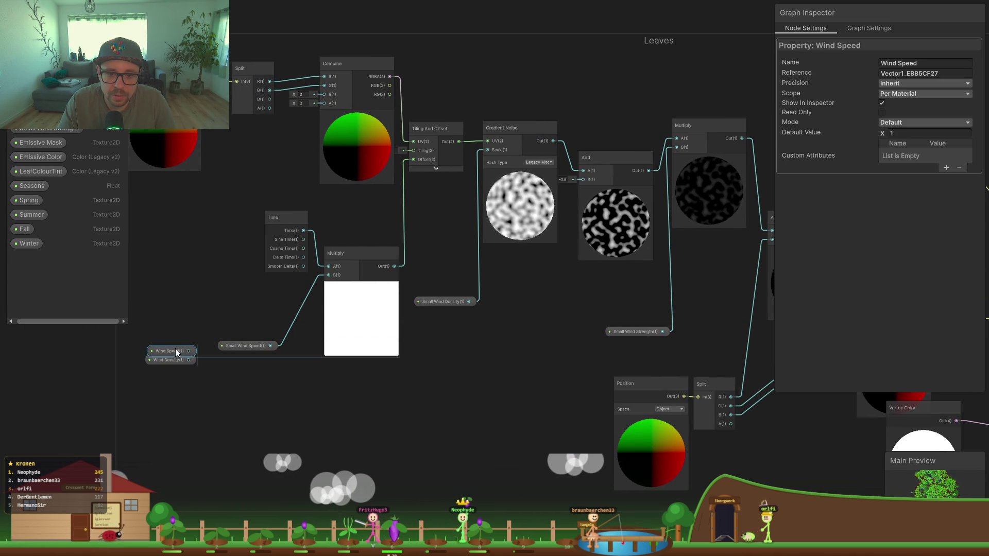
pyautogui.click(188, 246)
# Step: Pan and zoom out to the Float and Switch 4 nodes with the season samplers
pyautogui.moveTo(187, 224)
pyautogui.mouseDown()
pyautogui.moveTo(446, 338)
pyautogui.moveTo(274, 281)
pyautogui.mouseUp()
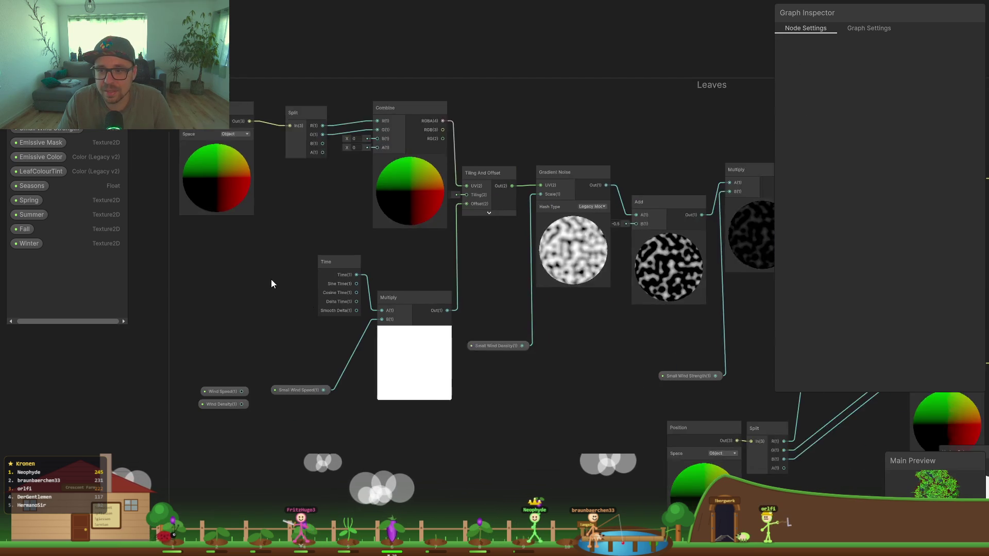
pyautogui.scroll(1, 381, 317)
pyautogui.moveTo(514, 390); pyautogui.dragTo(228, 279)
pyautogui.moveTo(667, 422); pyautogui.dragTo(313, 341)
pyautogui.moveTo(460, 400); pyautogui.dragTo(148, 386)
pyautogui.scroll(-5, 319, 372)
pyautogui.moveTo(322, 371); pyautogui.dragTo(397, 357)
pyautogui.moveTo(483, 340)
pyautogui.mouseDown()
pyautogui.moveTo(524, 341)
pyautogui.moveTo(328, 265)
pyautogui.moveTo(341, 212)
pyautogui.moveTo(272, 234)
pyautogui.moveTo(313, 238)
pyautogui.mouseUp()
pyautogui.scroll(2, 371, 287)
pyautogui.scroll(2, 405, 282)
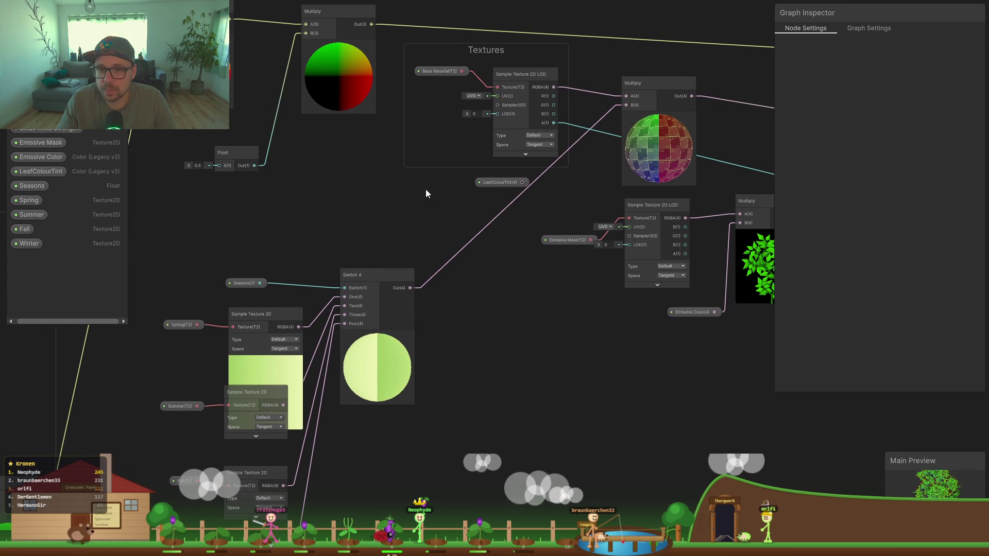
# Step: Move the LeafColourTint node left and pan to the Textures group and Switch 4
pyautogui.moveTo(498, 182); pyautogui.dragTo(234, 200)
pyautogui.moveTo(216, 256); pyautogui.dragTo(420, 234)
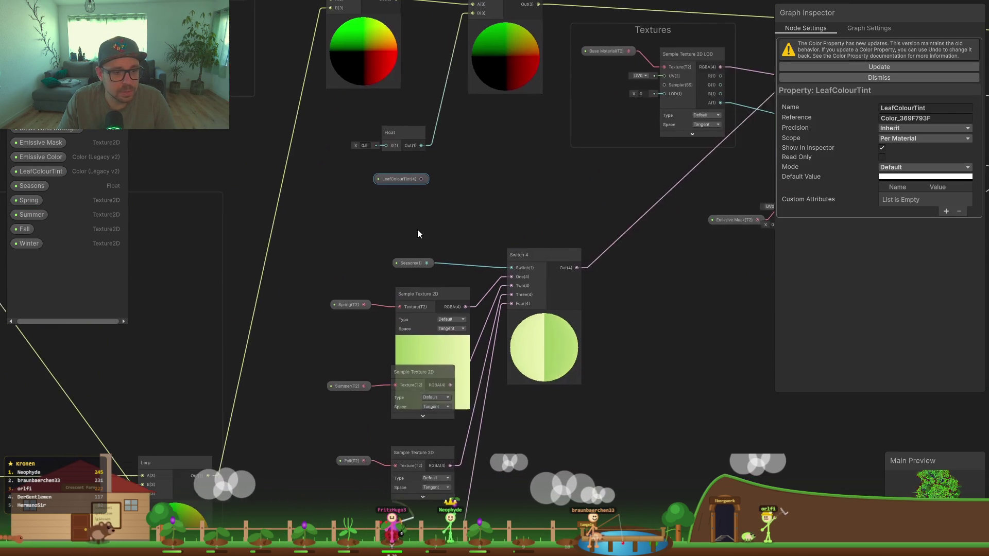
pyautogui.click(357, 229)
# Step: Add a Transform node from a 'world' node search, then delete it again
pyautogui.press('space')
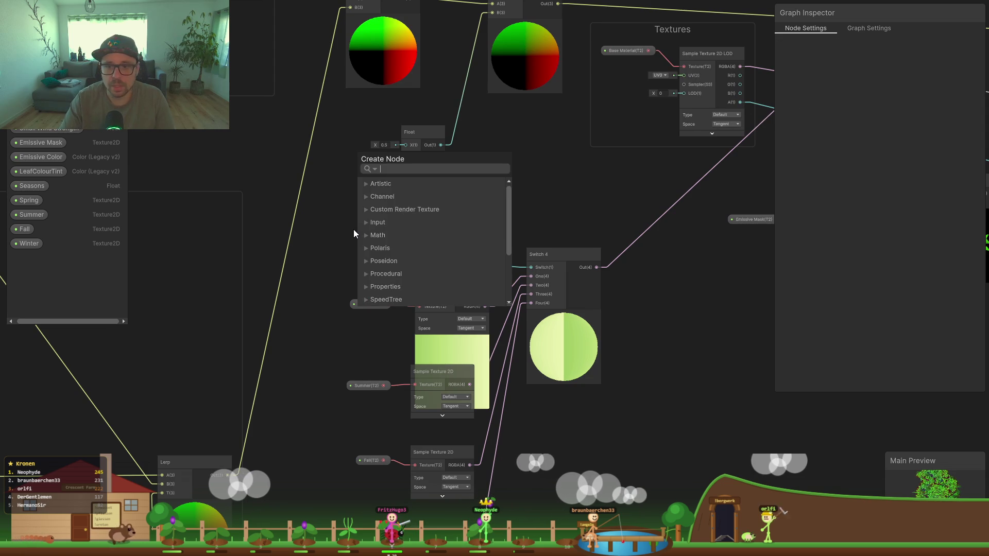
pyautogui.write('world')
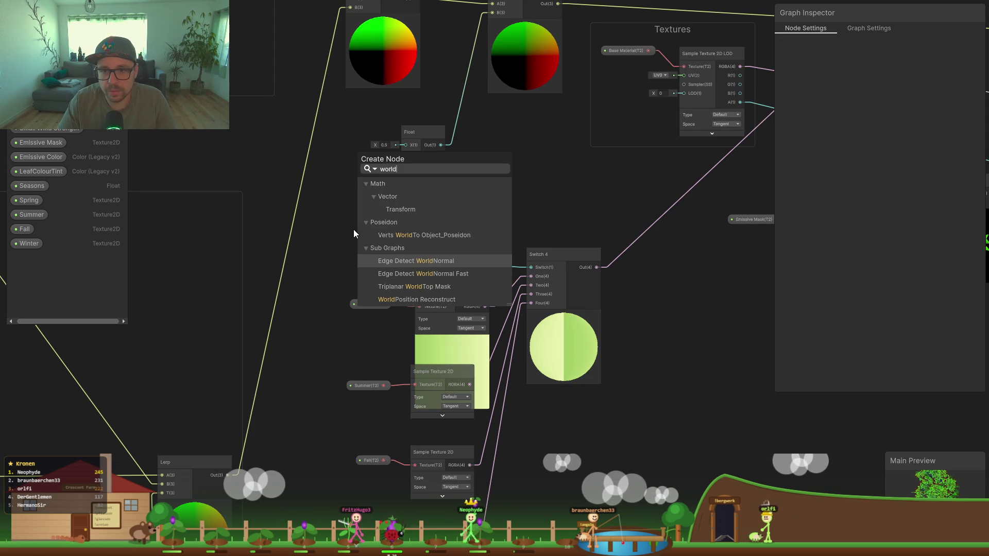
pyautogui.press('Up')
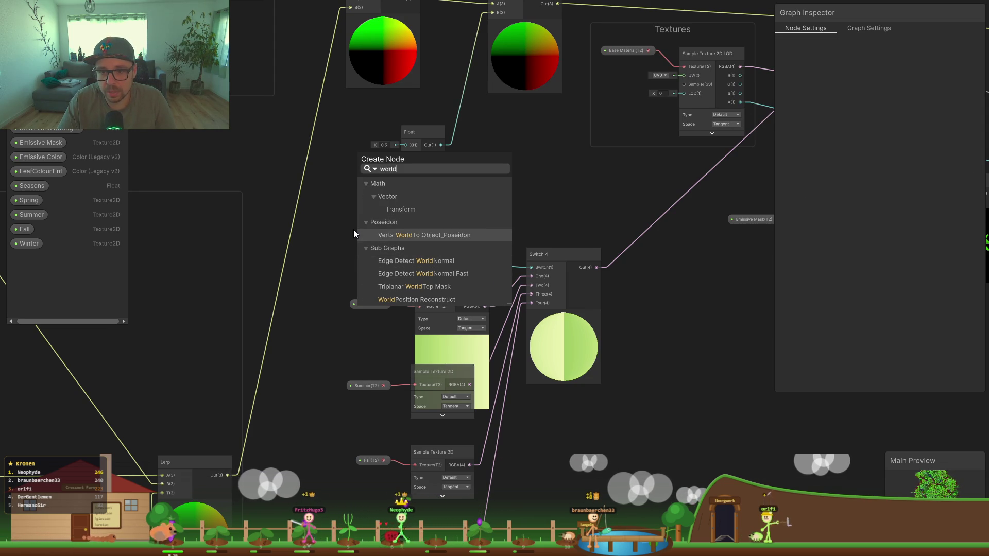
pyautogui.press('Down')
pyautogui.press('Up')
pyautogui.press('Up')
pyautogui.press('Up')
pyautogui.press('Return')
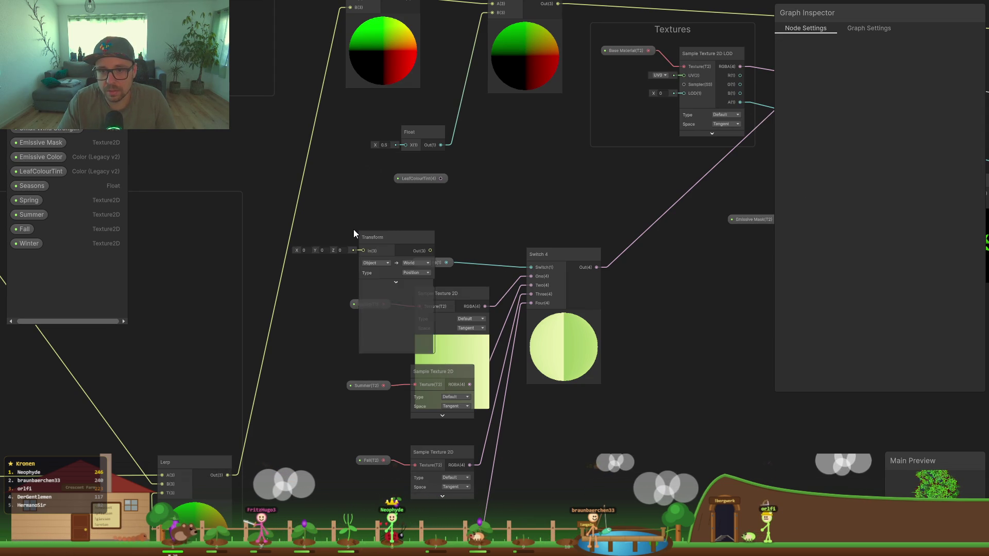
pyautogui.moveTo(407, 240); pyautogui.dragTo(307, 236)
pyautogui.press('Delete')
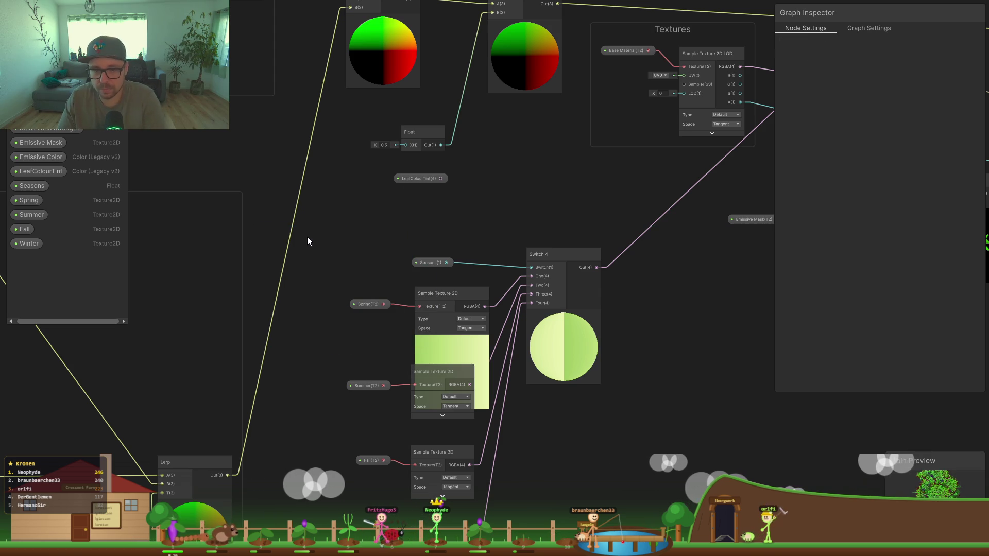
# Step: Check the Claude answer, then minimize the chat to return to Unity
pyautogui.press('space')
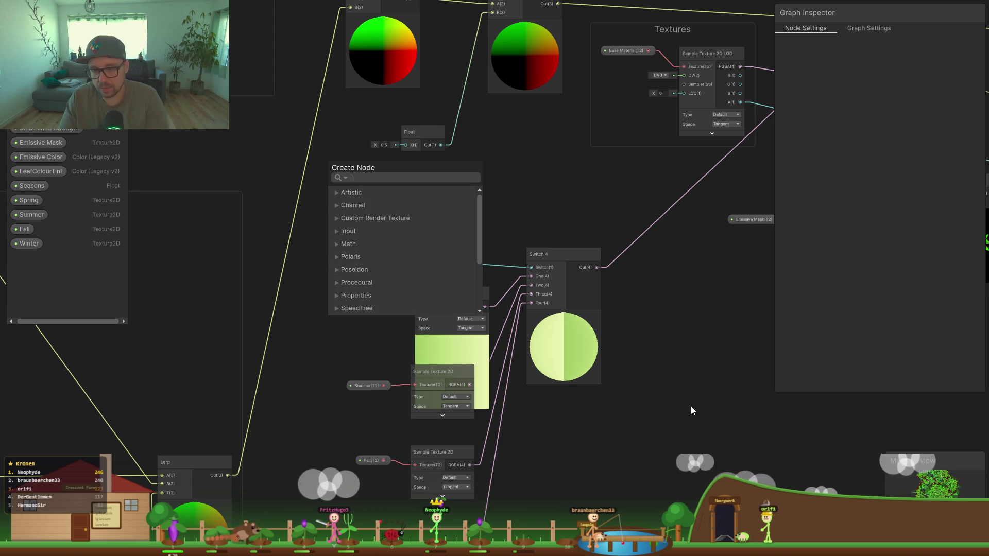
pyautogui.hotkey('alt', 'Tab')
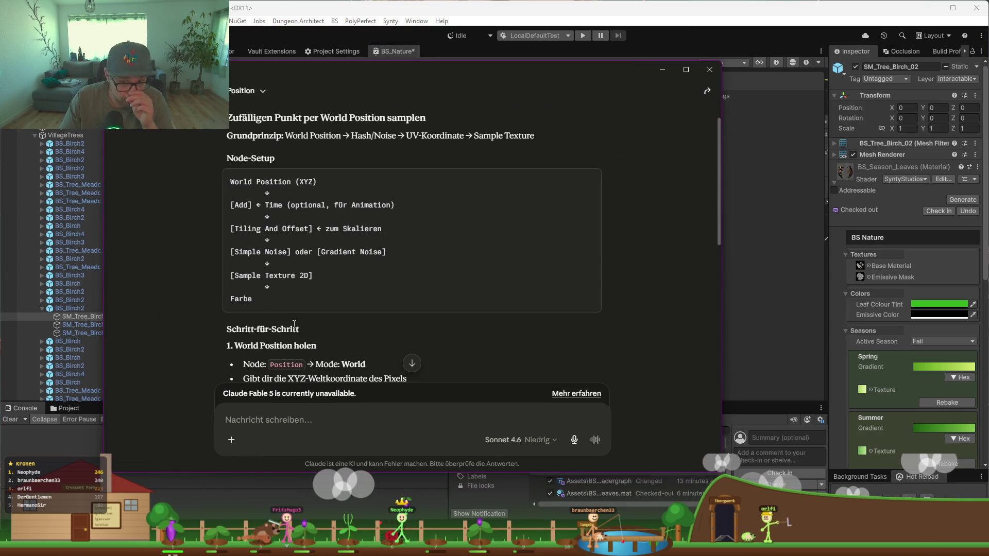
pyautogui.click(662, 70)
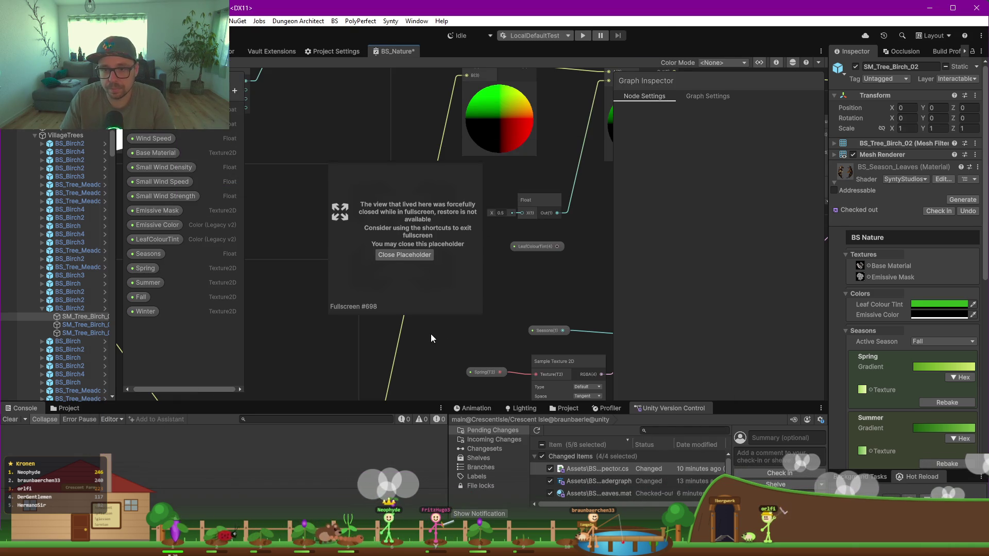
# Step: Close the fullscreen placeholder and add an Object node beside the season samplers
pyautogui.moveTo(493, 310); pyautogui.dragTo(457, 261)
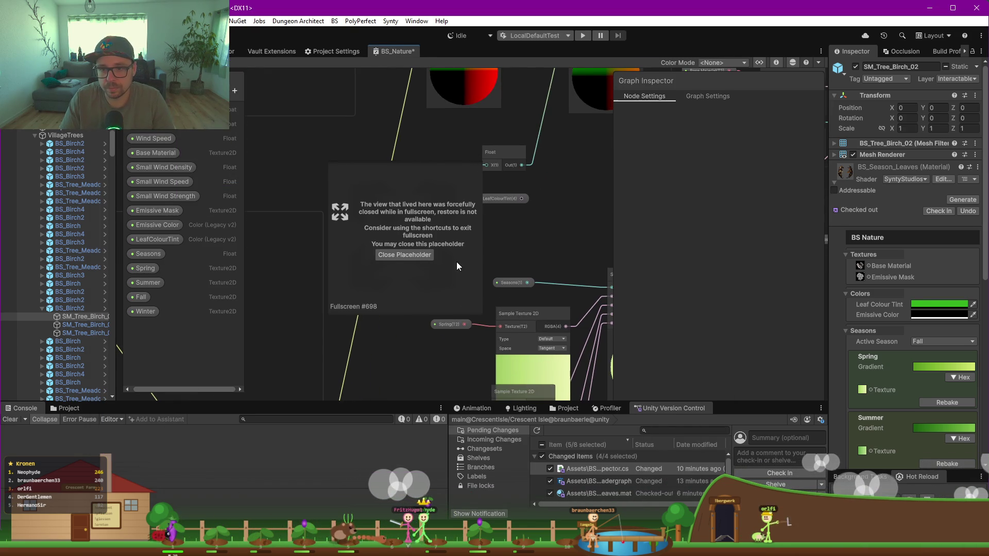
pyautogui.click(399, 254)
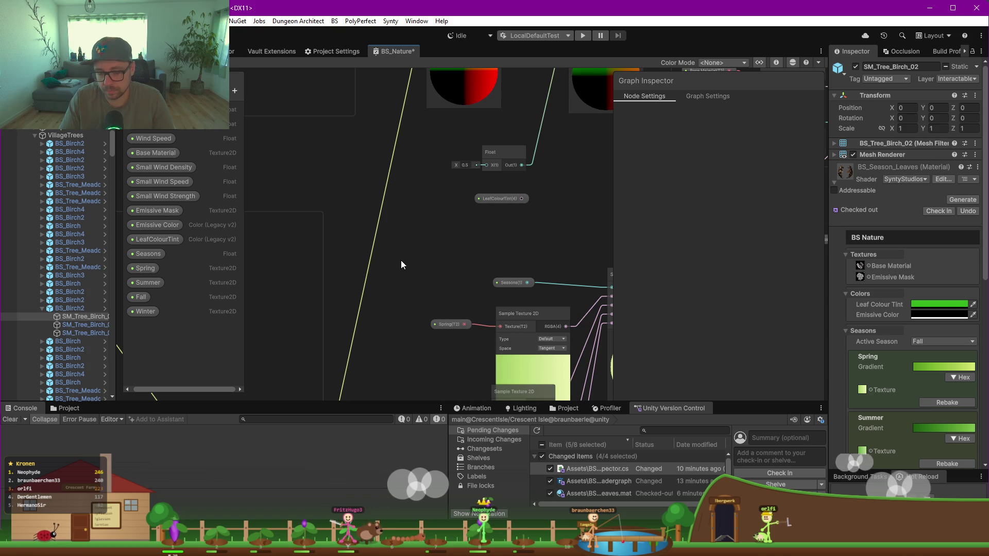
pyautogui.press('space')
pyautogui.write('world position')
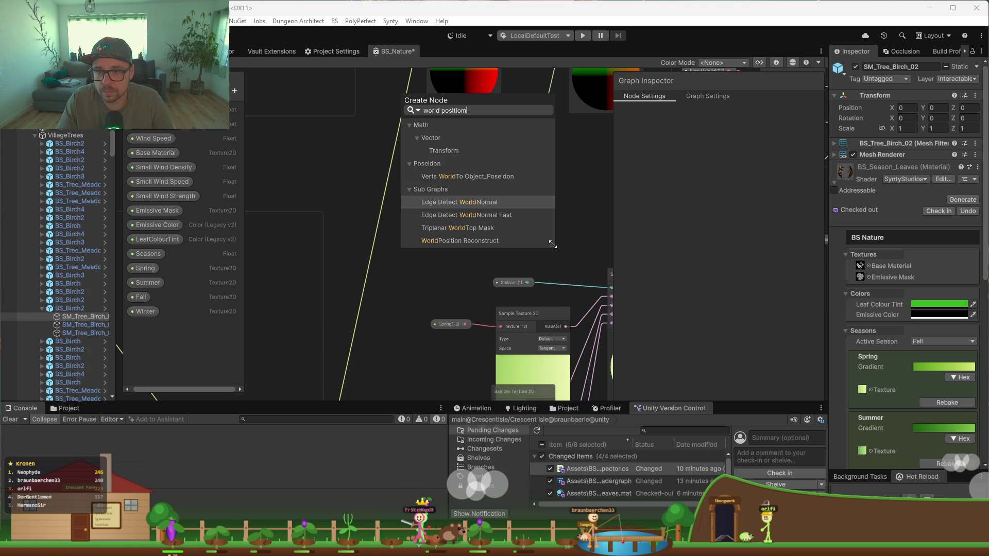
pyautogui.moveTo(553, 244); pyautogui.dragTo(549, 335)
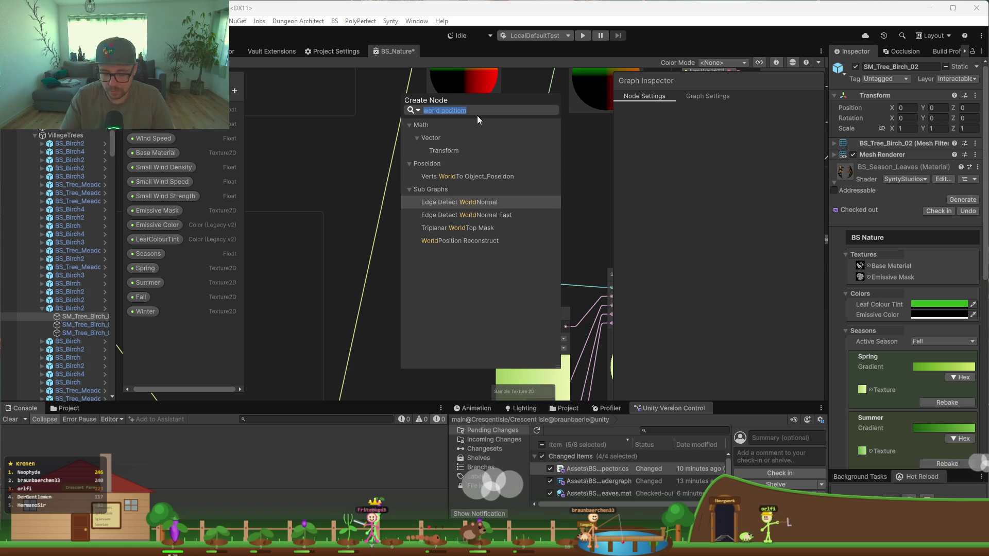
pyautogui.write('Object')
pyautogui.press('Return')
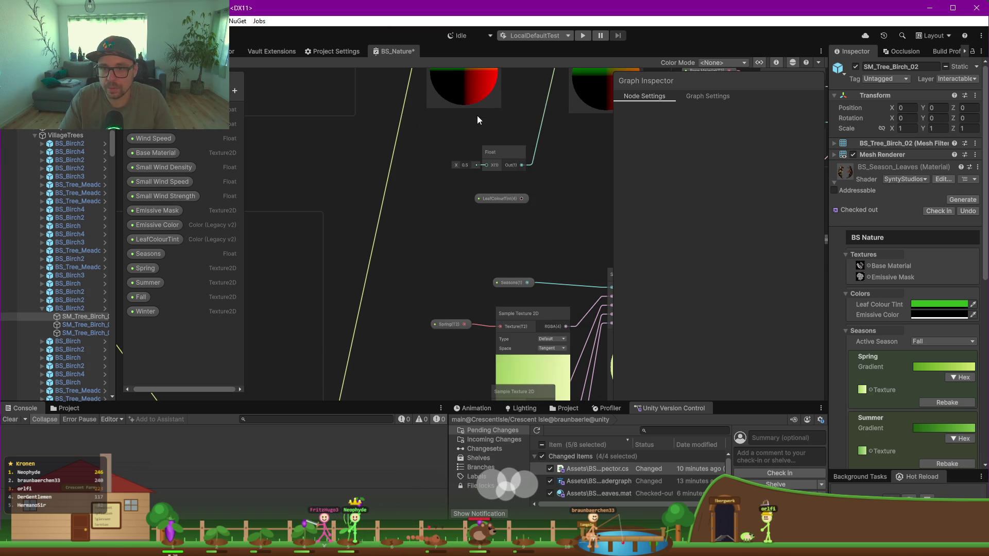
pyautogui.scroll(3, 453, 300)
pyautogui.moveTo(428, 272)
pyautogui.mouseDown()
pyautogui.moveTo(375, 233)
pyautogui.moveTo(379, 213)
pyautogui.mouseUp()
pyautogui.moveTo(478, 261); pyautogui.dragTo(388, 218)
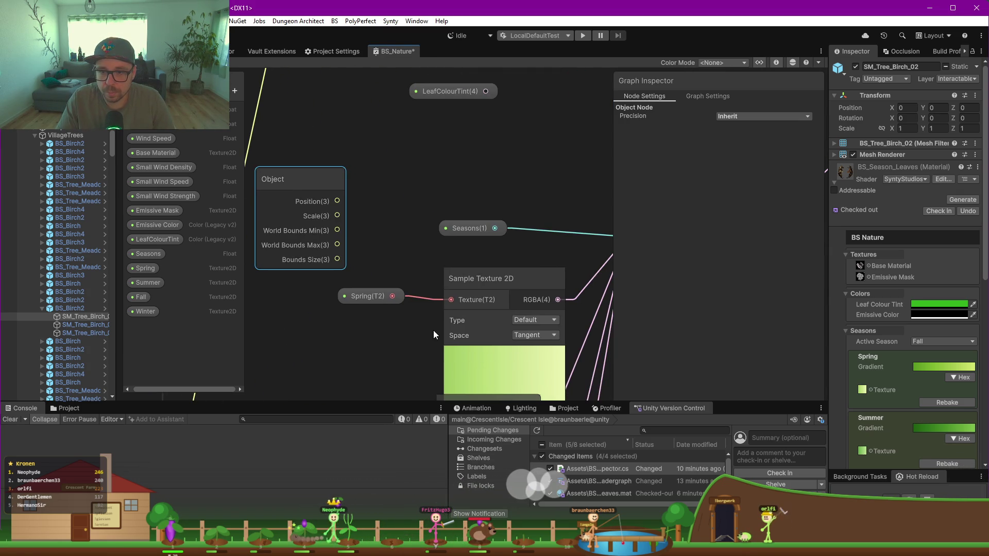
pyautogui.scroll(-1, 491, 316)
# Step: Wire the Object Position output into the UV inputs of the Spring and Fall samplers
pyautogui.moveTo(490, 280); pyautogui.dragTo(483, 259)
pyautogui.moveTo(456, 304); pyautogui.dragTo(443, 212)
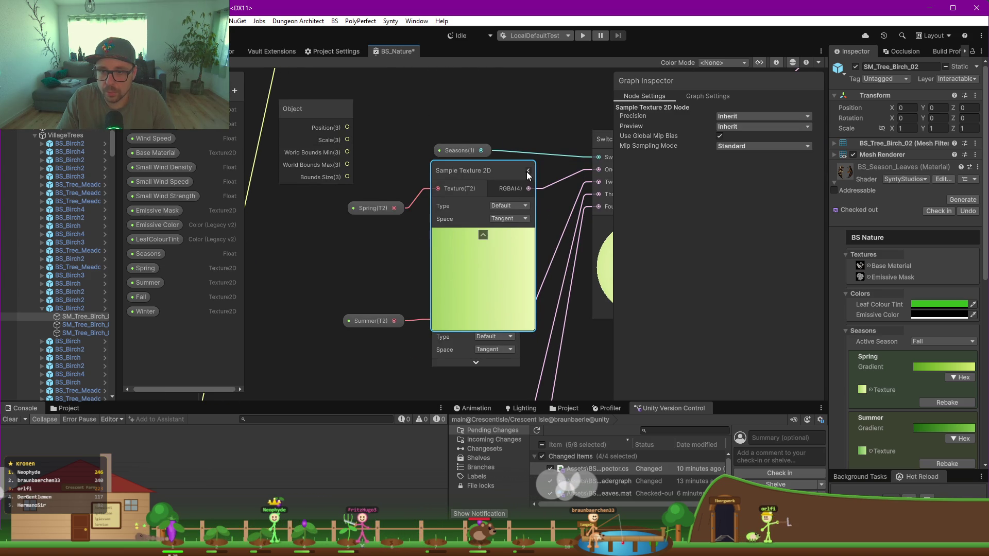
pyautogui.click(527, 172)
pyautogui.moveTo(348, 127)
pyautogui.mouseDown()
pyautogui.moveTo(435, 188)
pyautogui.moveTo(440, 203)
pyautogui.moveTo(427, 201)
pyautogui.mouseUp()
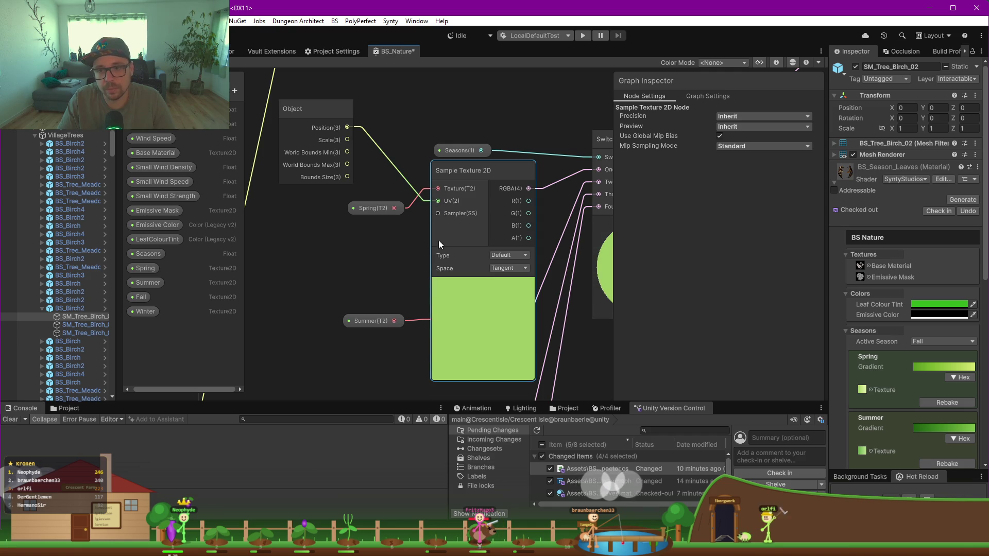
pyautogui.scroll(-3, 533, 291)
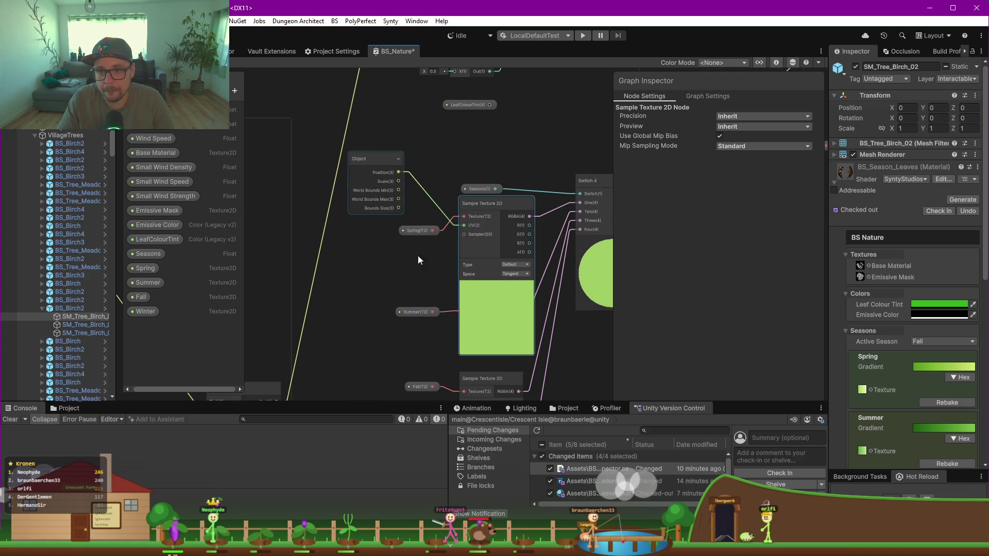
pyautogui.scroll(-2, 367, 282)
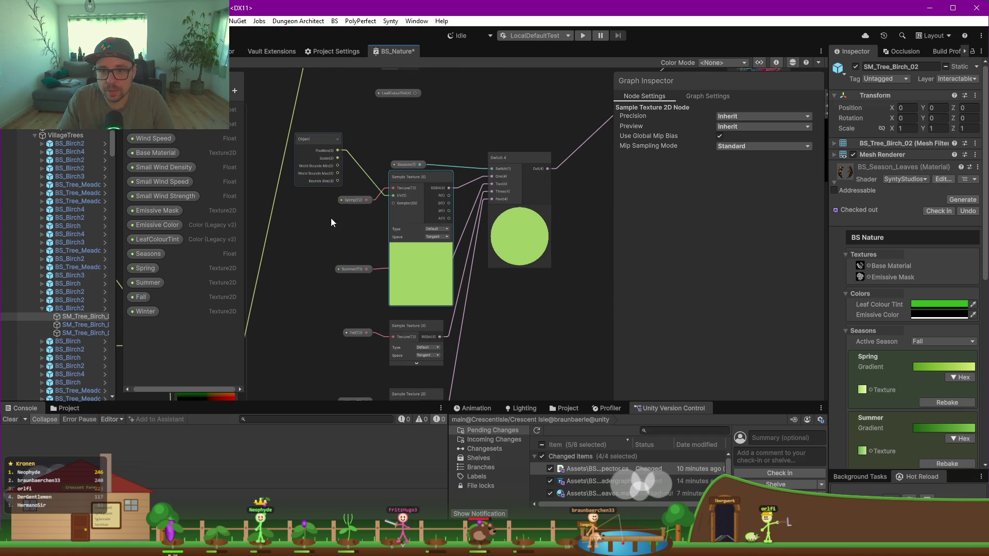
pyautogui.click(437, 327)
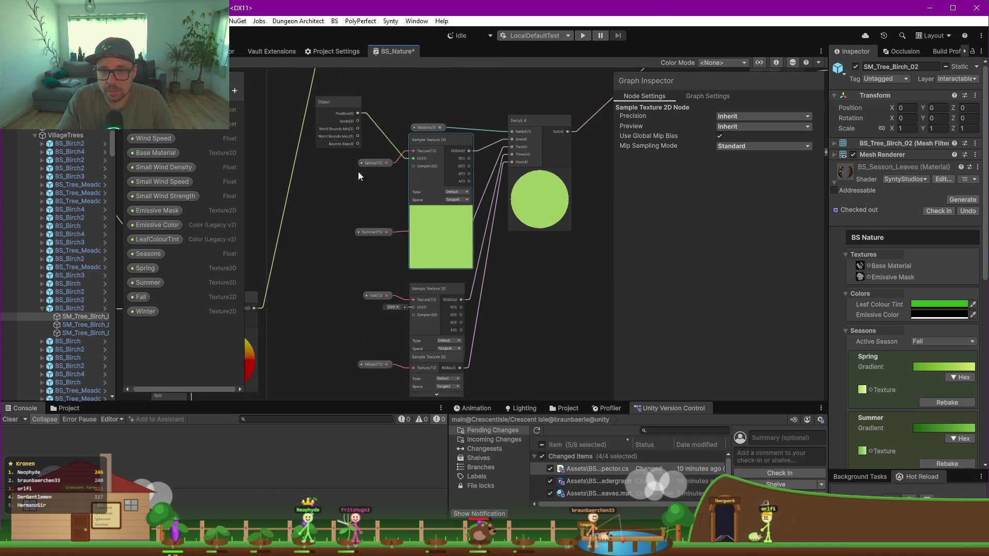
pyautogui.scroll(1, 350, 139)
pyautogui.moveTo(361, 109); pyautogui.dragTo(426, 336)
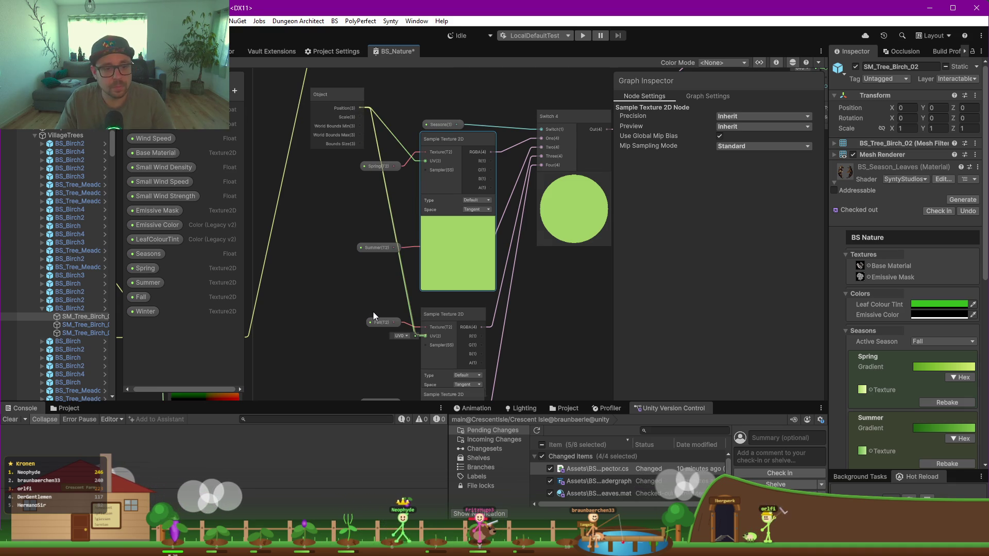
# Step: Collapse the Fall and Spring samplers' unused ports and hide Spring's large preview
pyautogui.scroll(-4, 374, 312)
pyautogui.scroll(2, 424, 267)
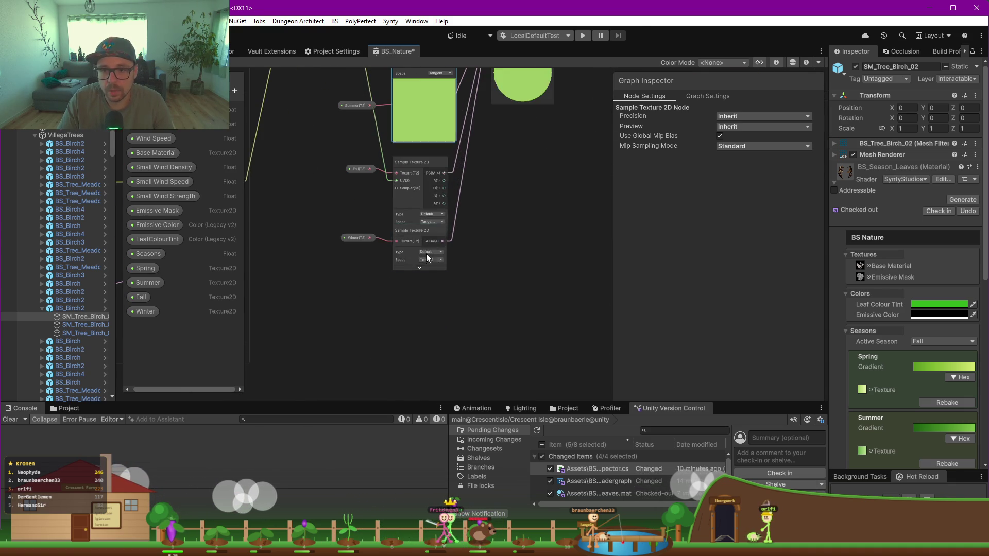
pyautogui.click(444, 162)
pyautogui.scroll(3, 468, 165)
pyautogui.click(459, 111)
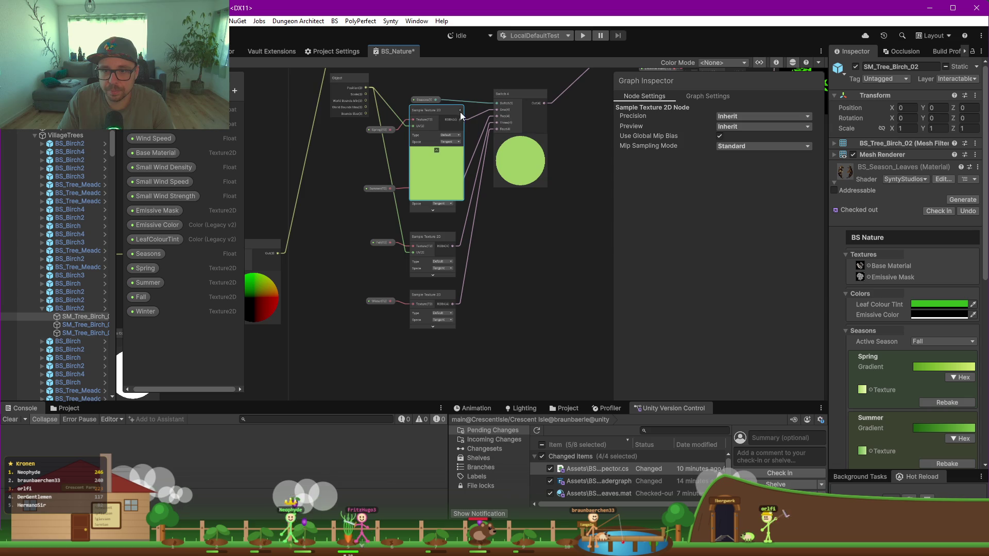
pyautogui.click(436, 150)
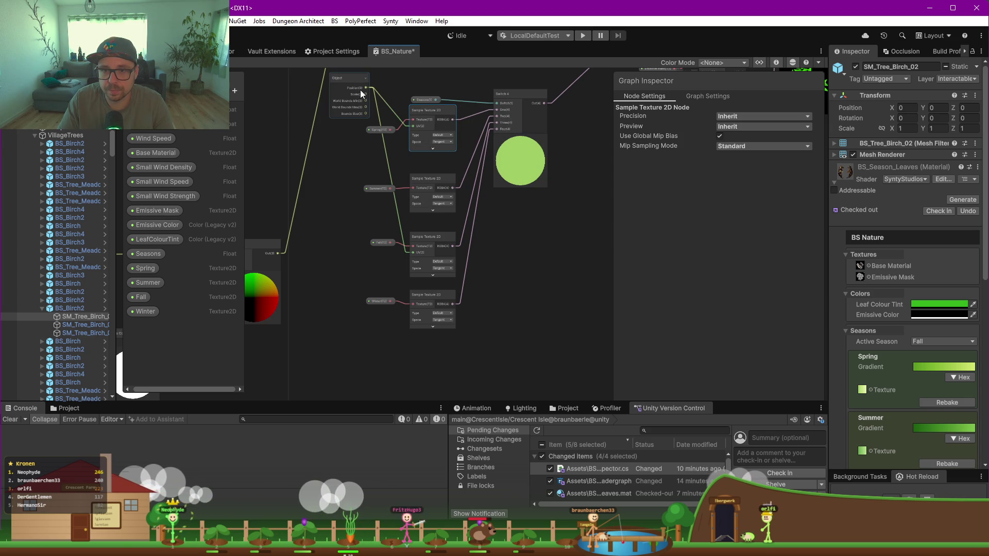
# Step: Wire Object Position into the Summer and Winter sampler UVs, collapse both, and save the asset
pyautogui.click(452, 179)
pyautogui.moveTo(366, 88); pyautogui.dragTo(413, 195)
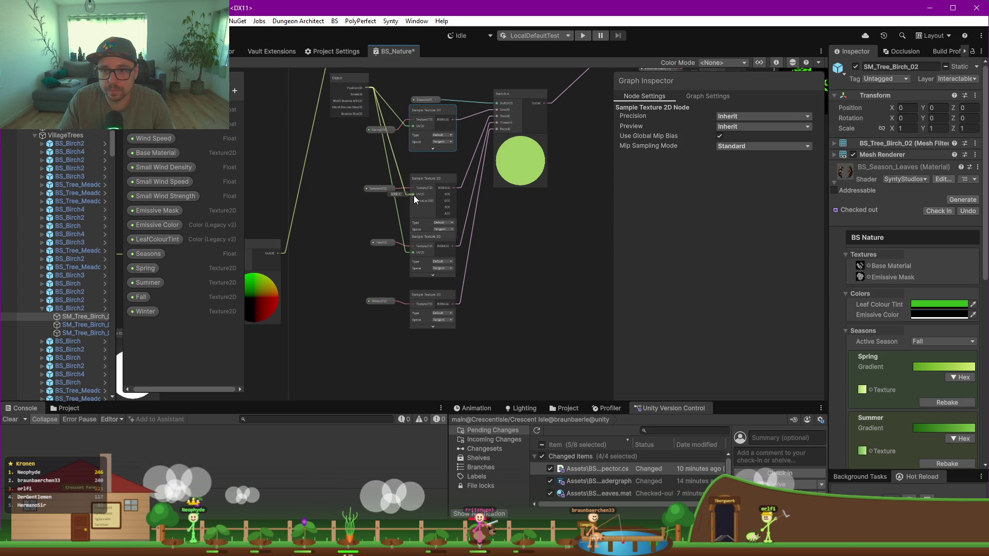
pyautogui.click(453, 178)
pyautogui.click(453, 295)
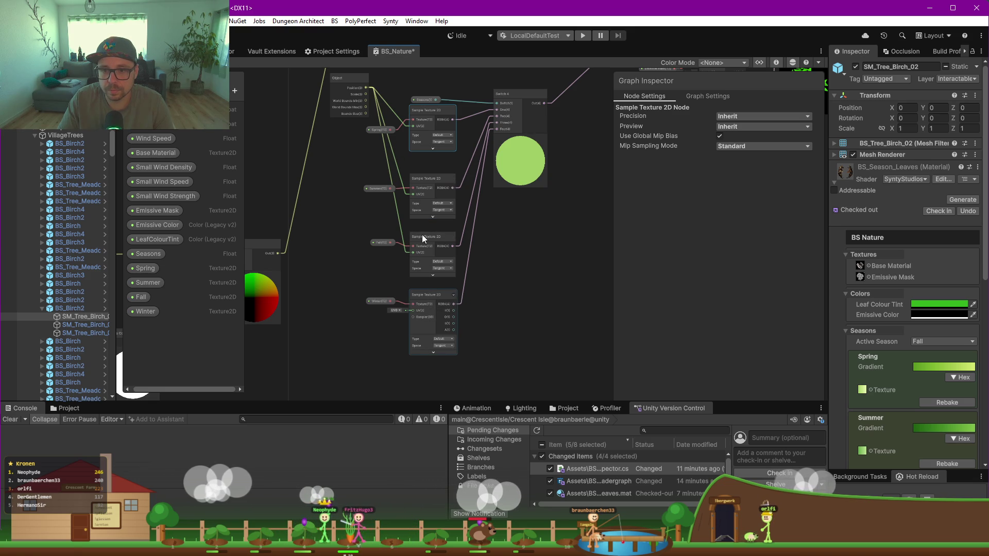
pyautogui.moveTo(366, 87)
pyautogui.mouseDown()
pyautogui.moveTo(416, 271)
pyautogui.moveTo(412, 310)
pyautogui.mouseUp()
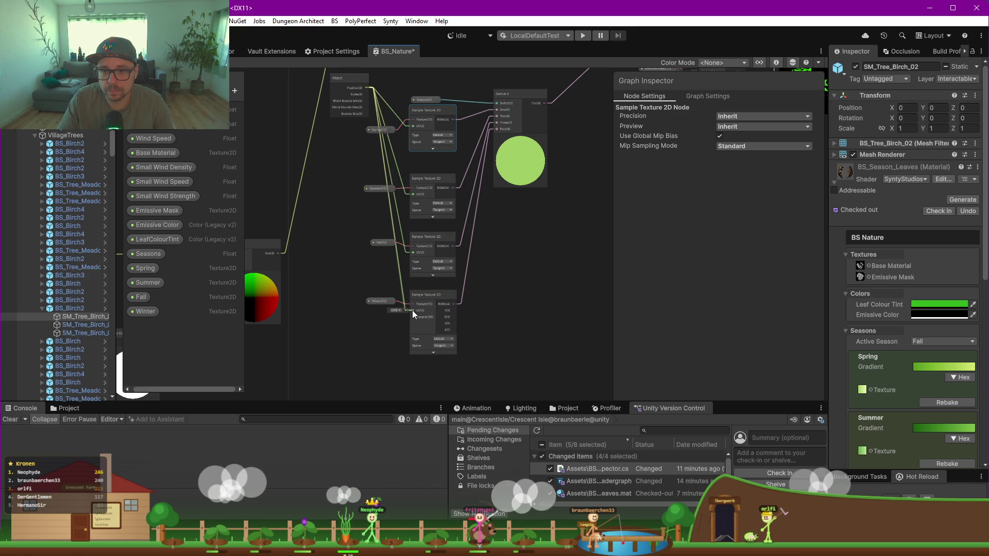
pyautogui.moveTo(454, 306); pyautogui.dragTo(454, 298)
pyautogui.click(503, 292)
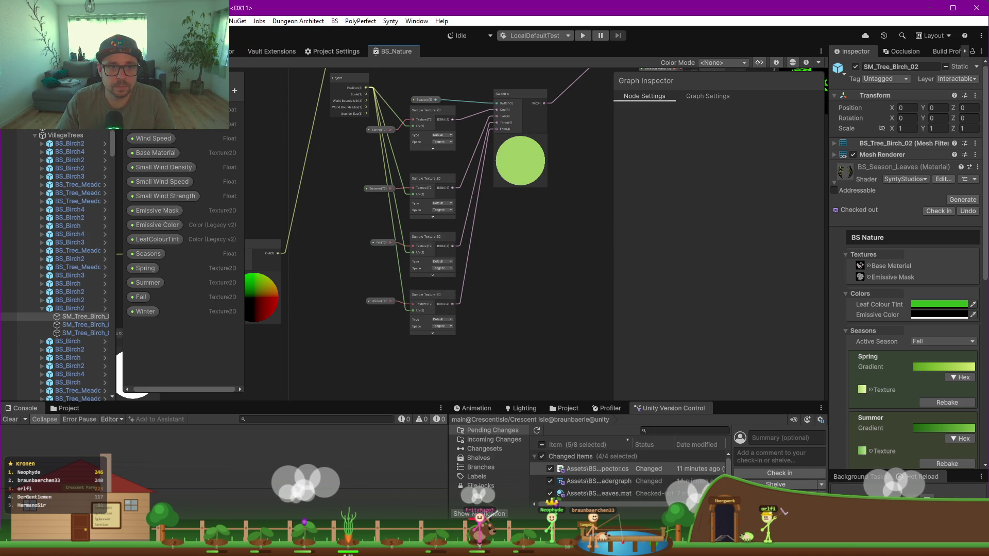
pyautogui.hotkey('ctrl', '1')
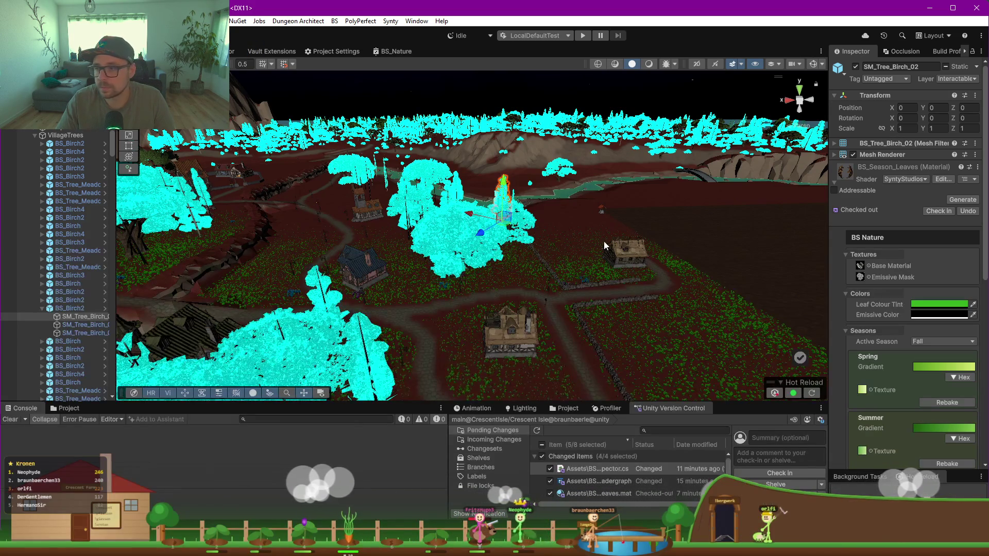
# Step: Fly the scene camera to the birch tree and widen the Inspector to show the Seasons gradients
pyautogui.moveTo(600, 240)
pyautogui.mouseDown()
pyautogui.moveTo(404, 261)
pyautogui.moveTo(646, 257)
pyautogui.moveTo(512, 241)
pyautogui.moveTo(363, 282)
pyautogui.moveTo(395, 280)
pyautogui.mouseUp()
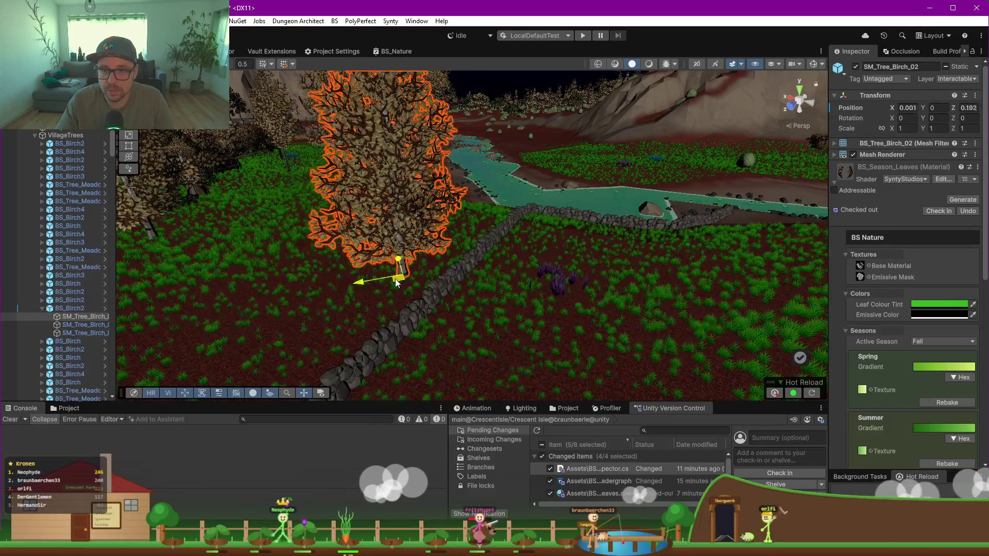
pyautogui.scroll(-5, 917, 343)
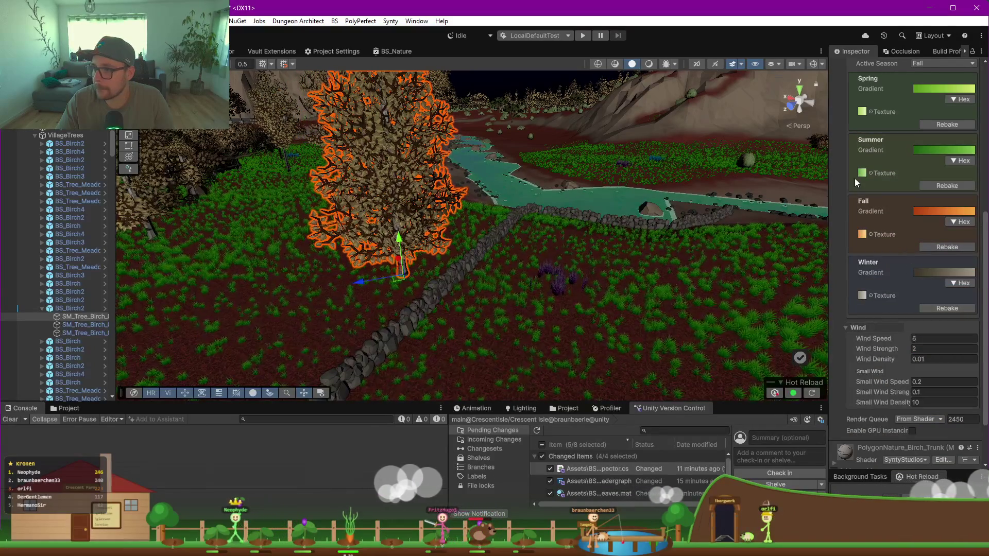
pyautogui.moveTo(828, 210); pyautogui.dragTo(697, 210)
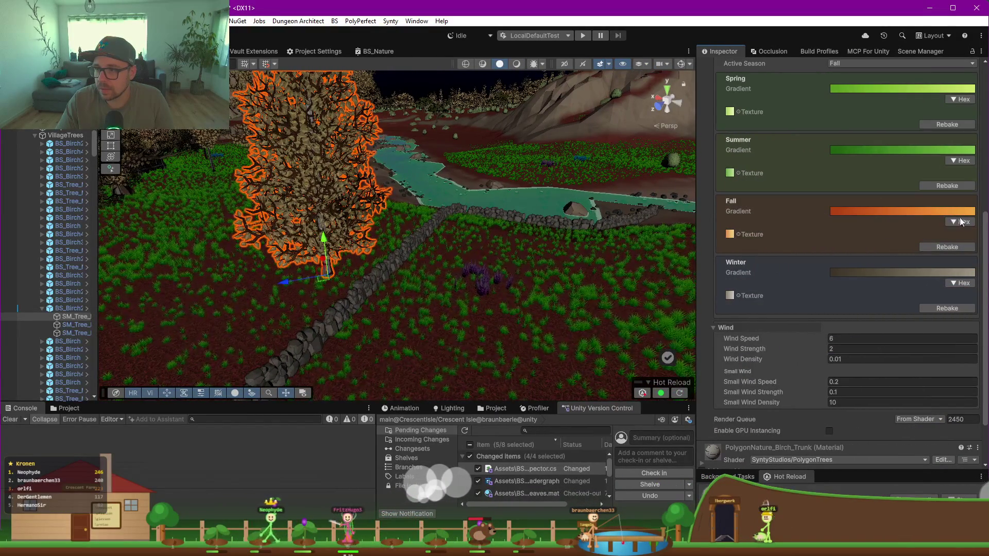
# Step: Make the Fall gradient start at red with light orange near 66%, and rebake it
pyautogui.click(924, 212)
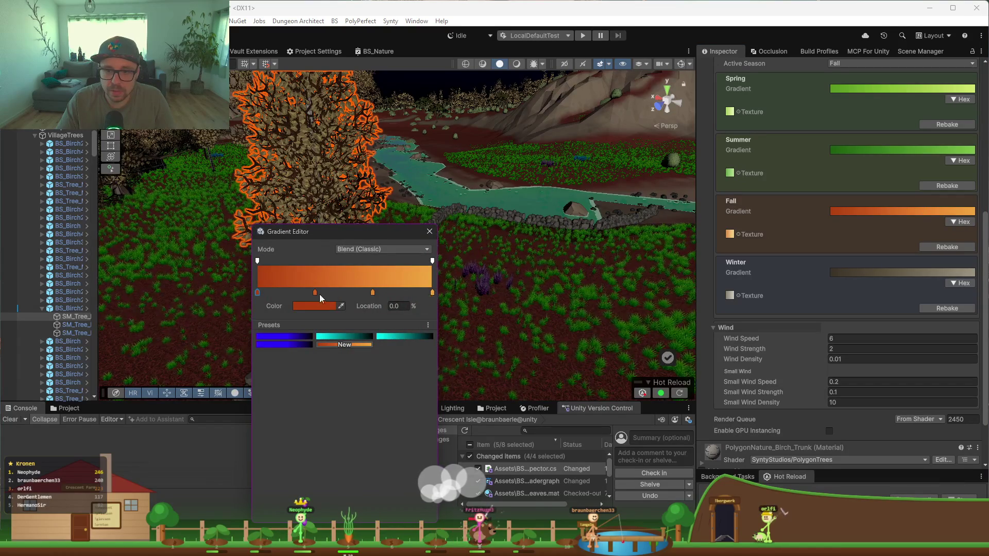
pyautogui.click(366, 292)
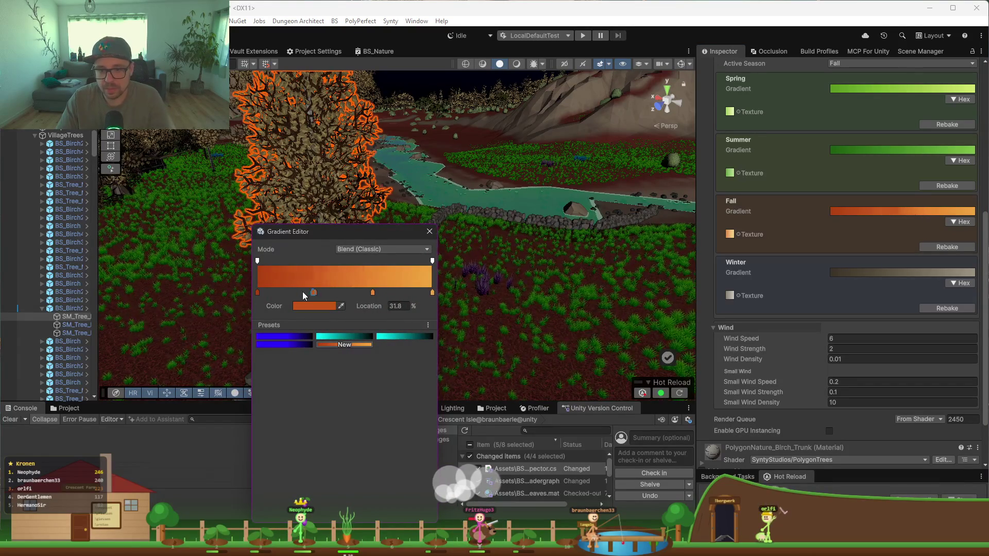
pyautogui.press('Delete')
pyautogui.moveTo(314, 293); pyautogui.dragTo(370, 294)
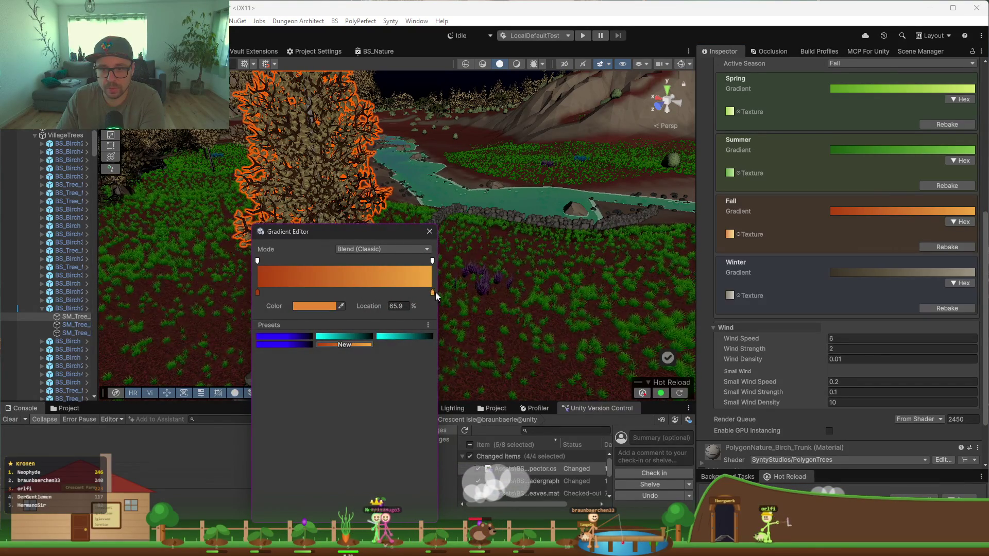
pyautogui.click(257, 293)
pyautogui.click(315, 307)
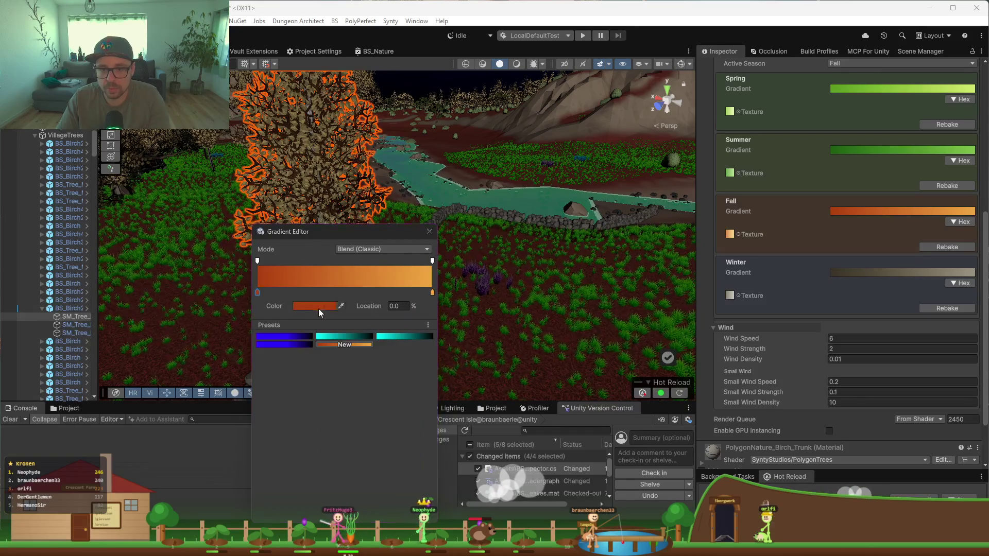
pyautogui.click(426, 292)
pyautogui.click(292, 397)
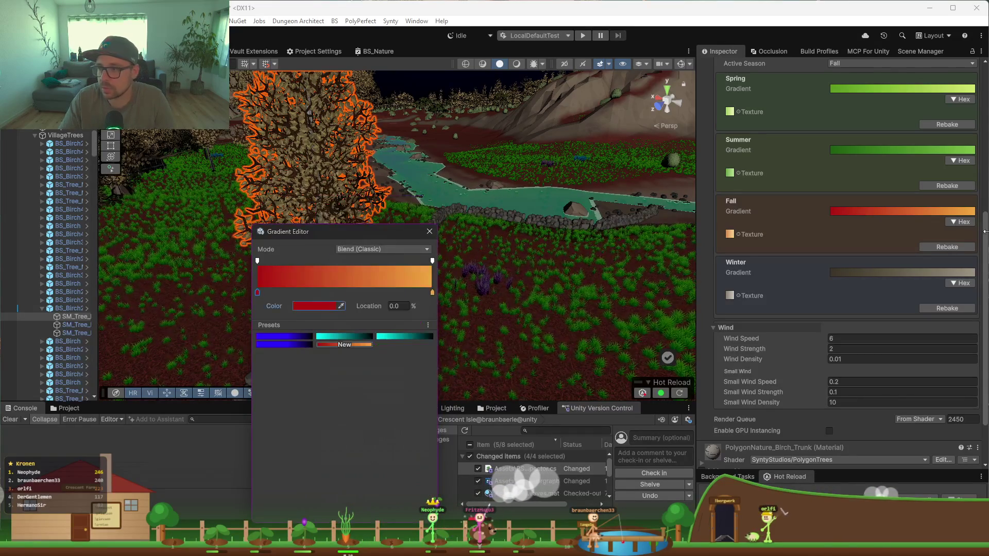
pyautogui.click(945, 248)
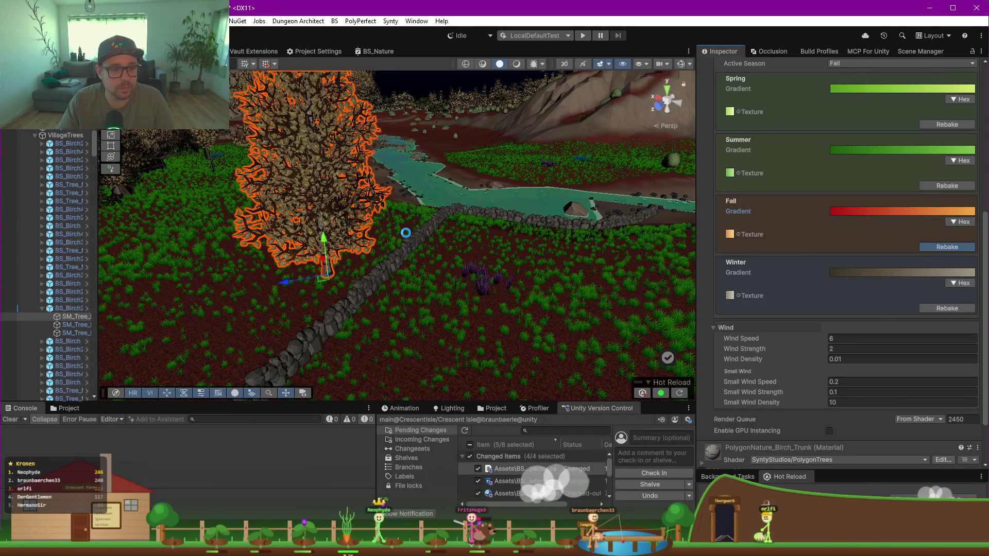
# Step: Pull the scene view back to overlook the whole village and its trees
pyautogui.scroll(-5, 412, 233)
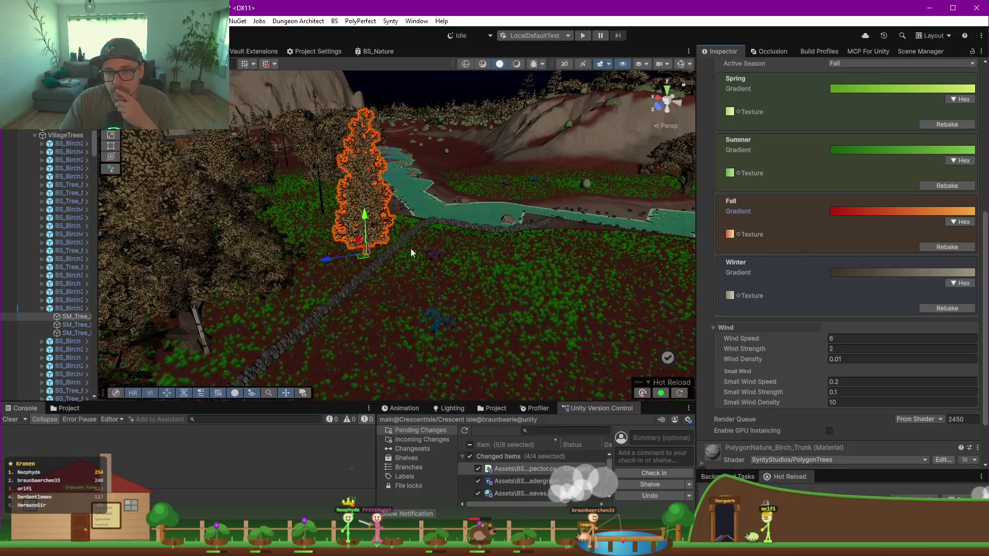
pyautogui.moveTo(395, 259)
pyautogui.mouseDown()
pyautogui.moveTo(335, 252)
pyautogui.moveTo(683, 298)
pyautogui.mouseUp()
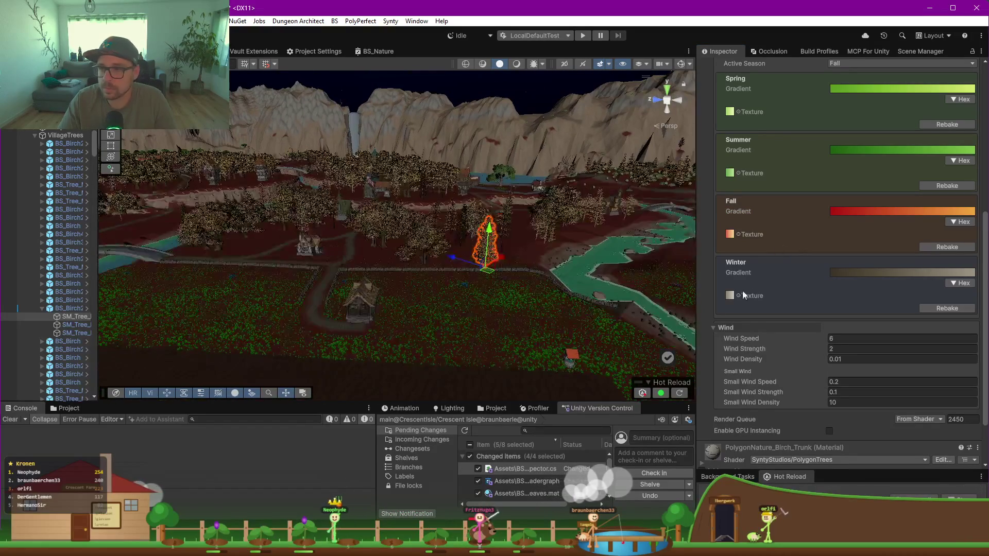
pyautogui.scroll(3, 792, 258)
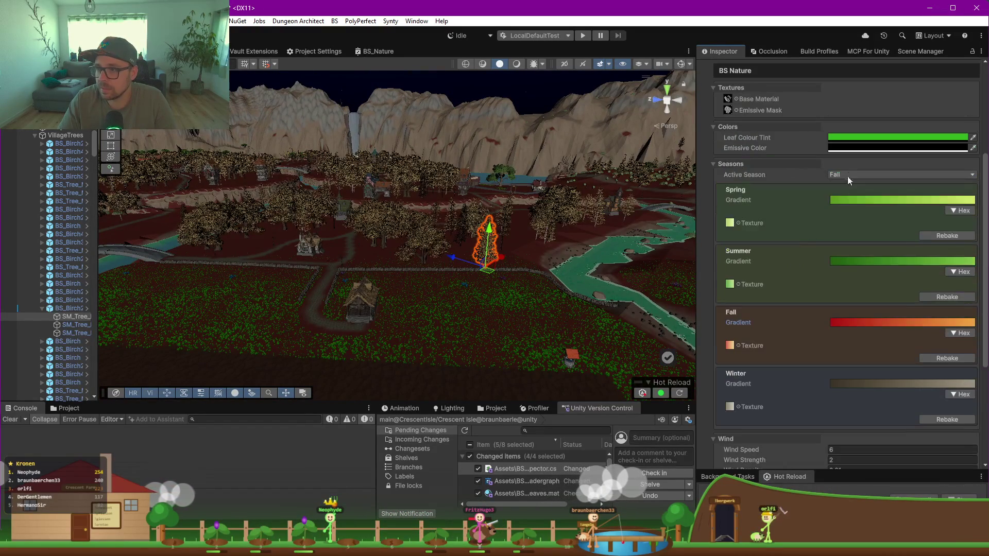
# Step: Toggle the Active Season to Summer and back to Fall
pyautogui.click(848, 174)
pyautogui.click(857, 198)
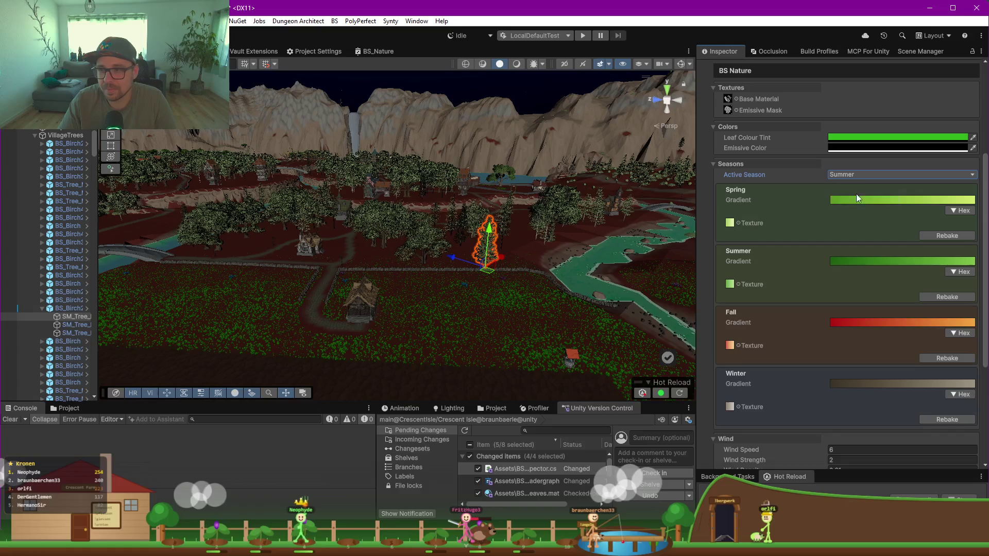
pyautogui.click(851, 177)
pyautogui.click(852, 209)
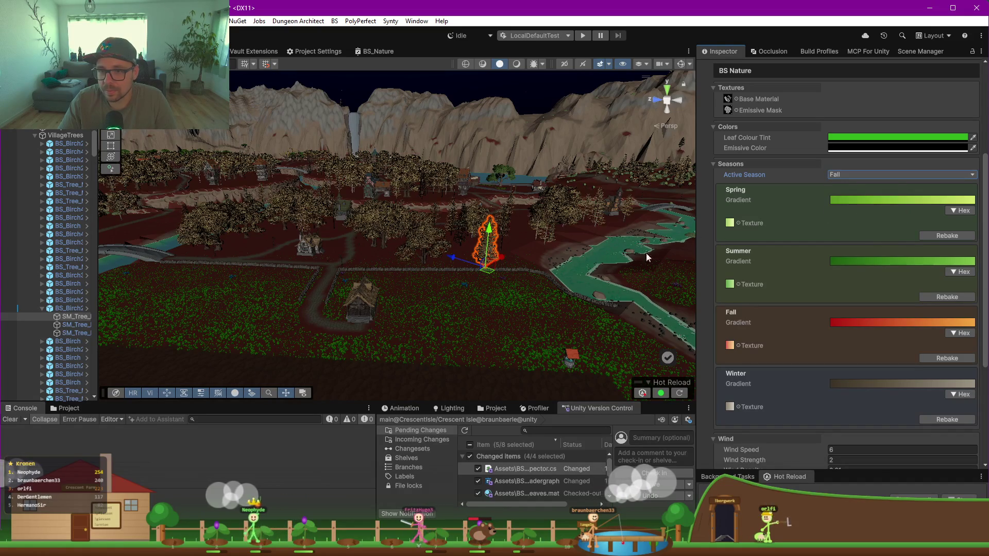
# Step: Remove the orange key so the Fall gradient is solid red, then rebake it
pyautogui.click(962, 327)
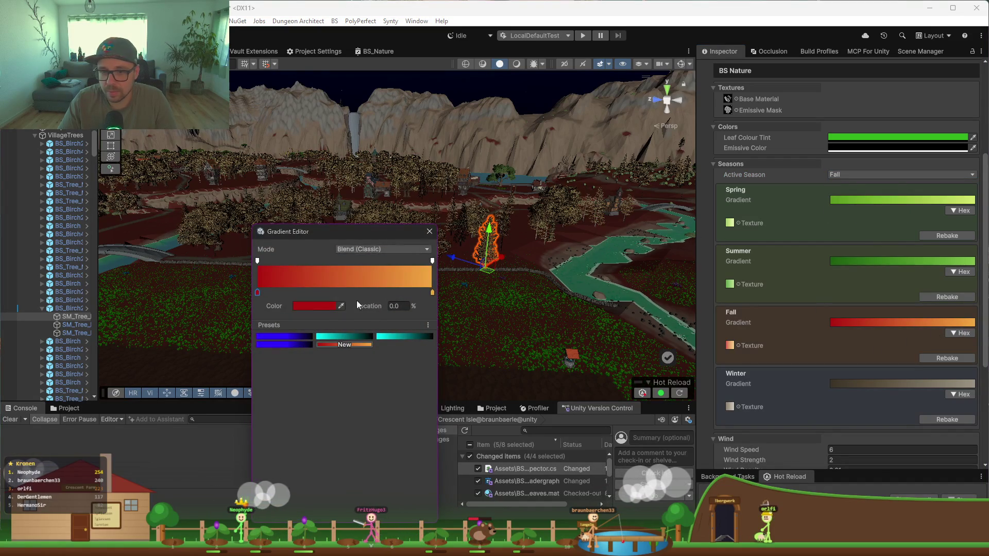
pyautogui.click(432, 293)
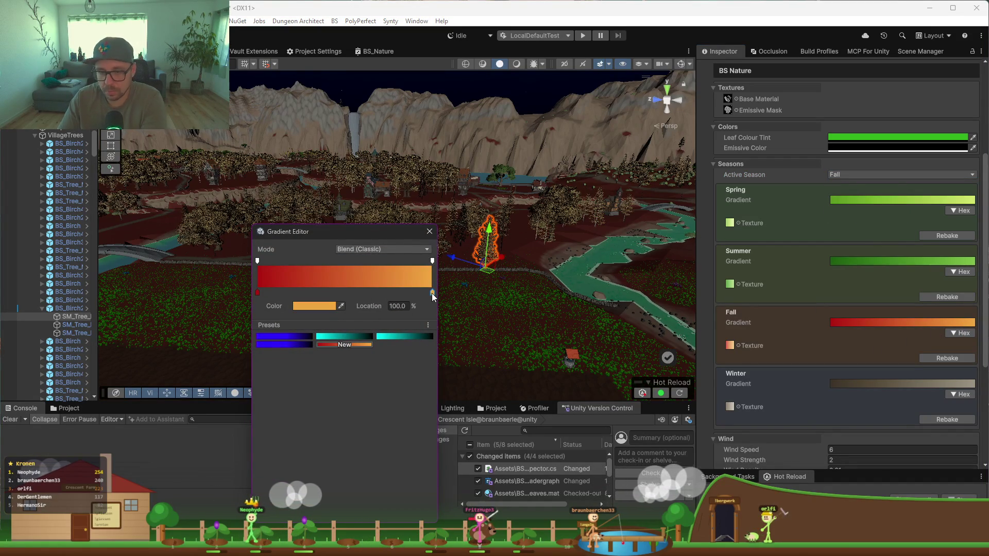
pyautogui.moveTo(432, 292); pyautogui.dragTo(362, 323)
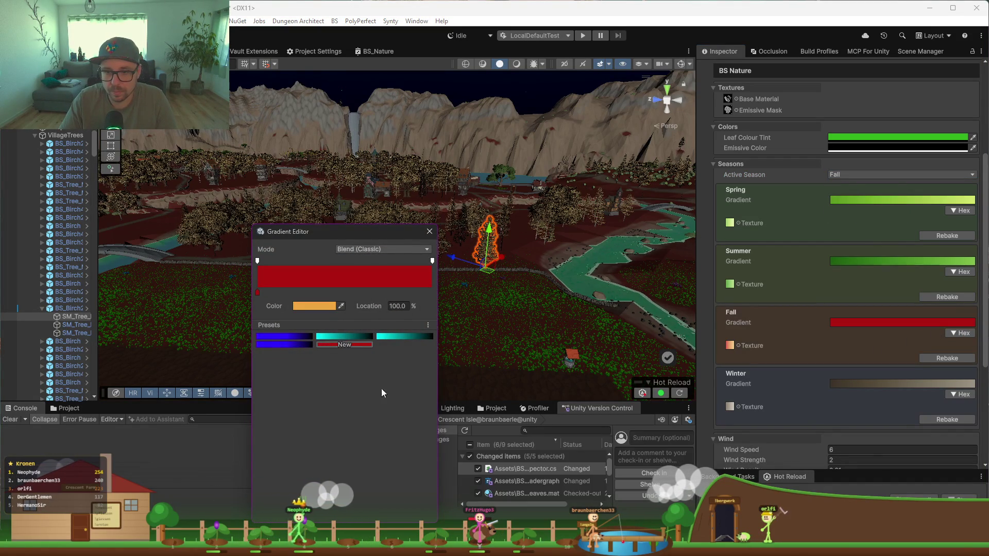
pyautogui.click(430, 231)
pyautogui.click(939, 358)
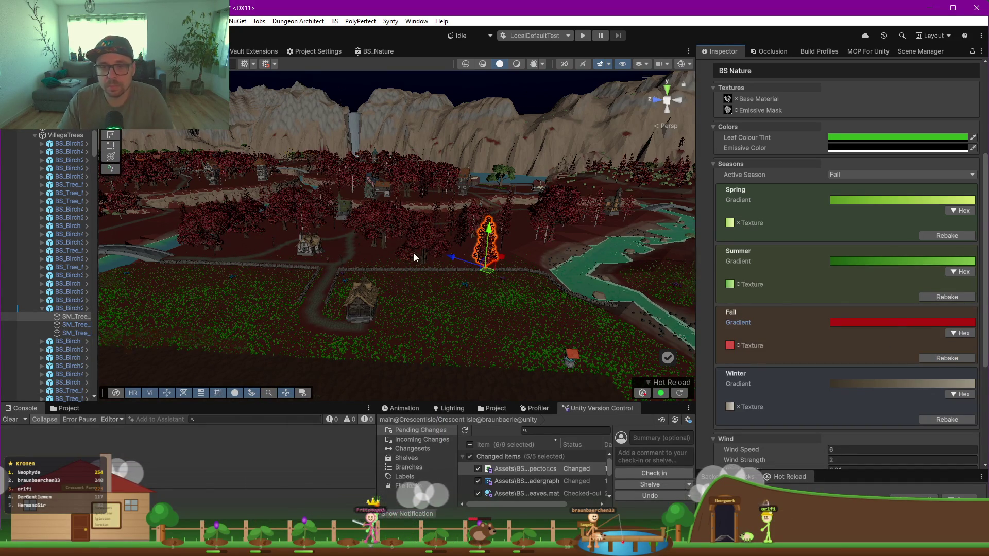
# Step: Frame a red autumn tree up close, then bring the Claude chat to the front
pyautogui.scroll(2, 414, 251)
pyautogui.moveTo(369, 206)
pyautogui.mouseDown()
pyautogui.moveTo(184, 225)
pyautogui.moveTo(484, 239)
pyautogui.mouseUp()
pyautogui.press('f')
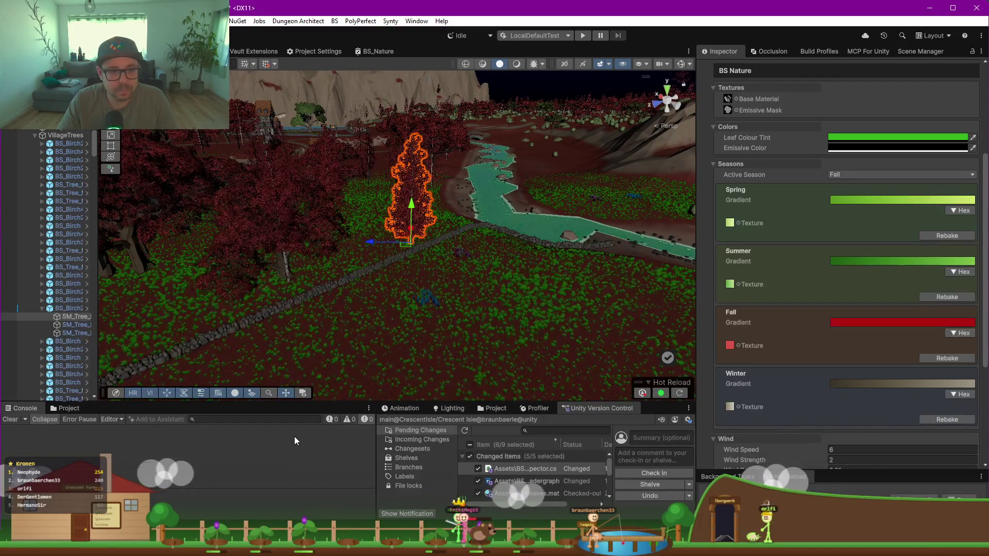
pyautogui.moveTo(297, 395); pyautogui.dragTo(296, 295)
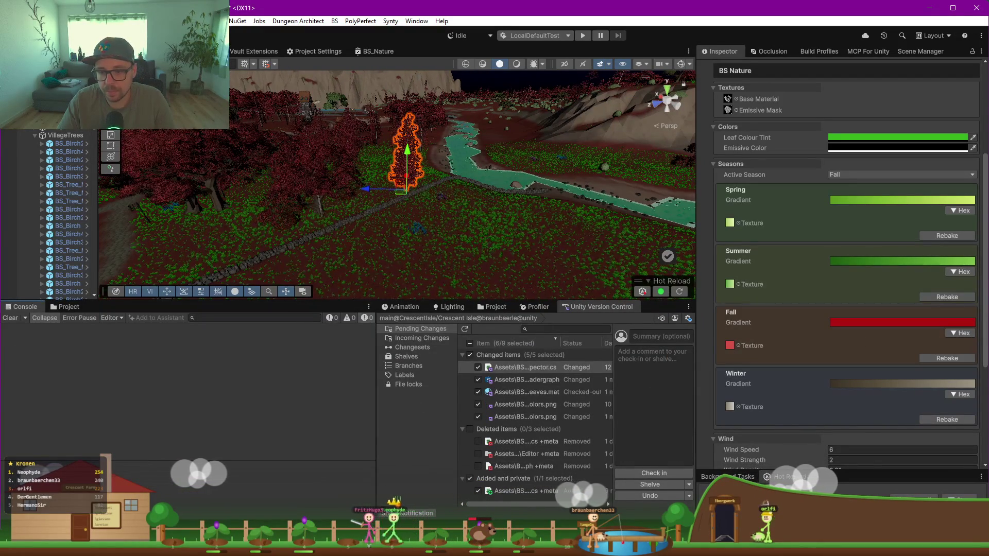
pyautogui.moveTo(473, 548)
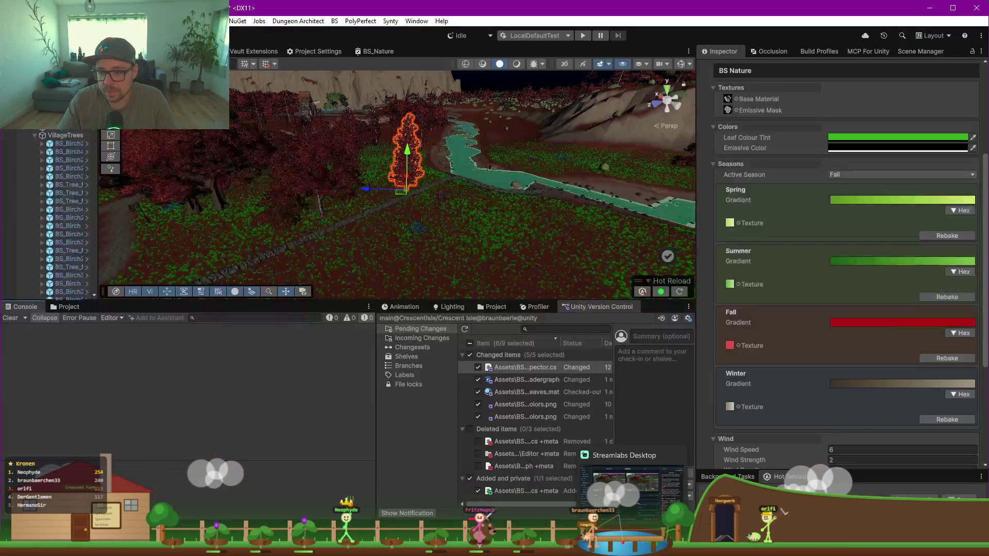
pyautogui.click(659, 549)
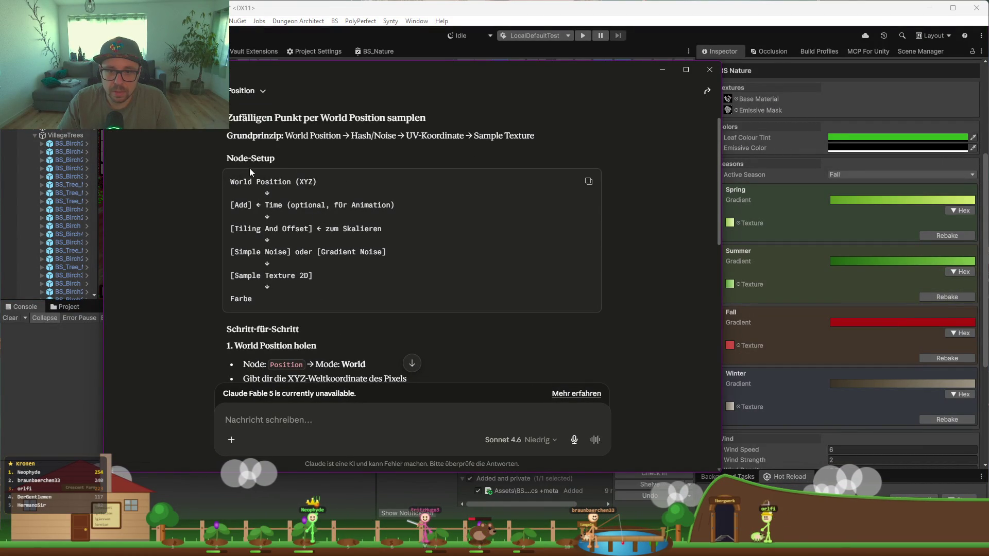
# Step: Read through Claude's Node-Setup steps for the noise UVs, then return to the Unity editor
pyautogui.moveTo(390, 205); pyautogui.dragTo(309, 207)
pyautogui.click(359, 239)
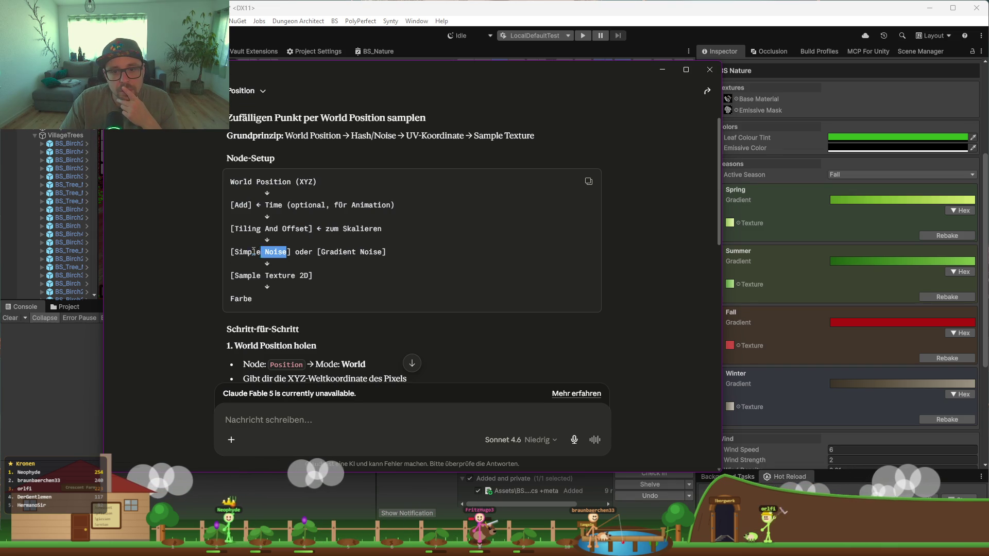
pyautogui.scroll(-3, 292, 249)
pyautogui.scroll(3, 298, 250)
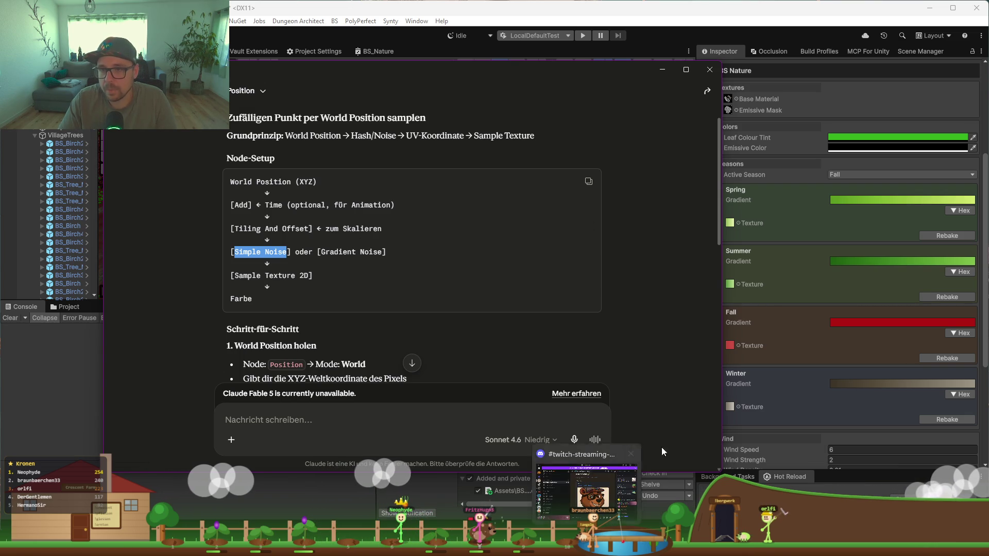
pyautogui.click(377, 49)
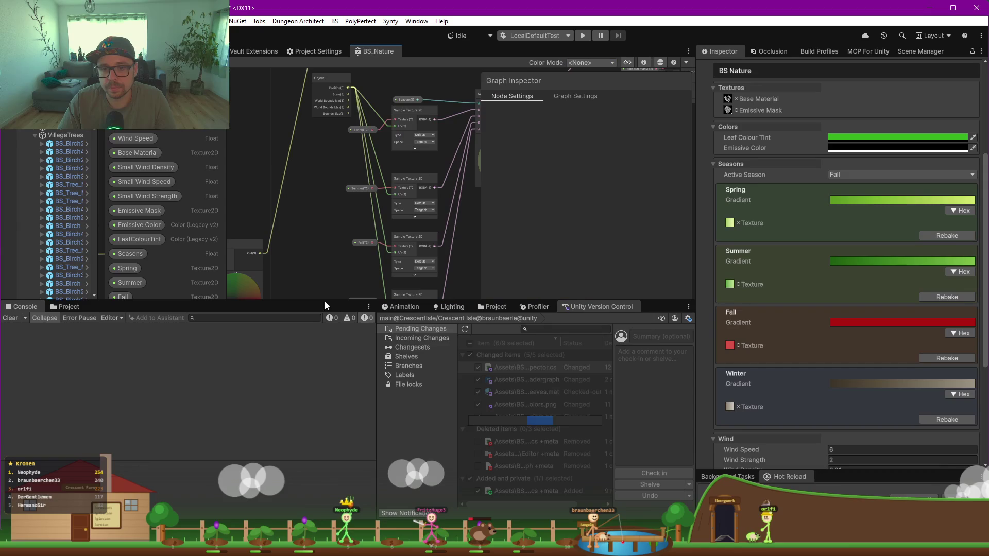
# Step: Add a redirect point on the Object Position wire feeding the second sampler's UV
pyautogui.moveTo(325, 303); pyautogui.dragTo(323, 345)
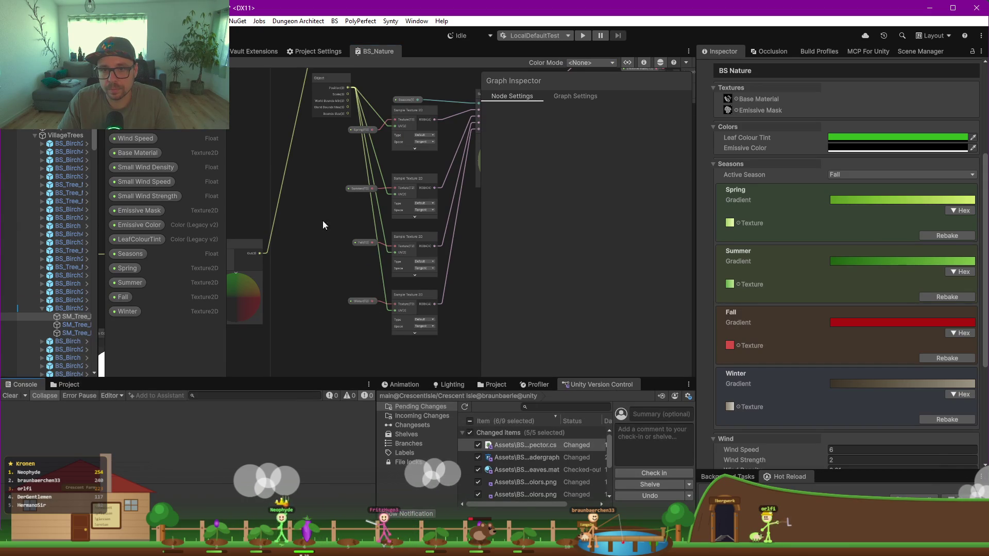
pyautogui.scroll(2, 313, 199)
pyautogui.scroll(1, 304, 140)
pyautogui.moveTo(308, 137); pyautogui.dragTo(276, 147)
pyautogui.doubleClick(338, 174)
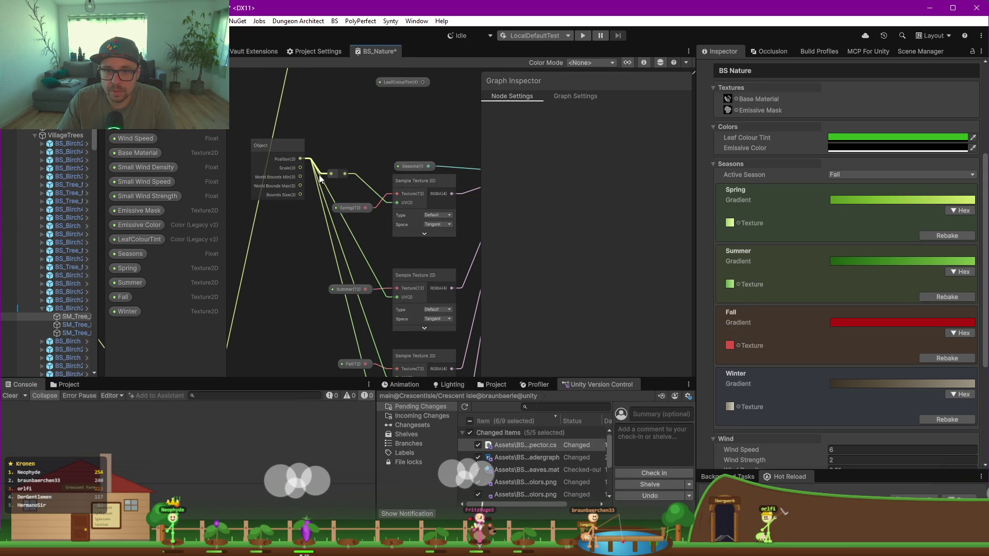
pyautogui.moveTo(345, 173); pyautogui.dragTo(397, 298)
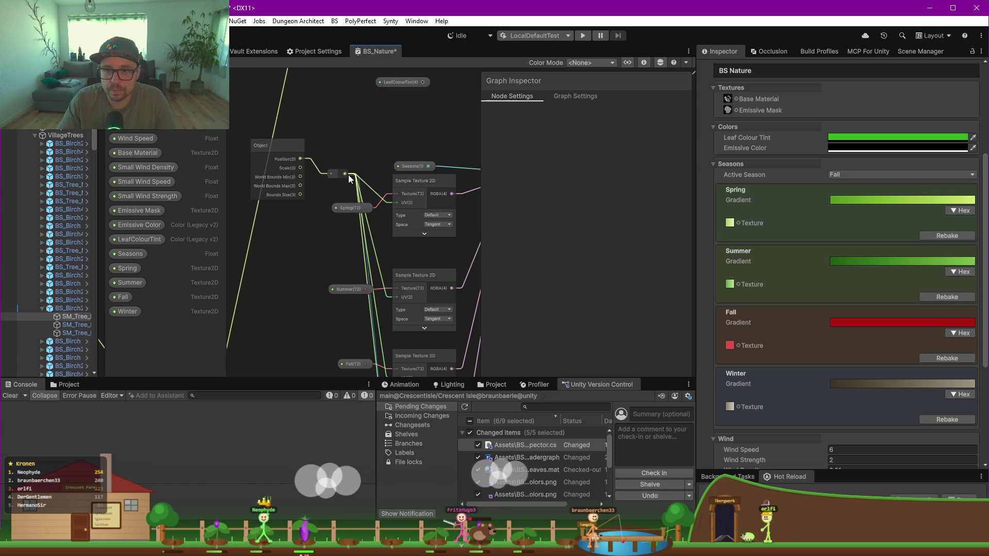
pyautogui.moveTo(279, 151); pyautogui.dragTo(267, 150)
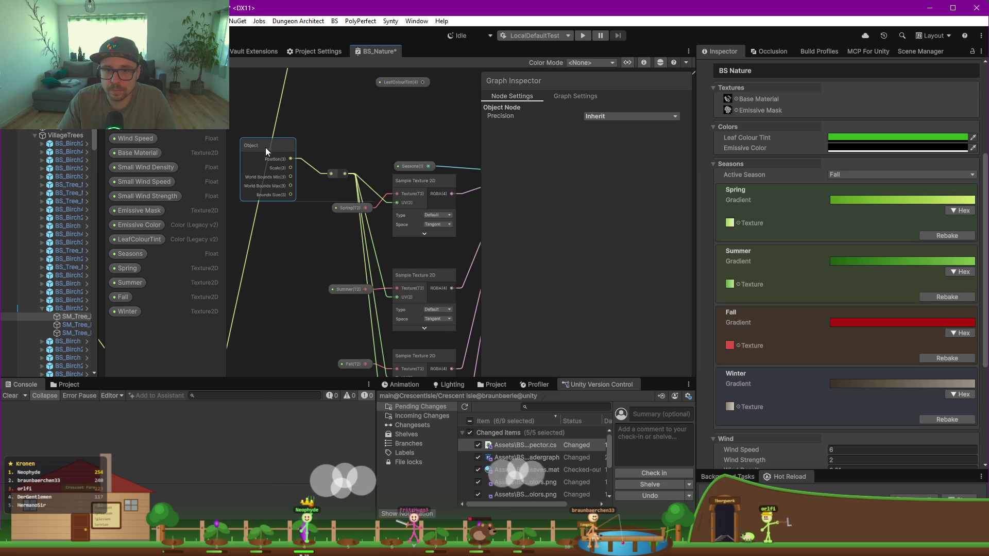
# Step: Add a Simple Noise node and connect the Object Position to its Scale input
pyautogui.press('space')
pyautogui.write('noise')
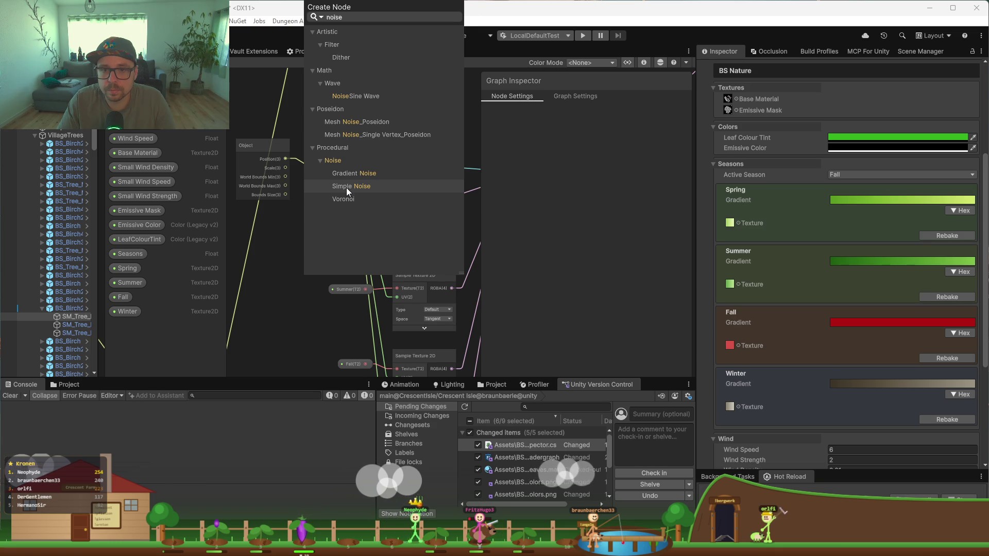
pyautogui.click(346, 188)
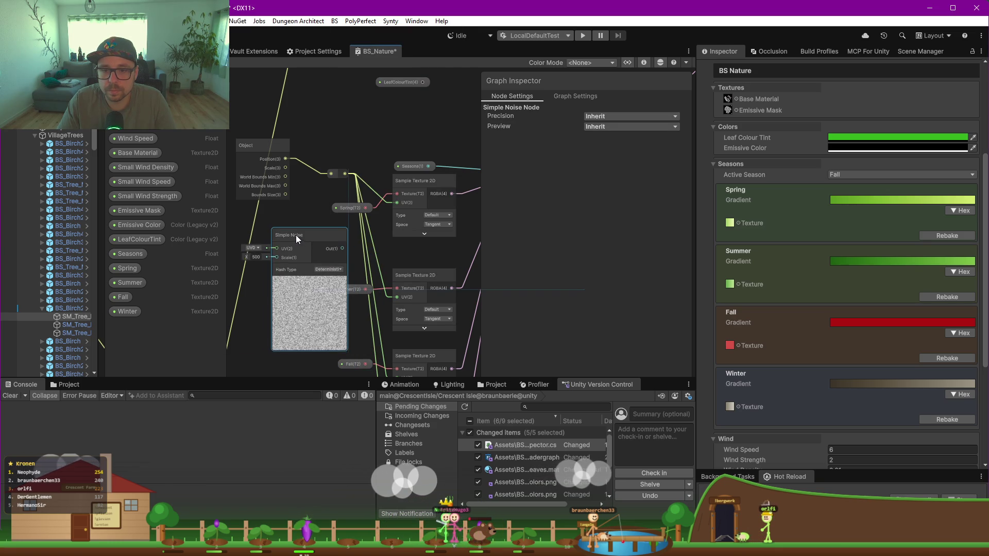
pyautogui.moveTo(300, 248); pyautogui.dragTo(268, 220)
pyautogui.moveTo(286, 159)
pyautogui.mouseDown()
pyautogui.moveTo(263, 259)
pyautogui.moveTo(265, 245)
pyautogui.mouseUp()
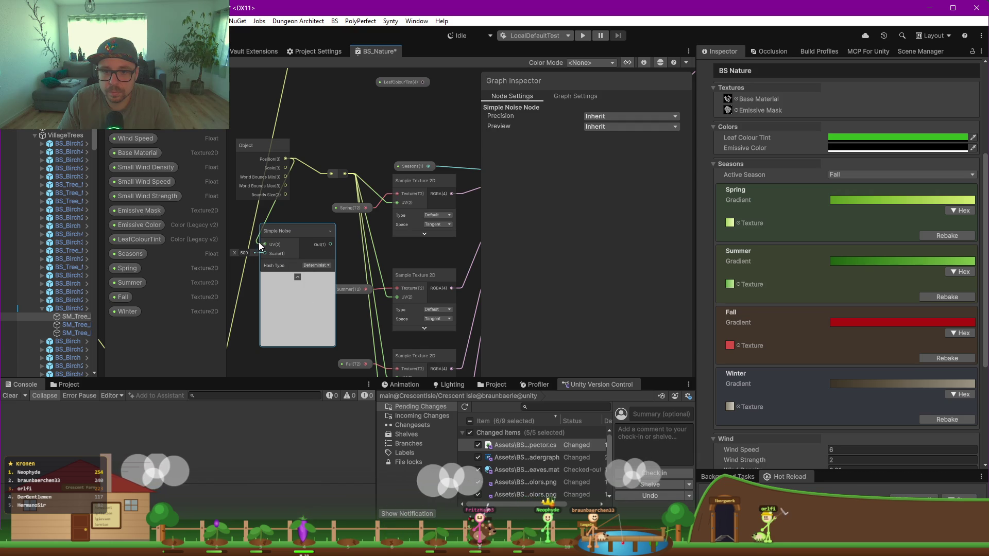
pyautogui.moveTo(257, 248); pyautogui.dragTo(265, 254)
# Step: Keep Simple Noise on the Deterministic hash type, reposition it, and switch back to Claude
pyautogui.click(322, 244)
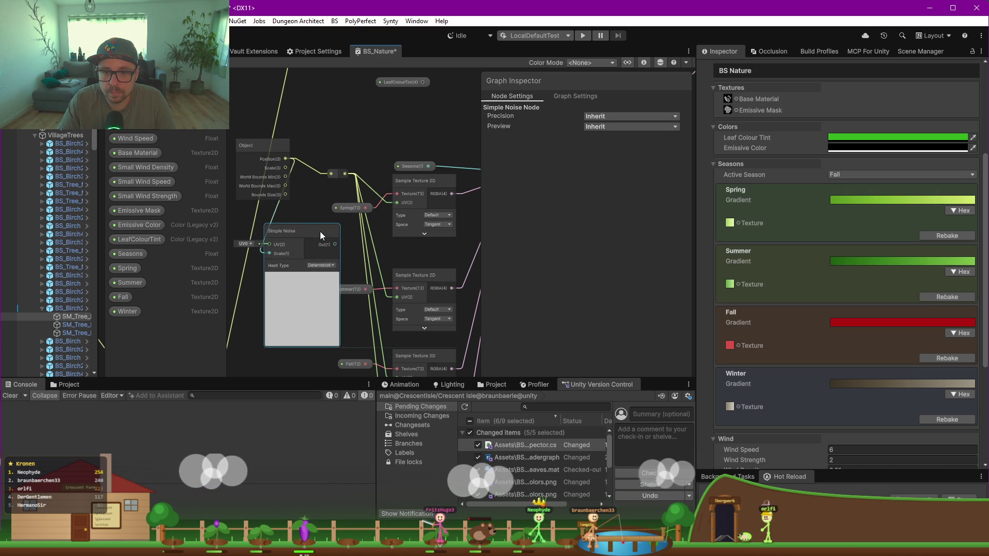
pyautogui.scroll(3, 324, 255)
pyautogui.click(330, 265)
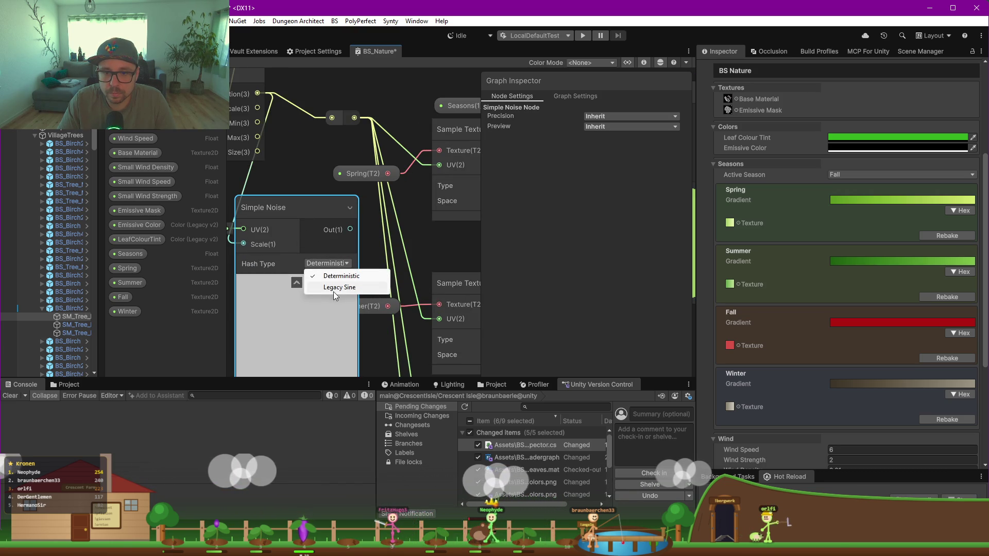
pyautogui.click(272, 206)
pyautogui.moveTo(272, 206); pyautogui.dragTo(316, 177)
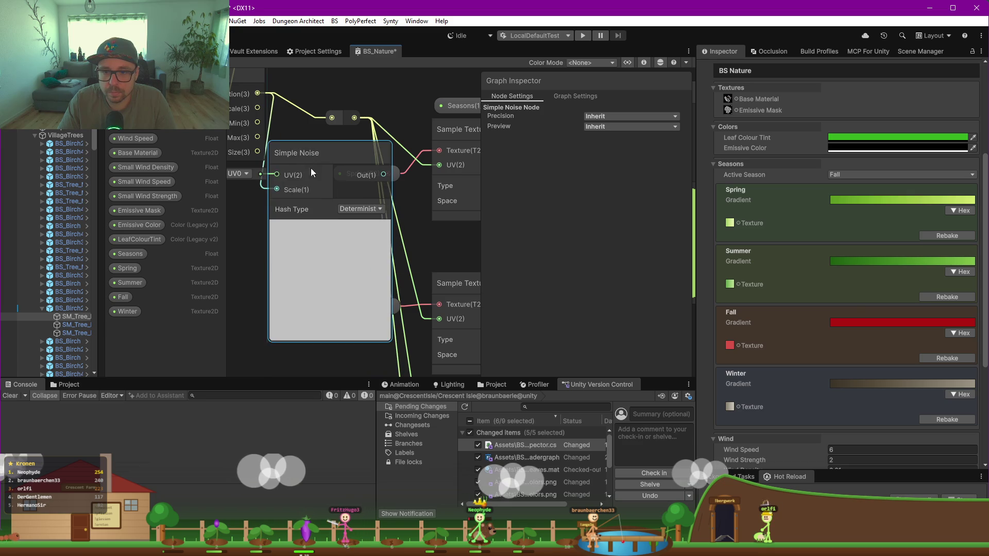
pyautogui.scroll(-3, 309, 160)
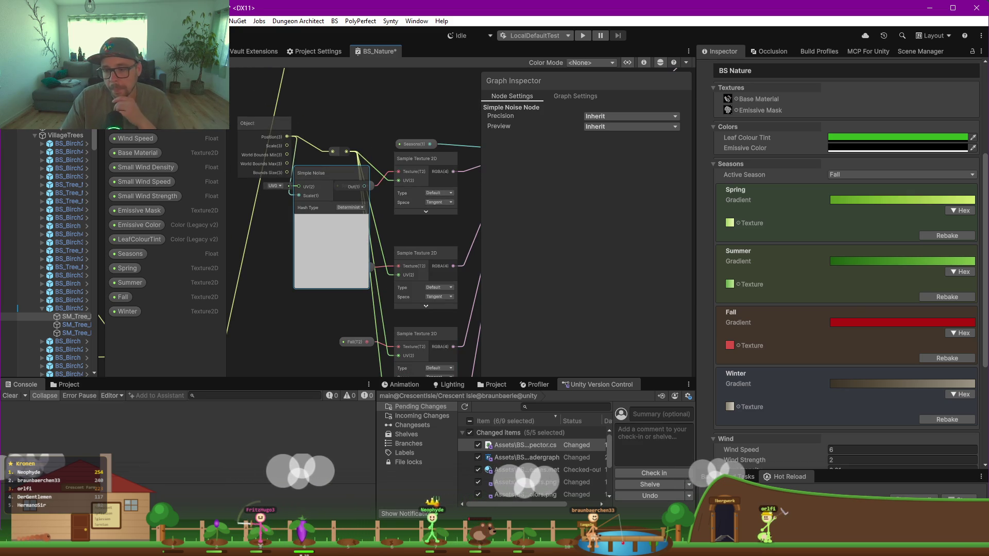
pyautogui.hotkey('alt', 'Tab')
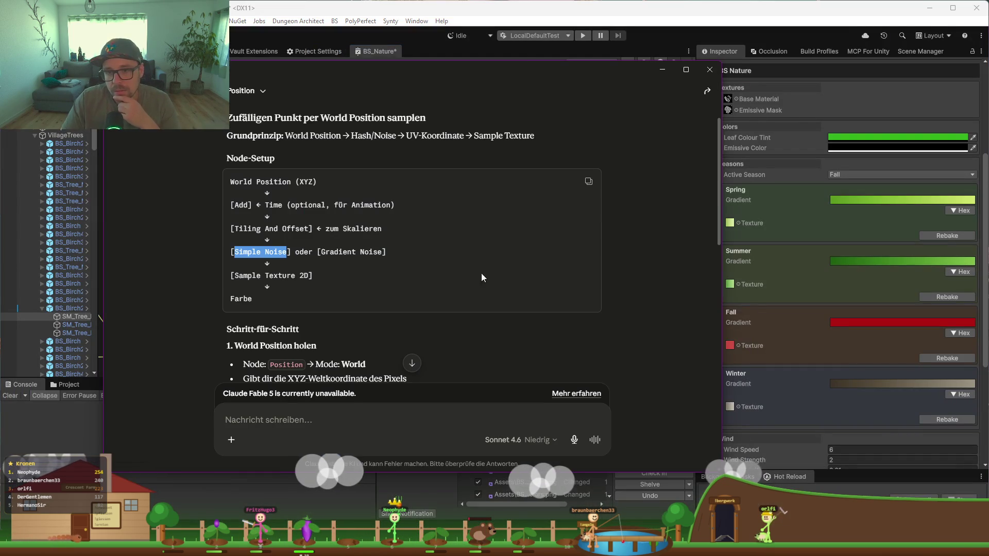
pyautogui.click(305, 256)
# Step: Scroll through Claude's Approach A explanation, then switch back to the Shader Graph
pyautogui.scroll(2, 304, 256)
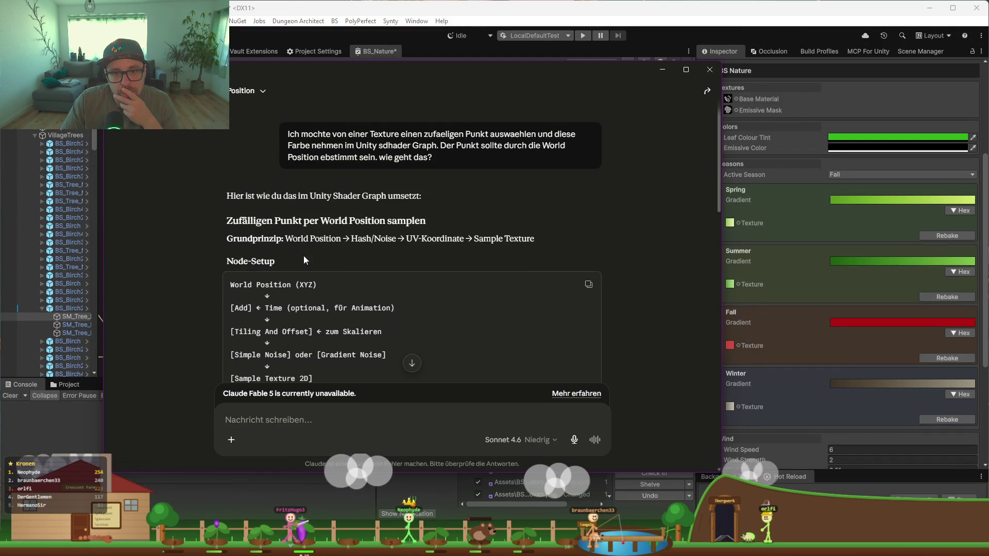
pyautogui.scroll(-4, 323, 241)
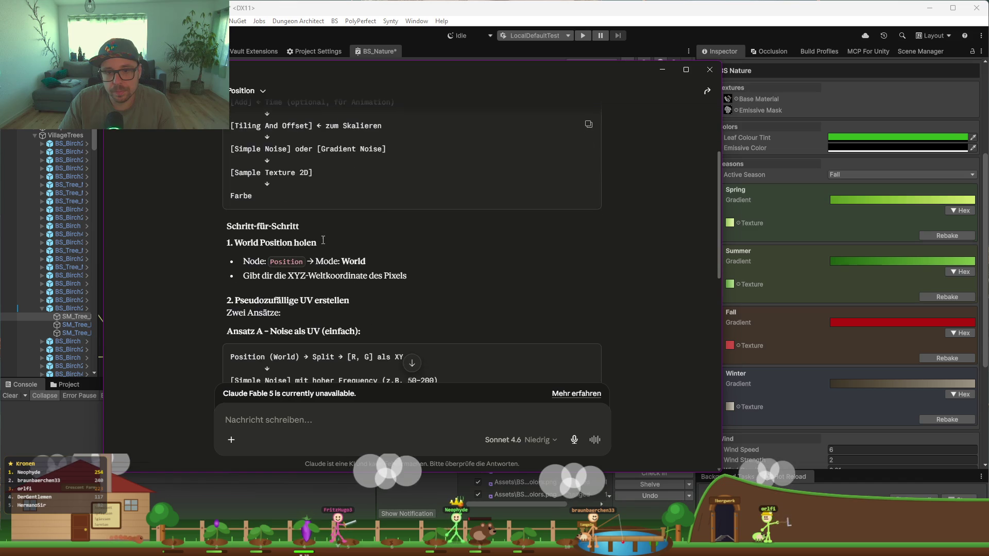
pyautogui.scroll(-1, 253, 216)
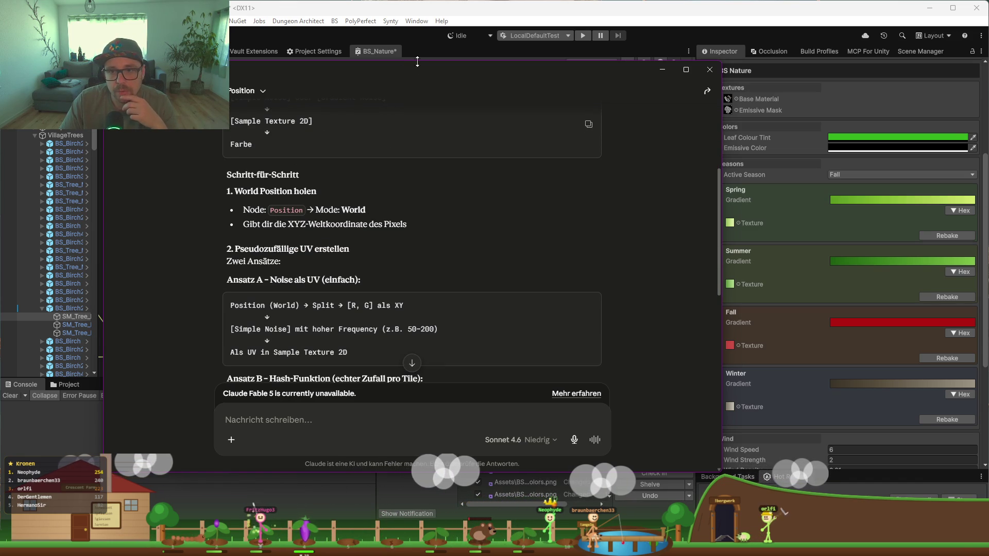
pyautogui.hotkey('alt', 'Tab')
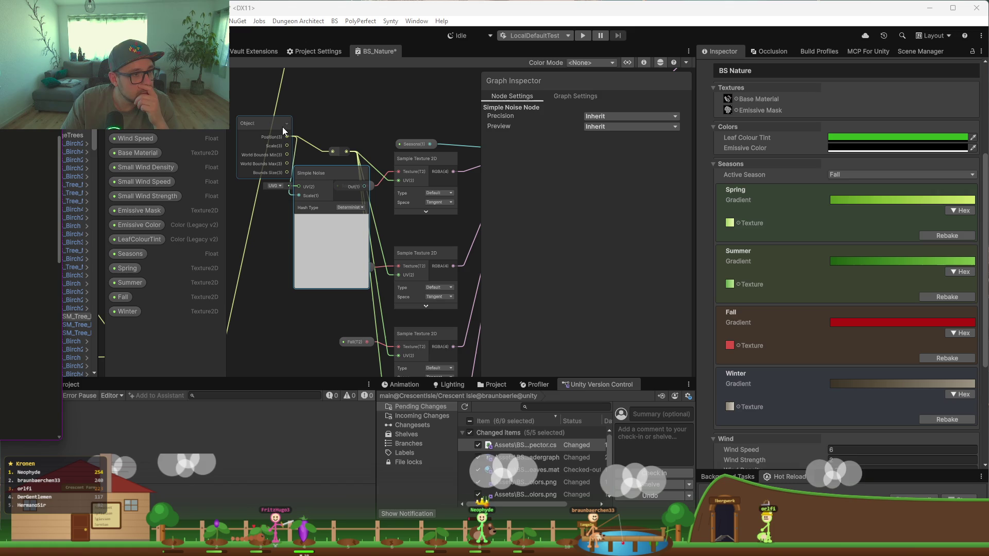
# Step: Move the Simple Noise node aside and add a Position node from a 'position' search
pyautogui.moveTo(339, 171); pyautogui.dragTo(310, 261)
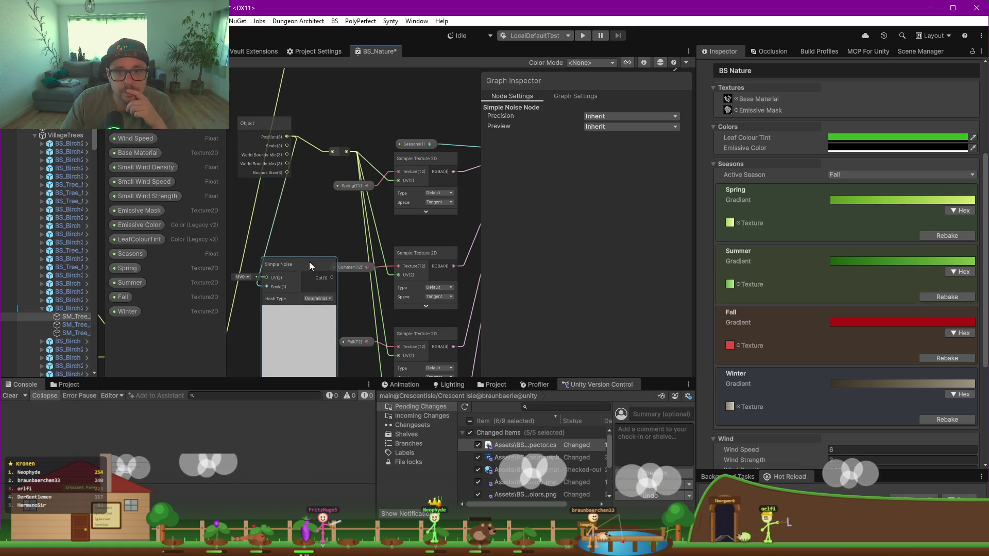
pyautogui.click(256, 130)
pyautogui.click(576, 96)
pyautogui.click(505, 99)
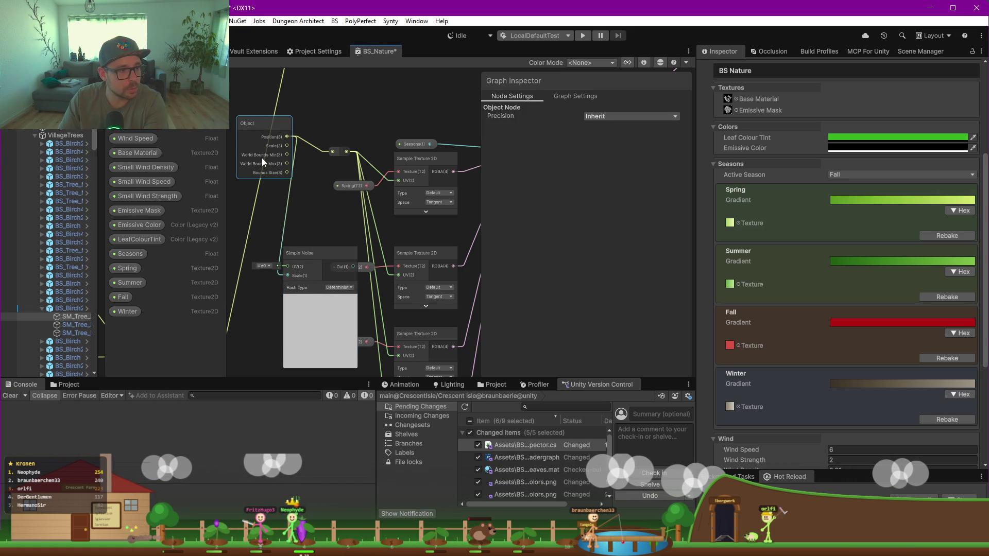
pyautogui.click(349, 112)
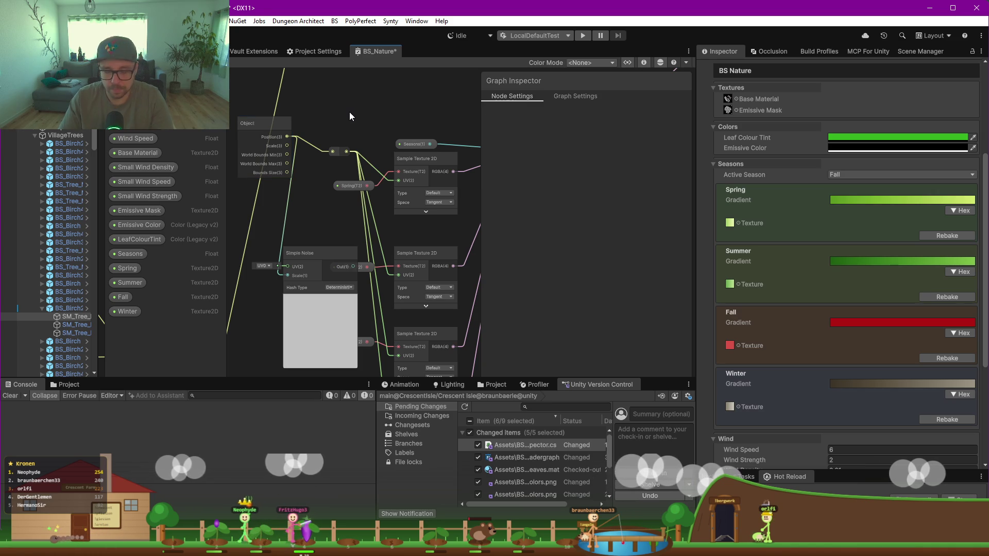
pyautogui.press('space')
pyautogui.write('position')
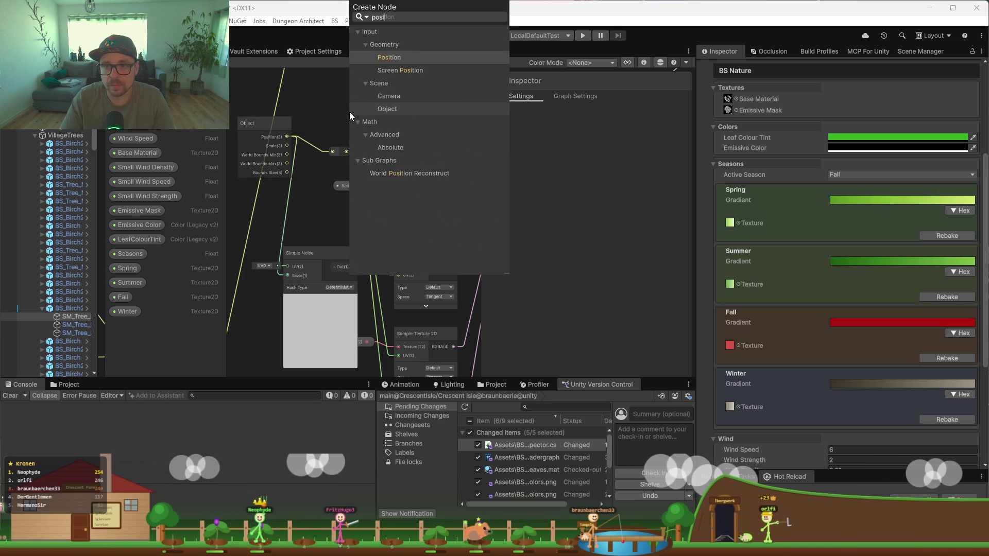
pyautogui.press('Return')
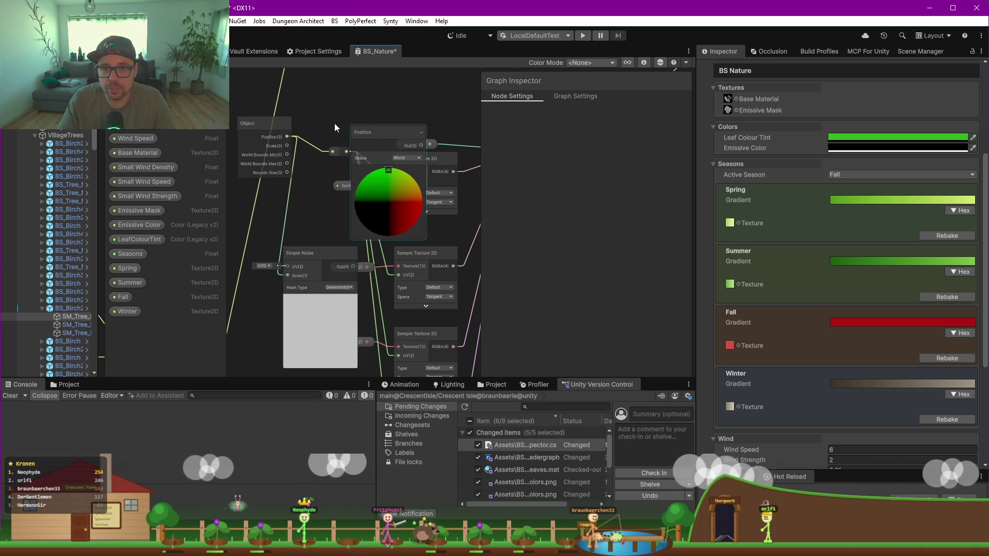
# Step: Delete the Object and Simple Noise nodes, put Position in Object's place, and save
pyautogui.click(271, 123)
pyautogui.press('Delete')
pyautogui.moveTo(373, 130)
pyautogui.mouseDown()
pyautogui.moveTo(276, 111)
pyautogui.moveTo(334, 156)
pyautogui.mouseUp()
pyautogui.moveTo(285, 117); pyautogui.dragTo(247, 125)
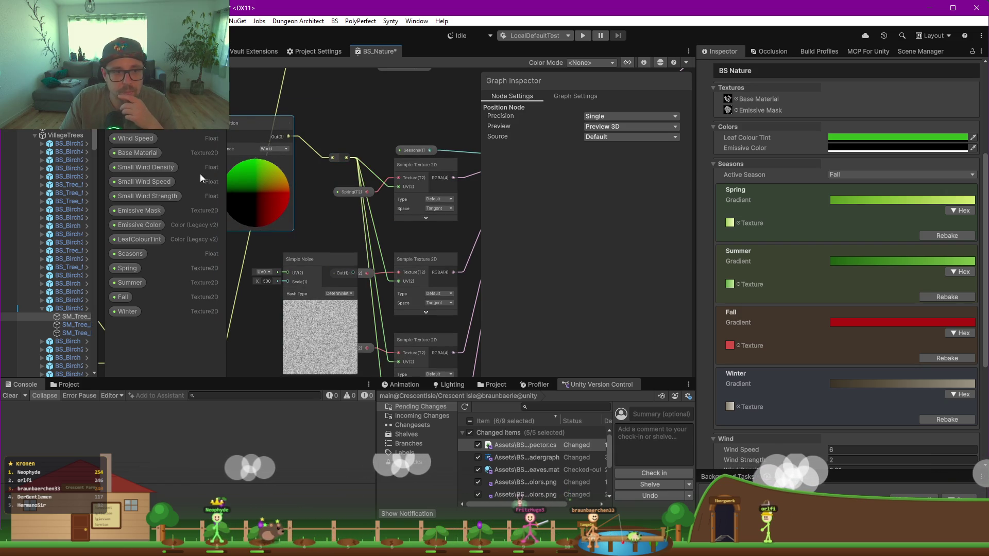
pyautogui.click(307, 258)
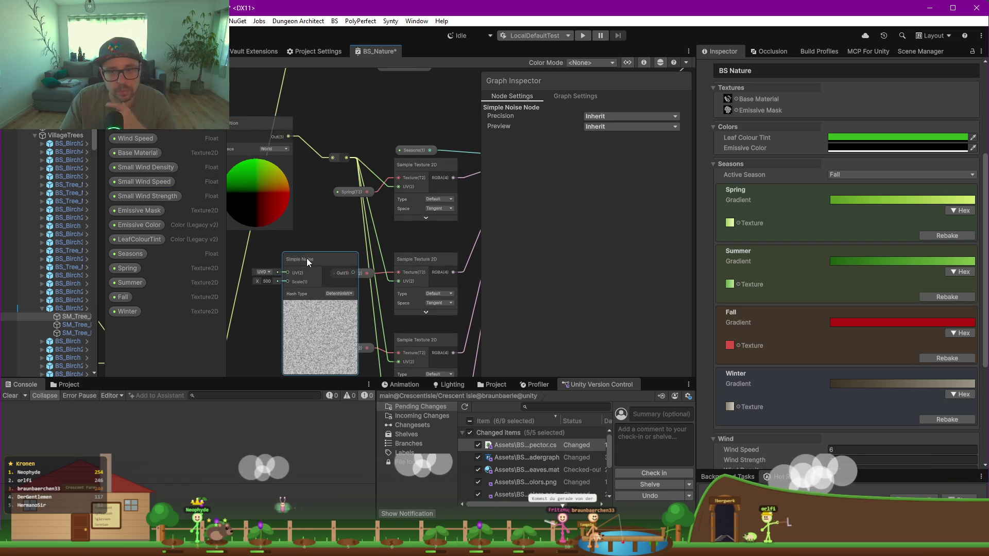
pyautogui.press('Delete')
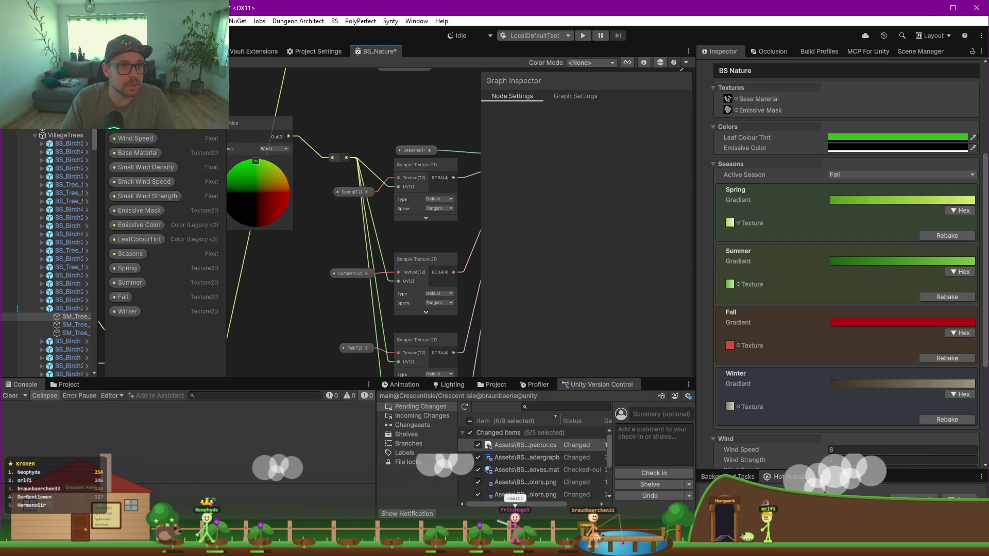
pyautogui.click(273, 314)
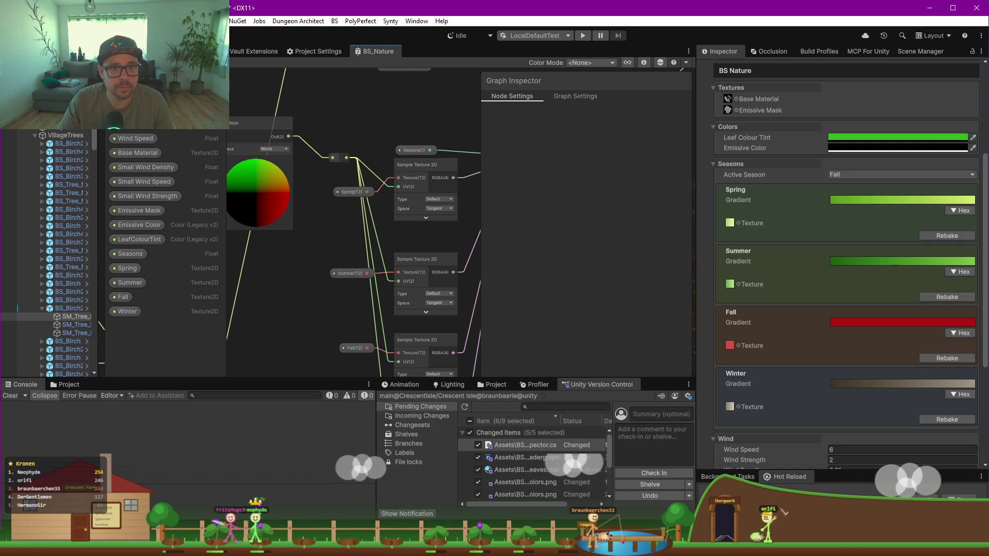
pyautogui.hotkey('ctrl', '1')
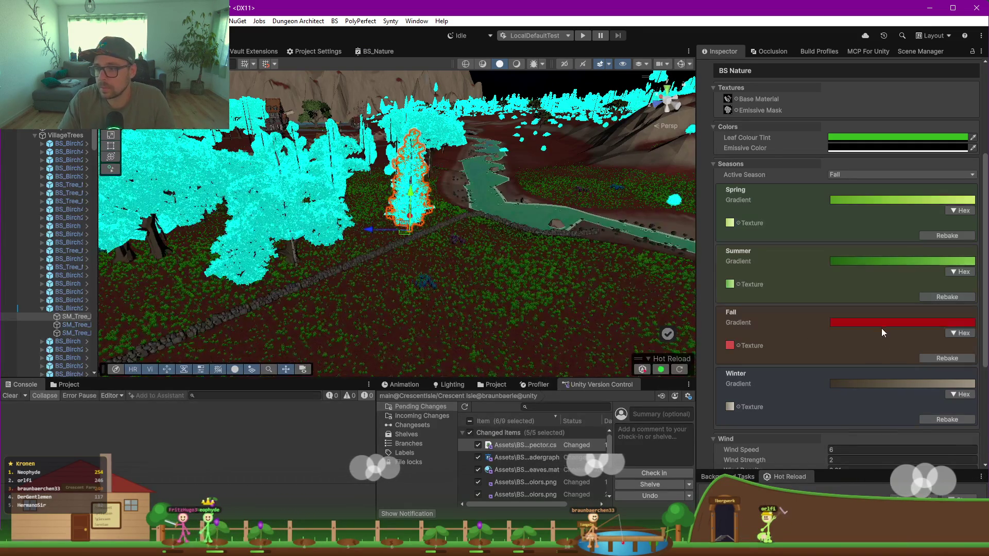
# Step: Open and close the Fall gradient editor to check the trees' red Fall colouring
pyautogui.click(887, 324)
pyautogui.click(887, 323)
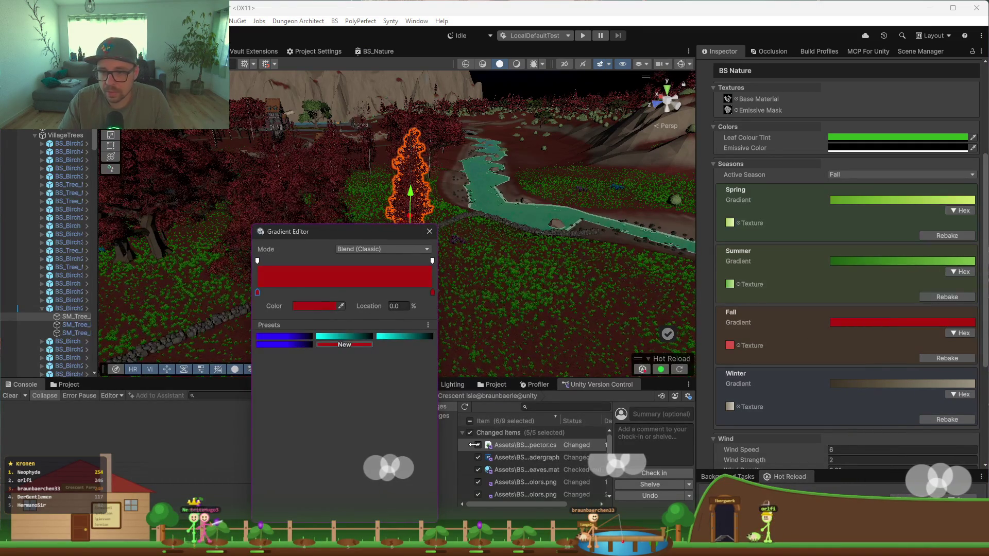
pyautogui.click(426, 232)
pyautogui.moveTo(474, 549)
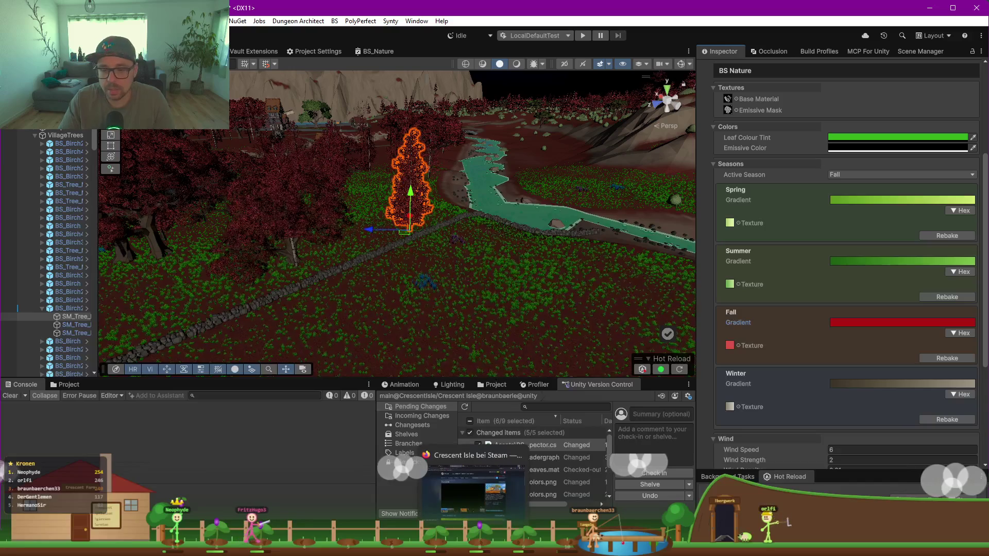
pyautogui.click(474, 484)
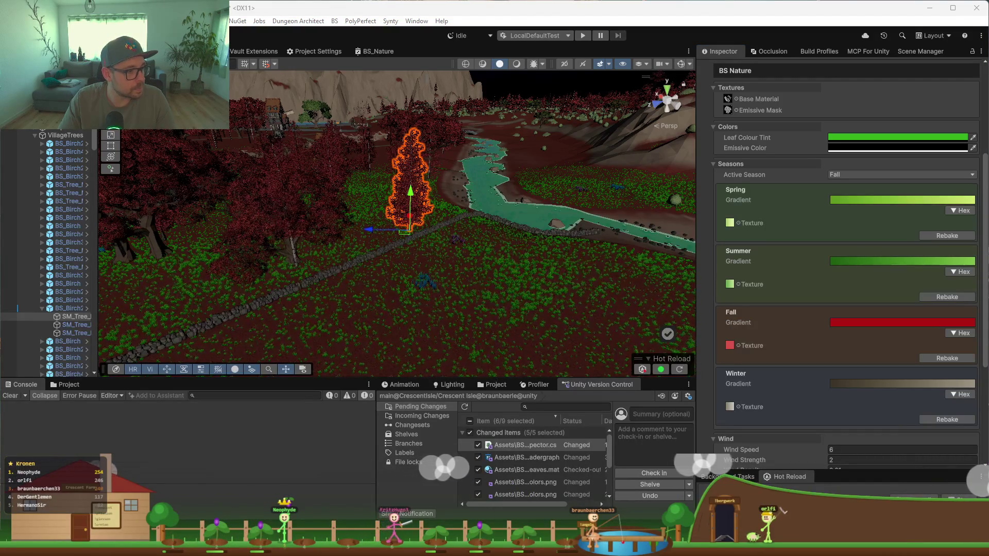
# Step: Copy the autumn 'trees' hex array from line 32 of the season palette file
pyautogui.hotkey('alt', 'Tab')
pyautogui.click(414, 101)
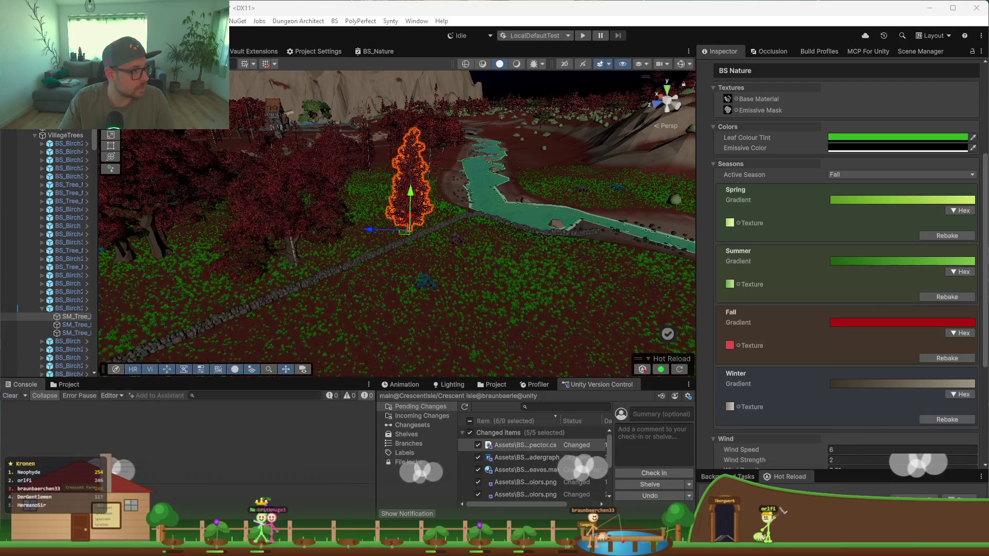
pyautogui.hotkey('alt', 'Tab')
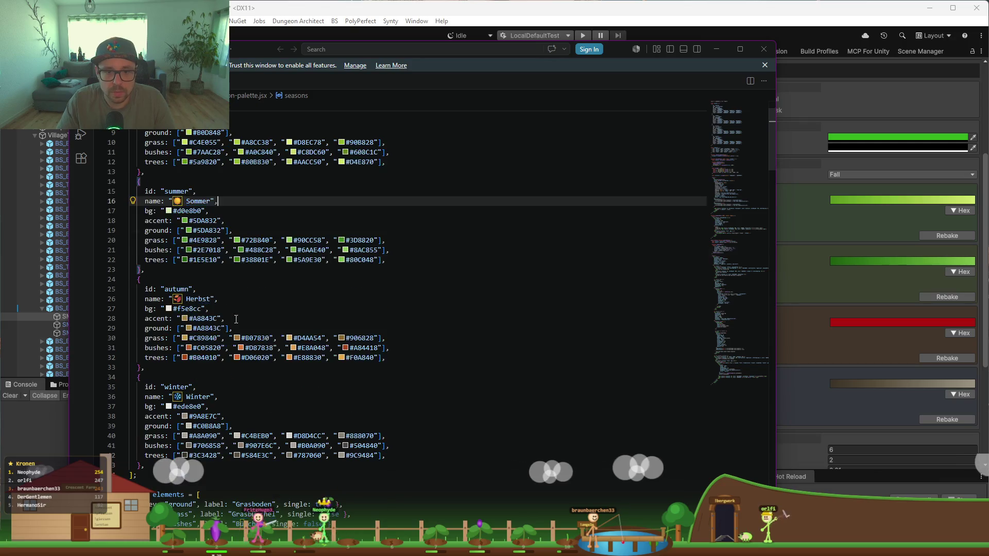
pyautogui.moveTo(380, 358); pyautogui.dragTo(177, 357)
pyautogui.hotkey('ctrl', 'c')
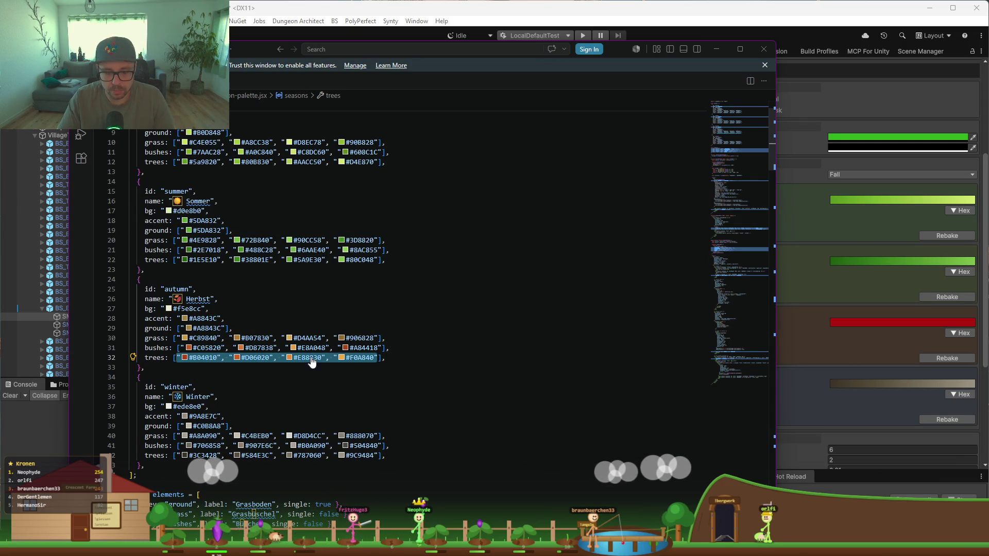
pyautogui.click(715, 50)
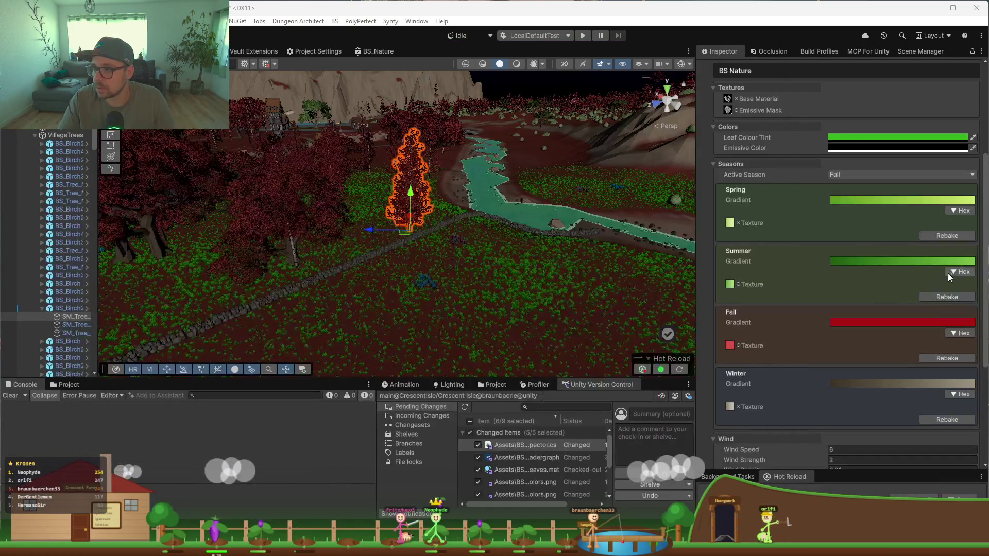
# Step: Paste the four autumn hex colours into Fall's Hex list and apply them
pyautogui.click(957, 335)
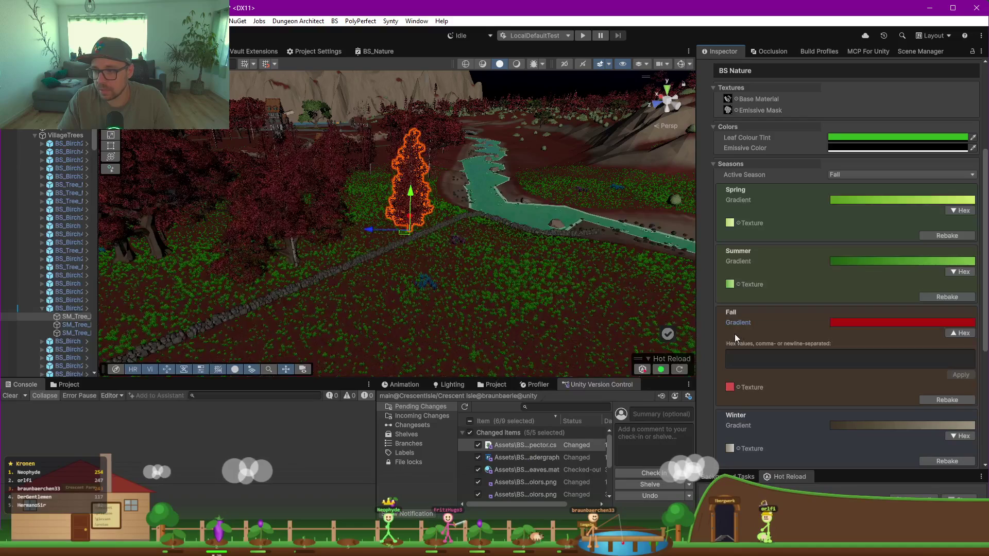
pyautogui.click(753, 356)
pyautogui.hotkey('ctrl', 'v')
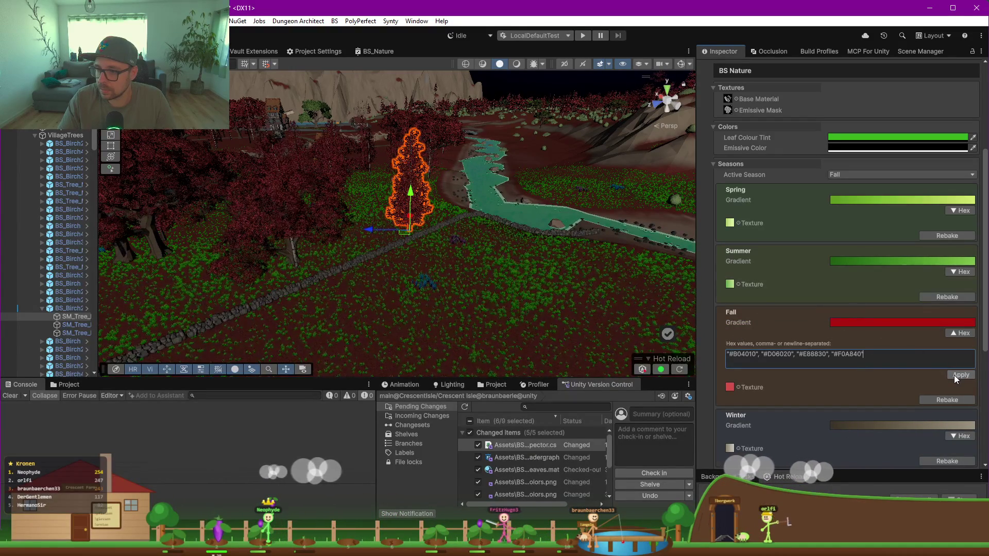
pyautogui.click(937, 321)
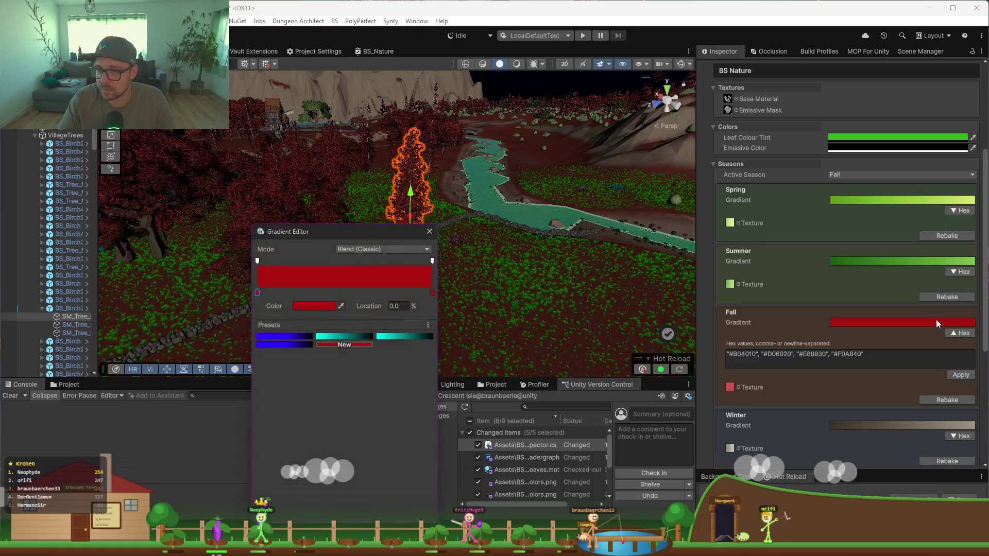
pyautogui.click(429, 232)
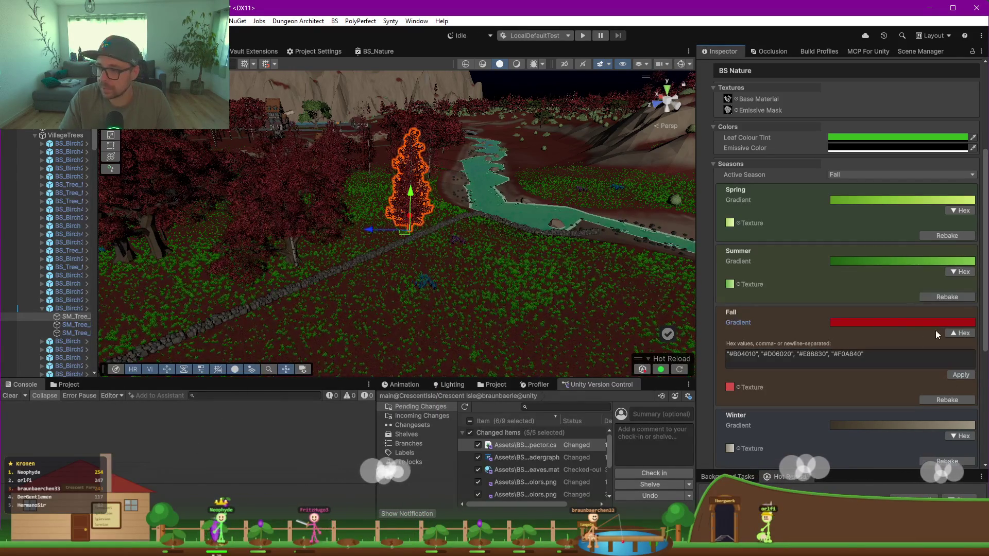
pyautogui.click(840, 323)
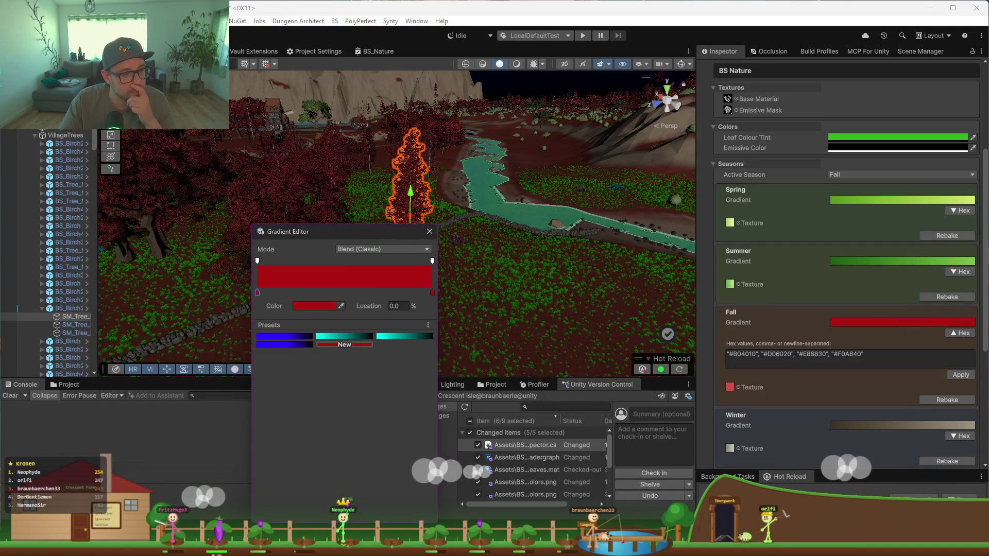
pyautogui.hotkey('alt', 'Tab')
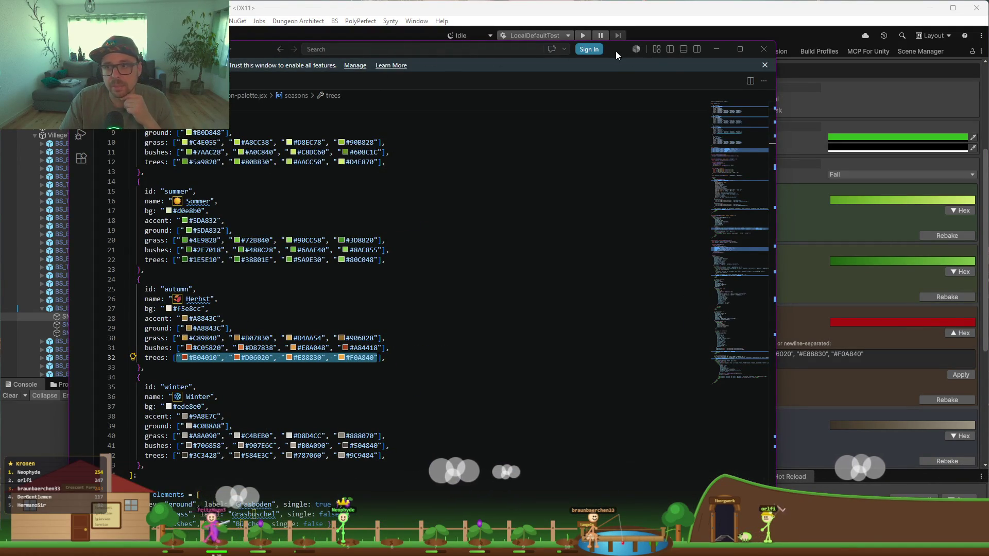
# Step: Switch from the VS Code palette file back toward the Unity editor
pyautogui.hotkey('alt', 'Tab')
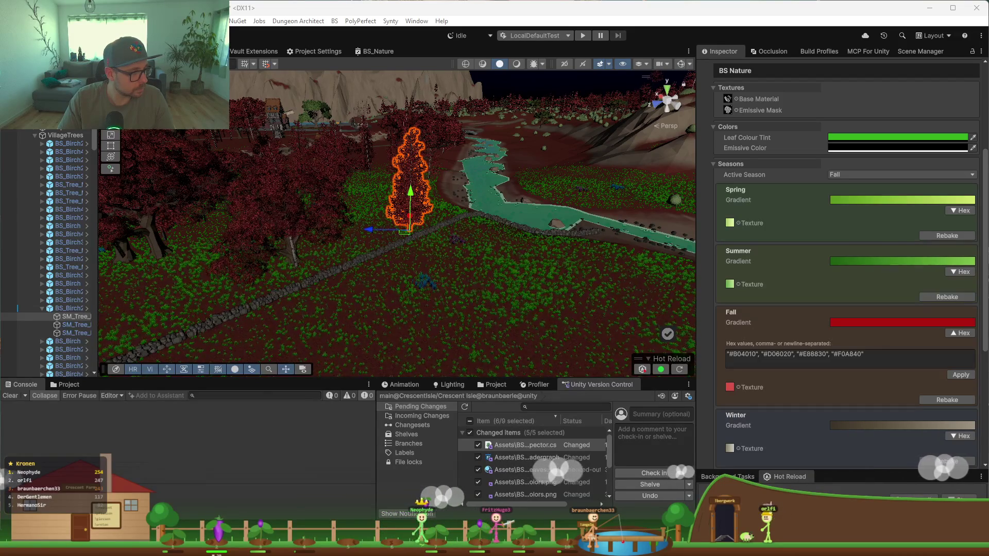
# Step: In the Fall gradient editor, add a colour key and set the first key to B04010
pyautogui.hotkey('alt', 'Tab')
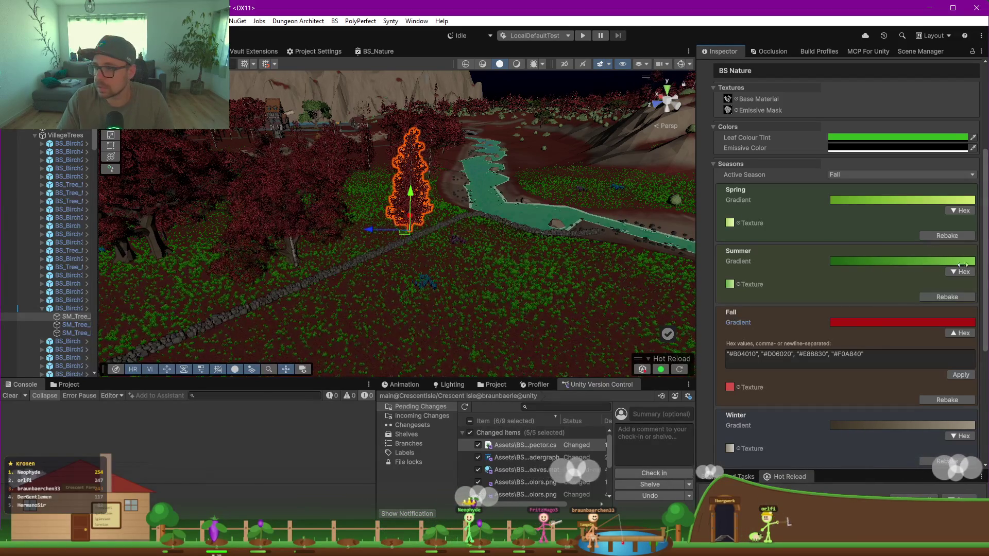
pyautogui.press('Return')
pyautogui.click(307, 293)
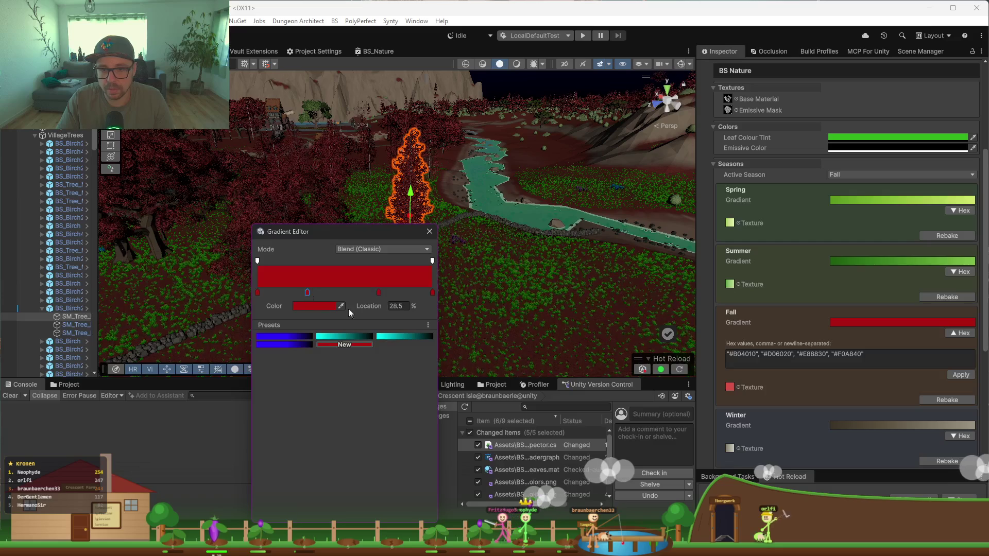
pyautogui.click(378, 293)
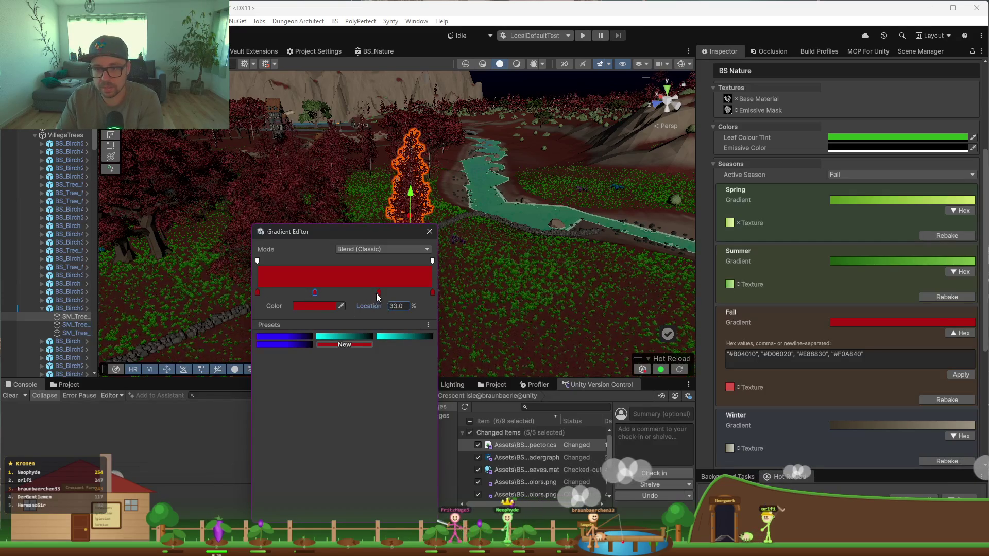
pyautogui.write('66')
pyautogui.click(258, 292)
pyautogui.click(322, 307)
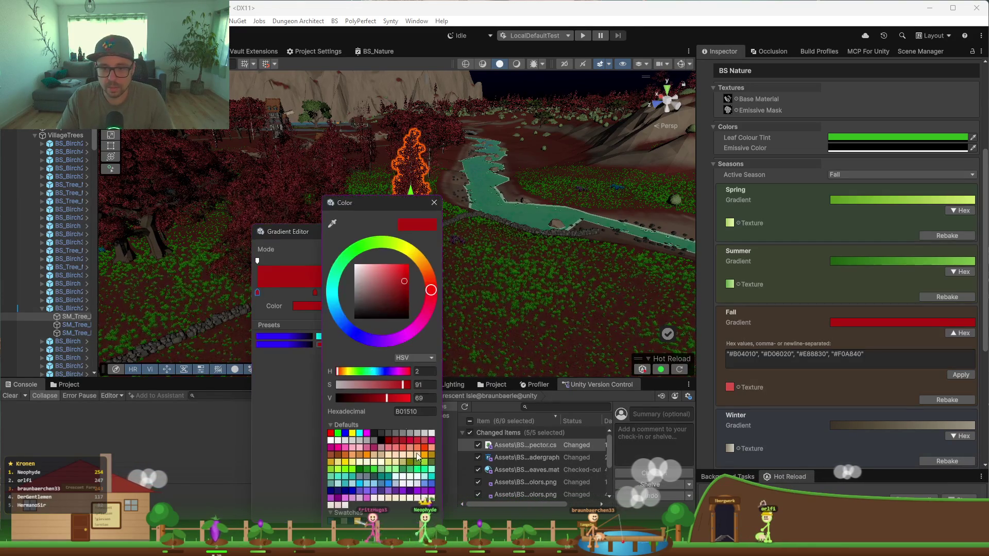
pyautogui.click(419, 411)
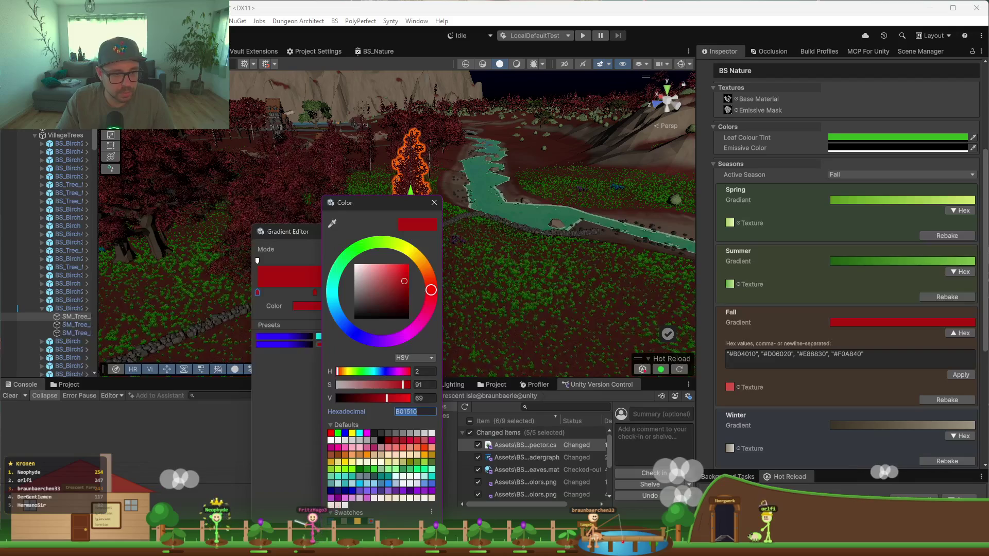
pyautogui.press('super+v')
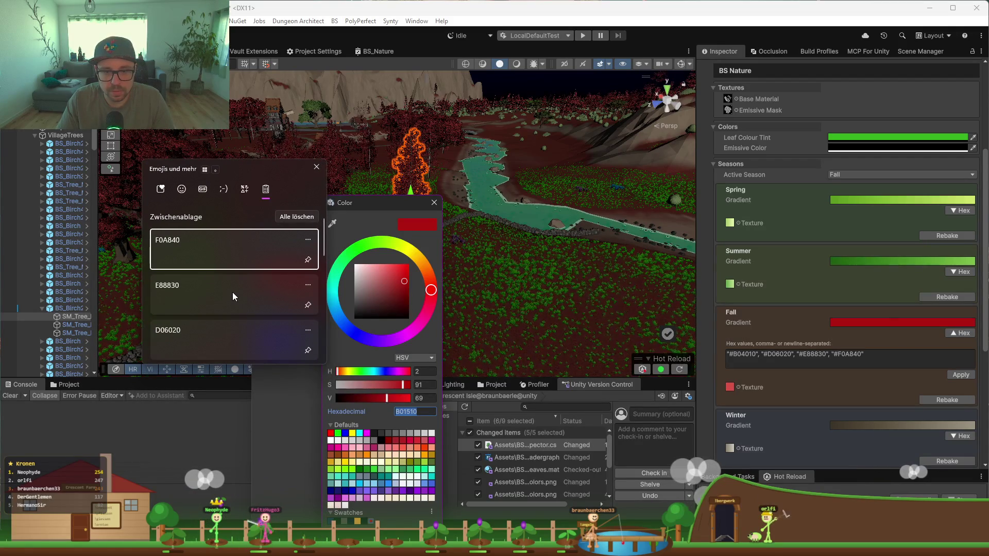
pyautogui.scroll(-1, 232, 310)
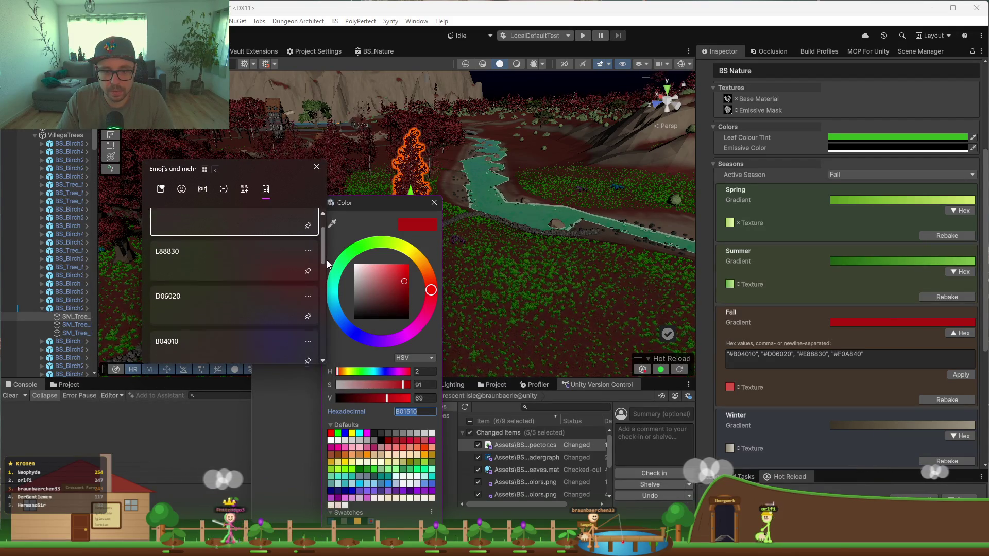
pyautogui.click(202, 351)
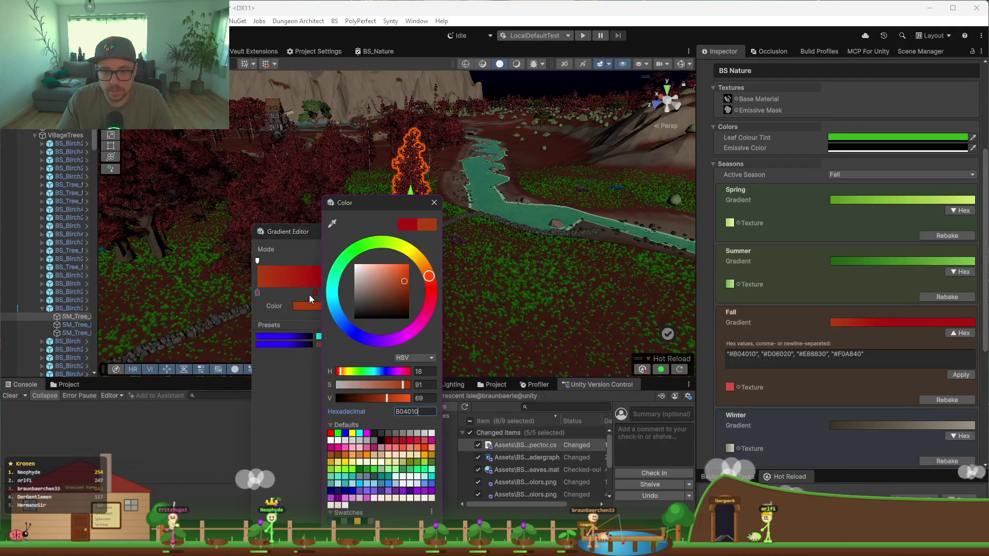
# Step: Set the next two gradient keys to D06020 and E88830
pyautogui.click(313, 293)
pyautogui.click(316, 304)
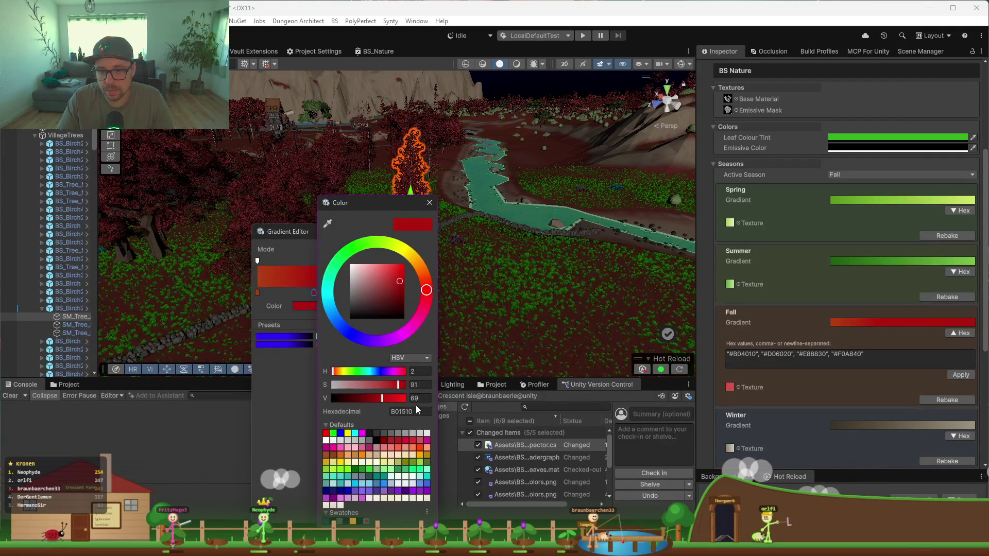
pyautogui.click(416, 411)
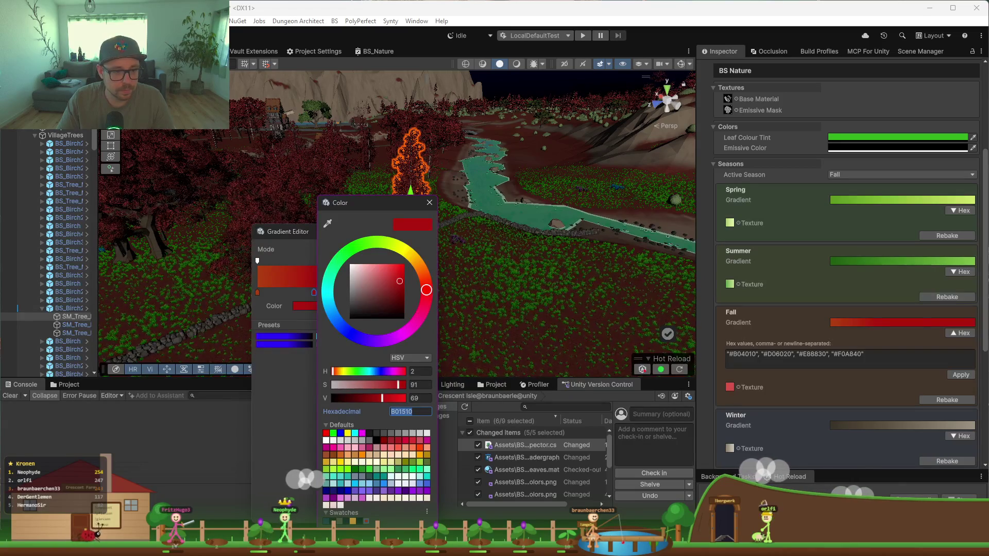
pyautogui.write('D06020')
pyautogui.click(294, 397)
pyautogui.click(373, 292)
pyautogui.write('88830')
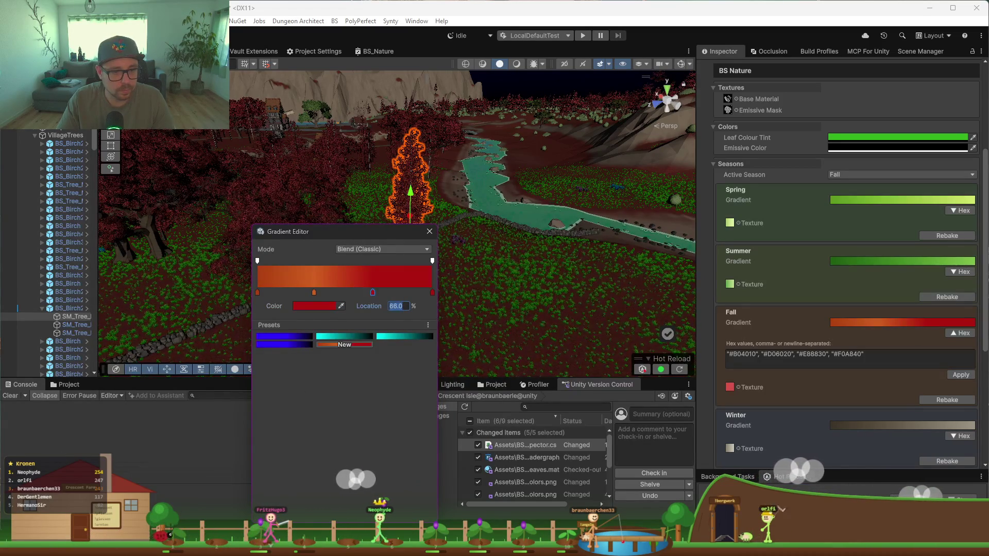
pyautogui.moveTo(372, 292); pyautogui.dragTo(378, 379)
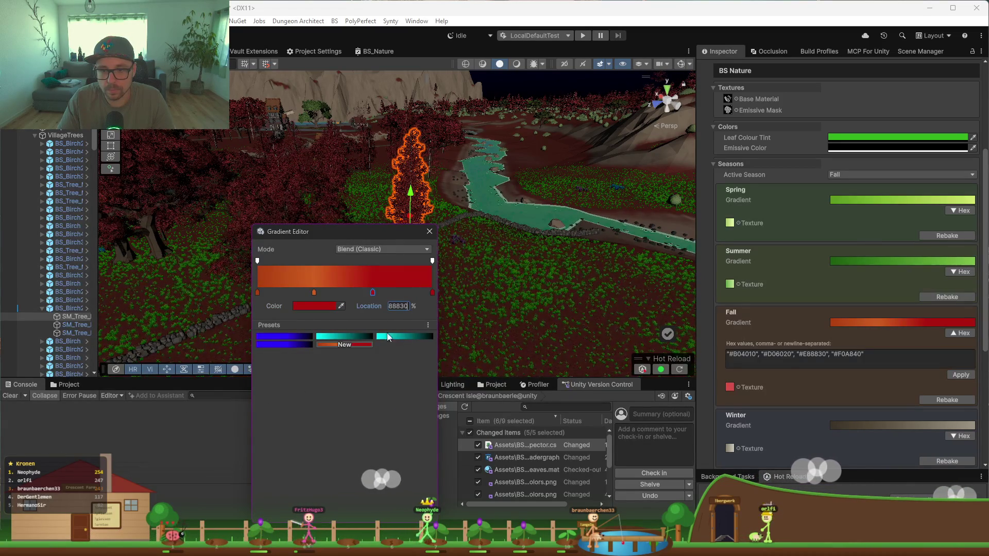
pyautogui.click(320, 305)
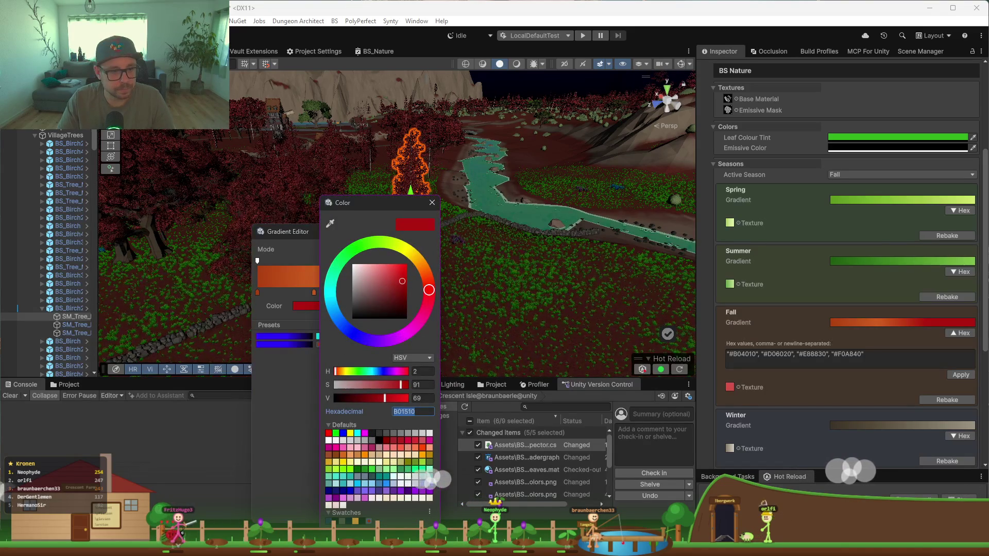
pyautogui.write('E88830')
pyautogui.click(295, 421)
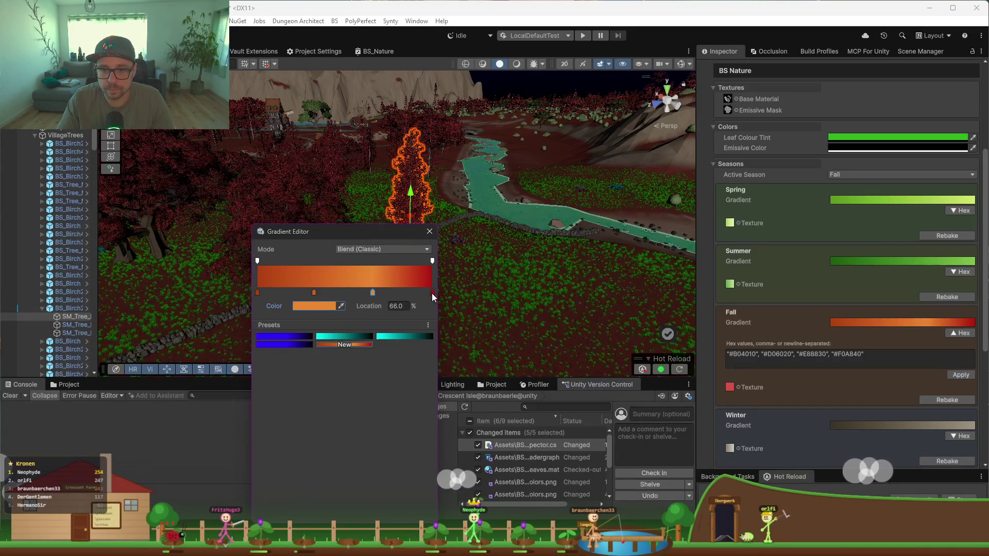
# Step: Set the right-end key to F0A840, close the editor and rebake the Fall texture
pyautogui.click(432, 293)
pyautogui.click(311, 307)
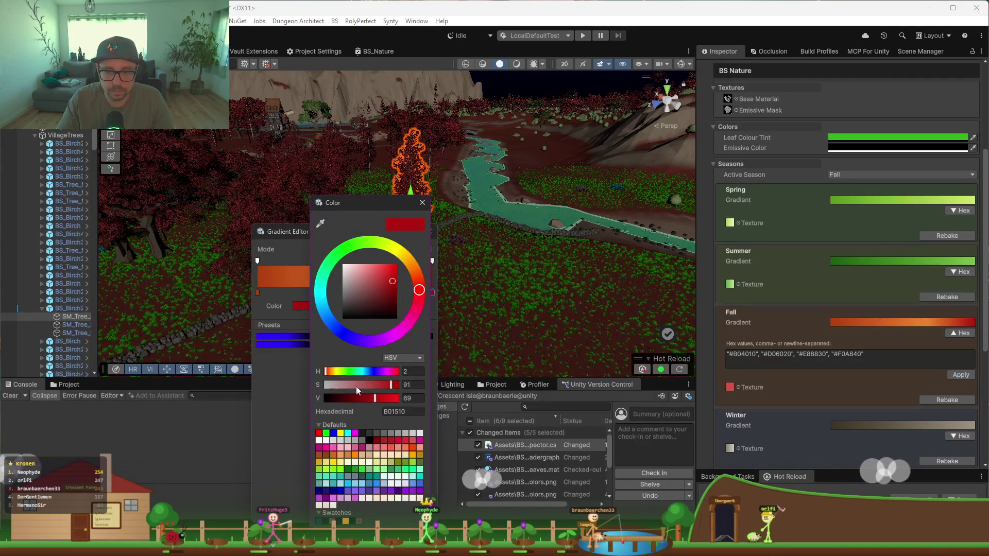
pyautogui.doubleClick(399, 411)
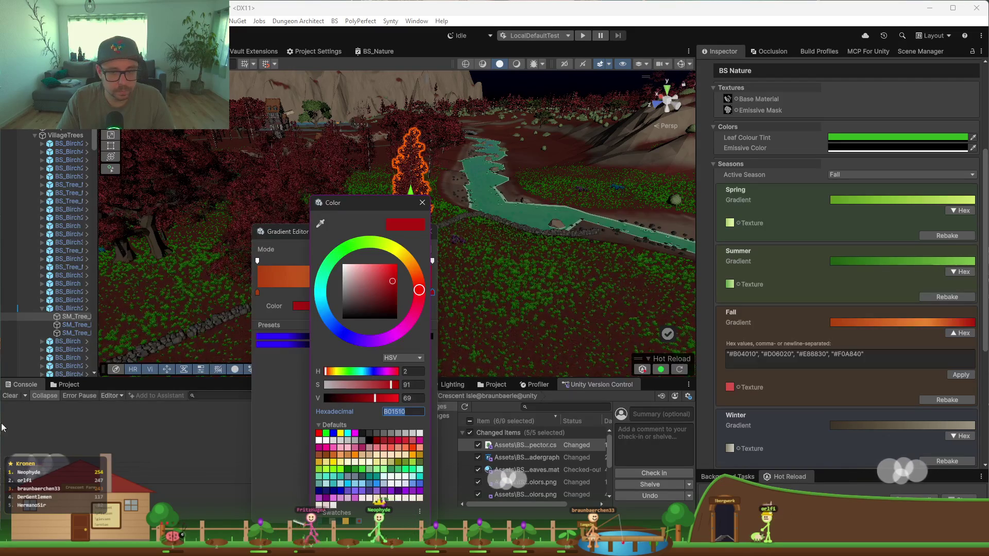
pyautogui.write('F0A840')
pyautogui.click(270, 407)
pyautogui.click(503, 289)
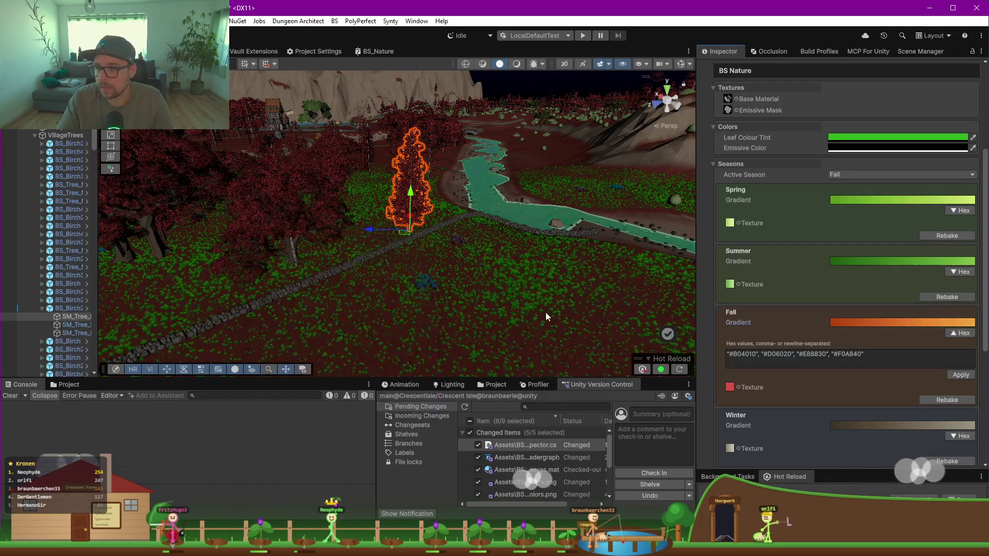
pyautogui.click(941, 400)
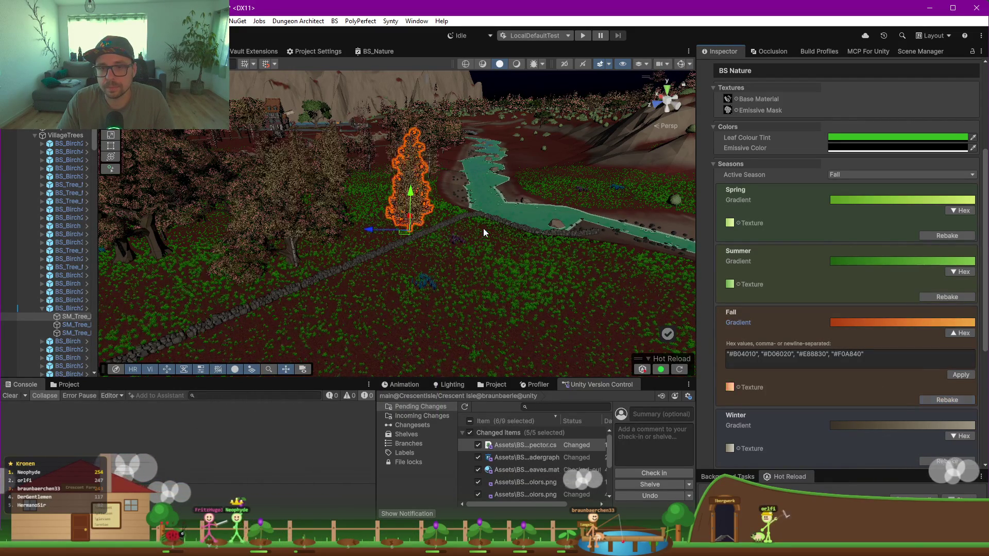
# Step: Orbit the Scene view to inspect the orange-brown trees, then return to BS_Nature
pyautogui.moveTo(485, 230)
pyautogui.mouseDown()
pyautogui.moveTo(352, 213)
pyautogui.moveTo(506, 245)
pyautogui.moveTo(508, 268)
pyautogui.moveTo(604, 252)
pyautogui.mouseUp()
pyautogui.moveTo(466, 235)
pyautogui.mouseDown()
pyautogui.moveTo(428, 242)
pyautogui.moveTo(404, 273)
pyautogui.moveTo(378, 245)
pyautogui.moveTo(407, 247)
pyautogui.mouseUp()
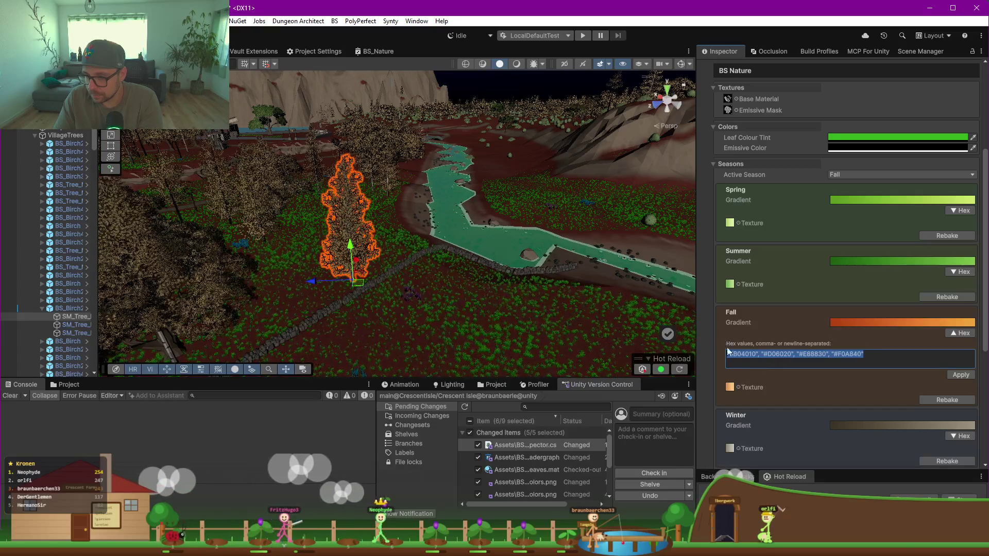
pyautogui.click(756, 354)
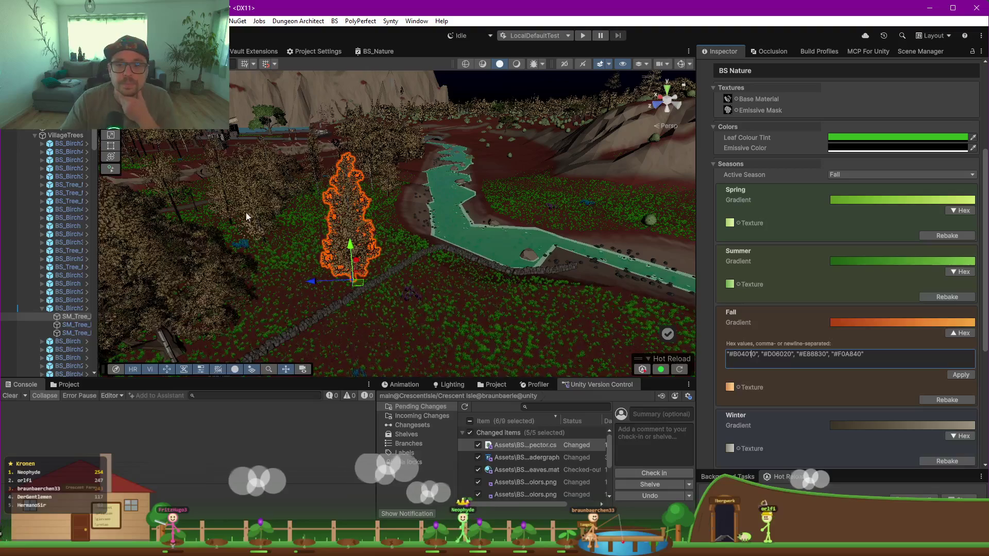
pyautogui.moveTo(198, 176); pyautogui.dragTo(307, 154)
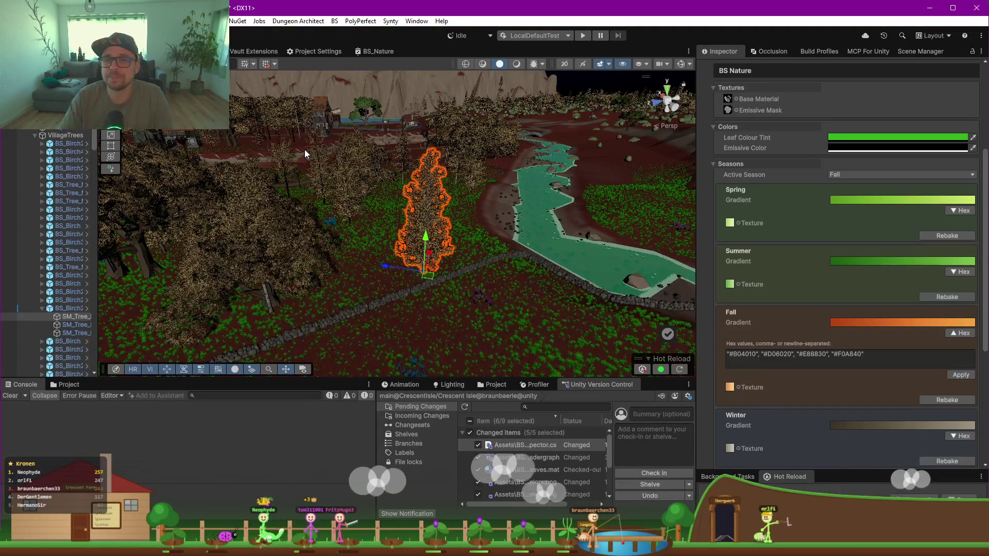
pyautogui.click(379, 52)
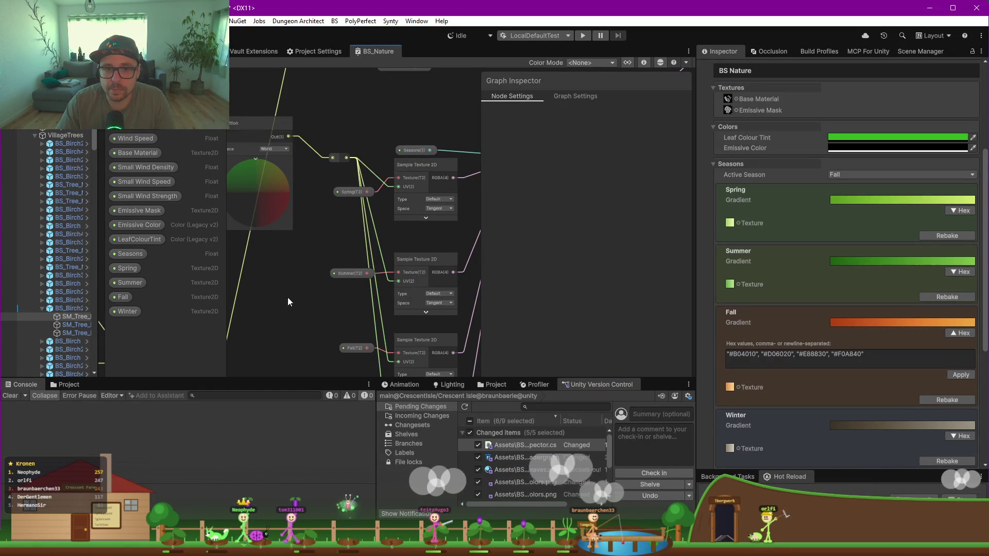
# Step: Nudge the Position node slightly to the right
pyautogui.moveTo(273, 301); pyautogui.dragTo(355, 327)
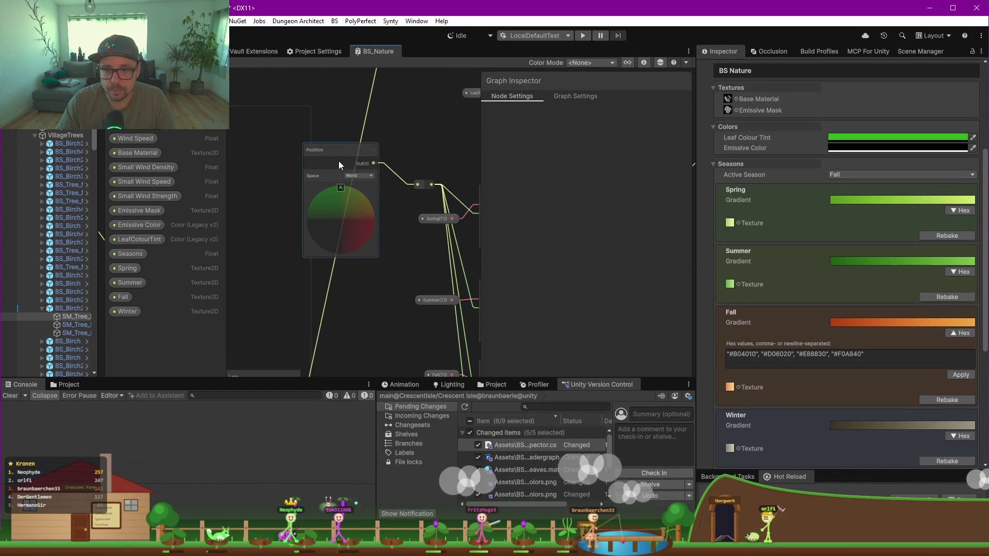
pyautogui.click(308, 166)
pyautogui.scroll(-5, 338, 187)
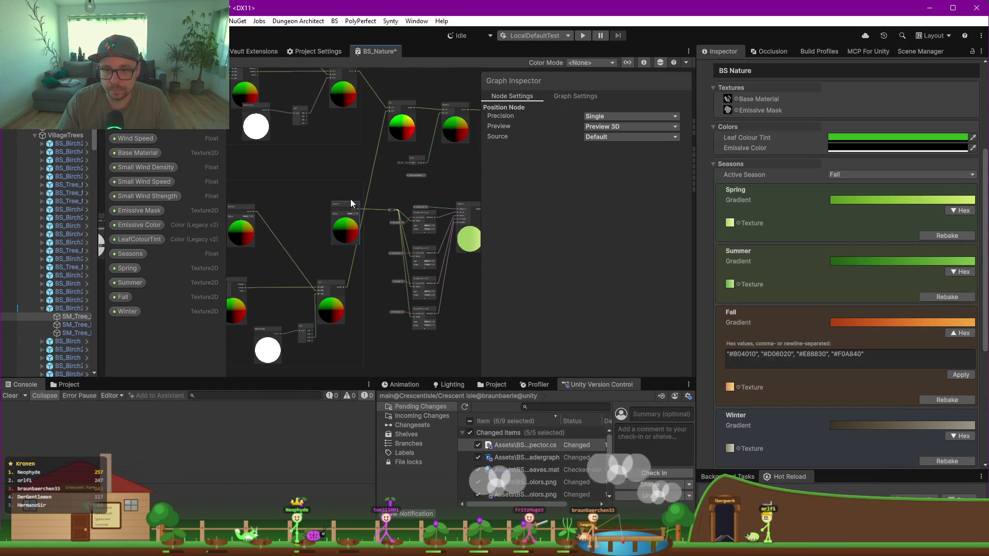
pyautogui.moveTo(344, 209); pyautogui.dragTo(370, 218)
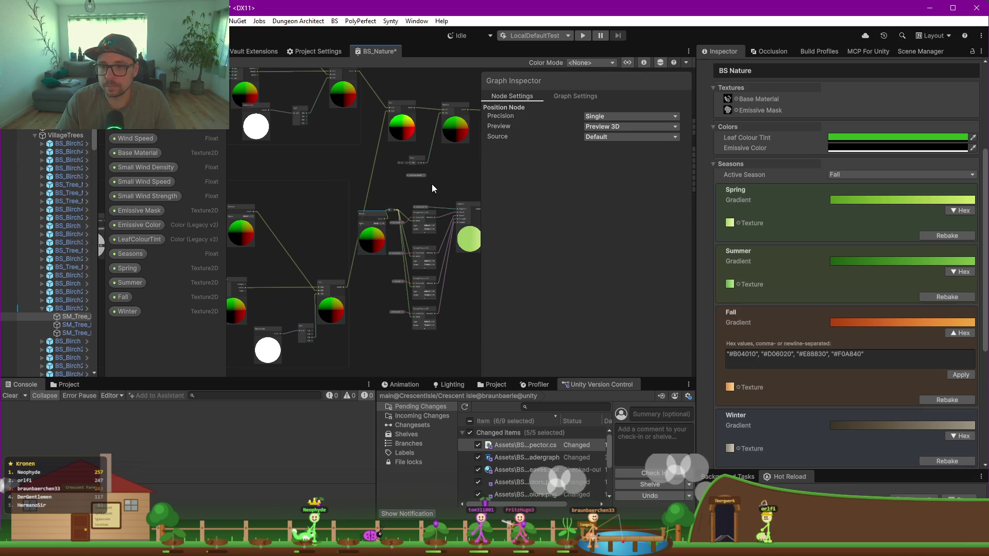
# Step: In fullscreen, move the Seasons, Sample Texture 2D and Switch 4 nodes right
pyautogui.press('F9')
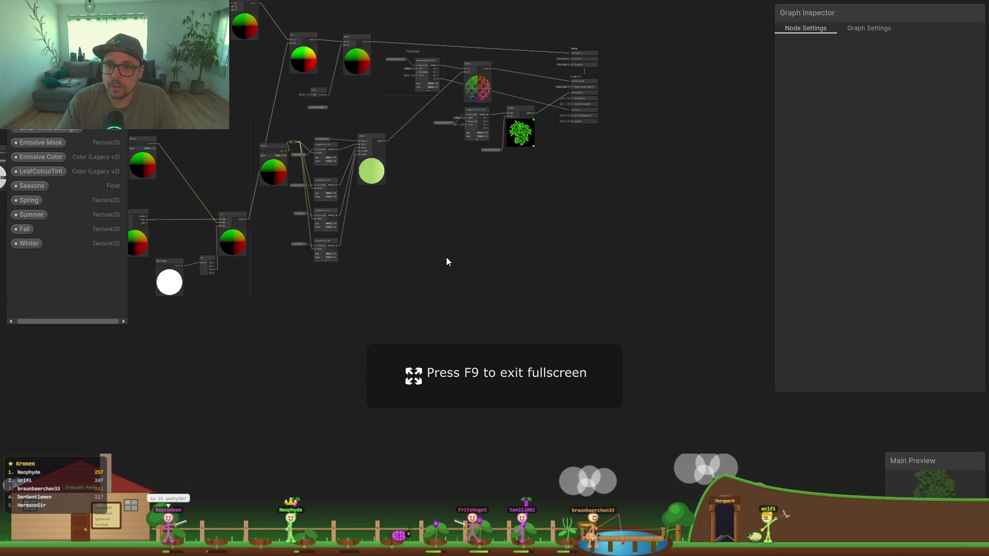
pyautogui.scroll(2, 446, 258)
pyautogui.scroll(2, 446, 258)
pyautogui.moveTo(428, 248)
pyautogui.mouseDown()
pyautogui.moveTo(490, 316)
pyautogui.moveTo(505, 296)
pyautogui.mouseUp()
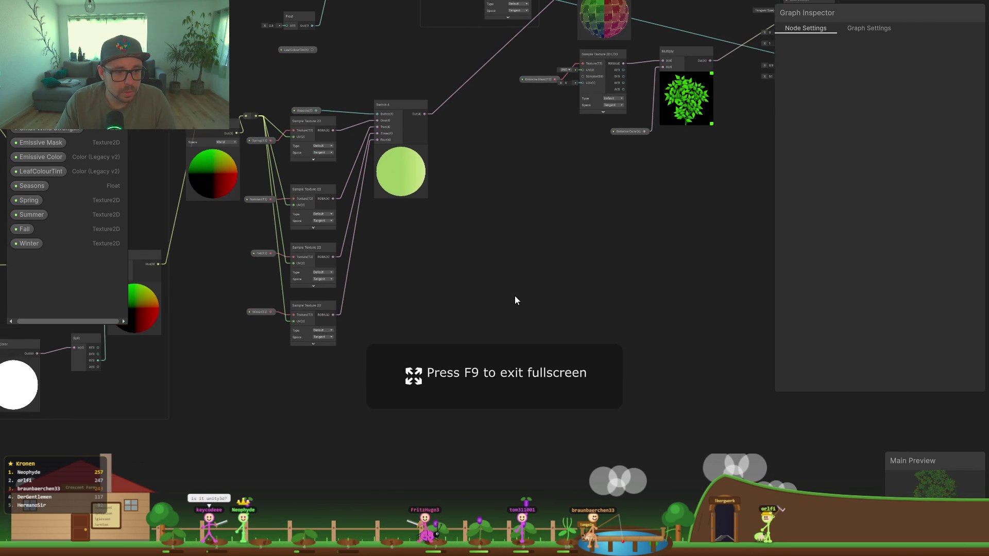
pyautogui.scroll(1, 447, 267)
pyautogui.moveTo(461, 260); pyautogui.dragTo(494, 280)
pyautogui.click(357, 151)
pyautogui.moveTo(446, 389); pyautogui.dragTo(456, 401)
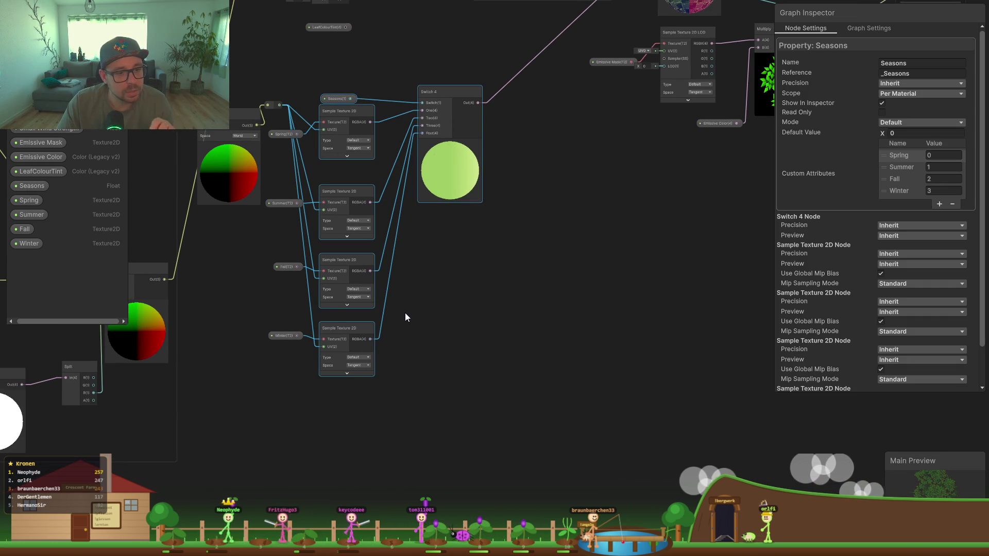
pyautogui.moveTo(438, 91); pyautogui.dragTo(533, 88)
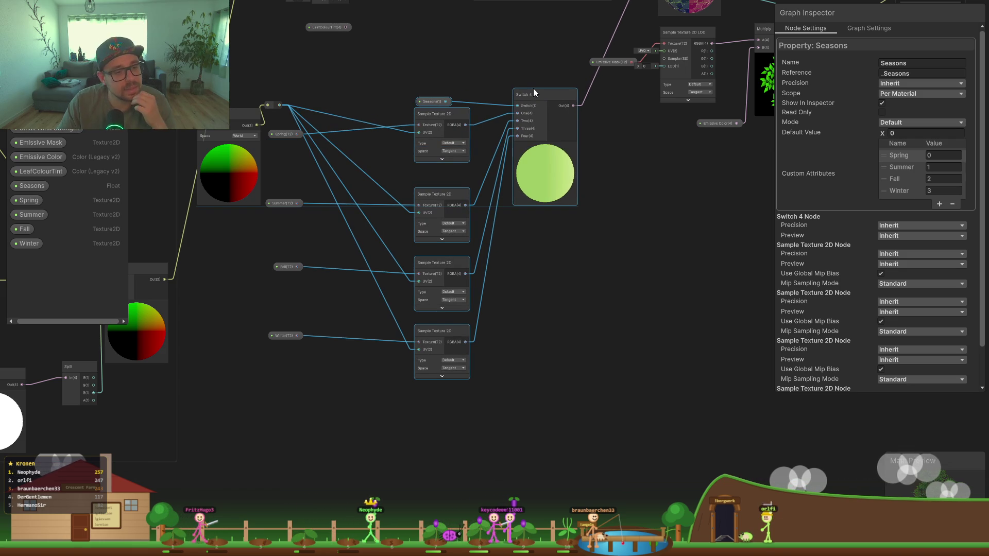
pyautogui.click(358, 86)
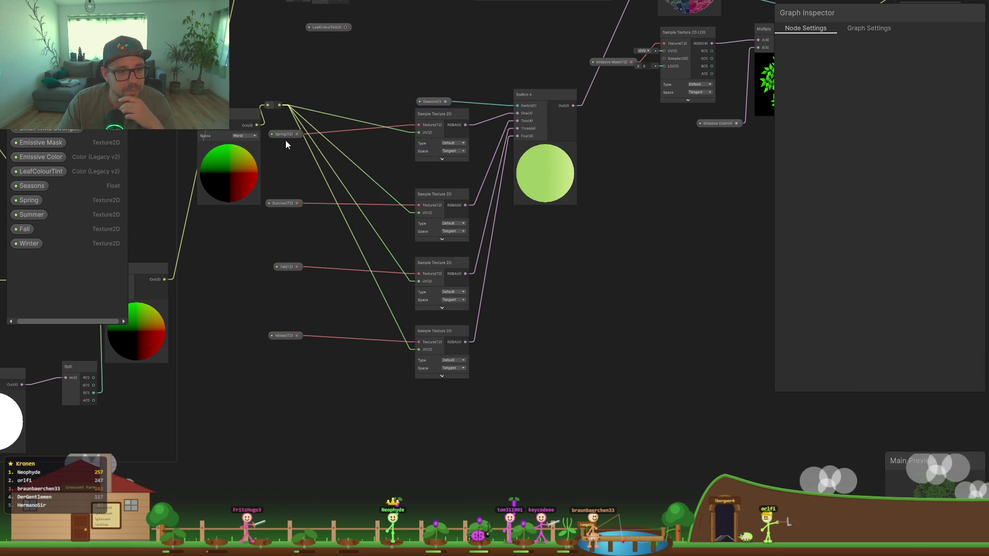
# Step: Place the Spring, Summer, Fall, Winter and Seasons properties beside their nodes
pyautogui.scroll(2, 285, 141)
pyautogui.moveTo(280, 135)
pyautogui.mouseDown()
pyautogui.moveTo(392, 97)
pyautogui.moveTo(407, 102)
pyautogui.mouseUp()
pyautogui.moveTo(286, 229); pyautogui.dragTo(425, 208)
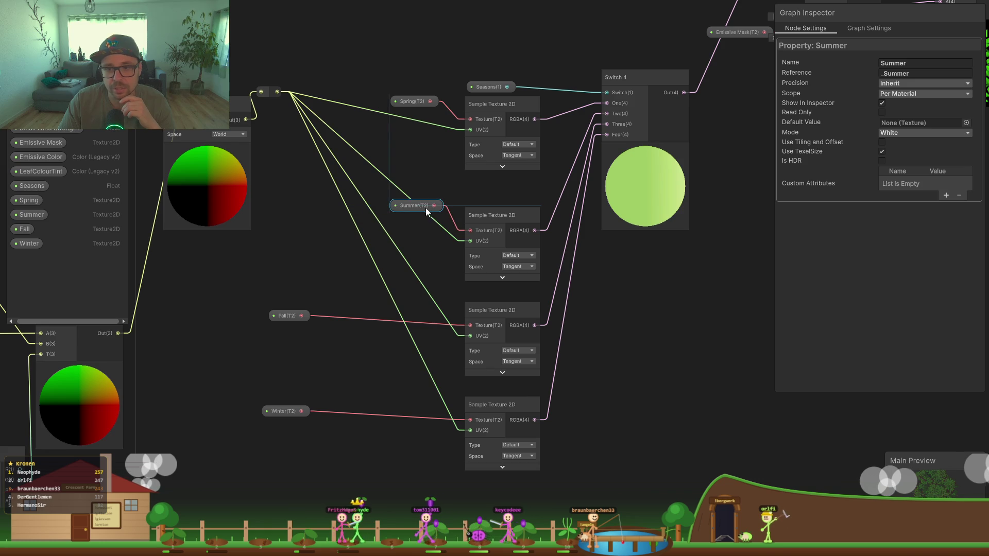
pyautogui.moveTo(277, 319); pyautogui.dragTo(423, 312)
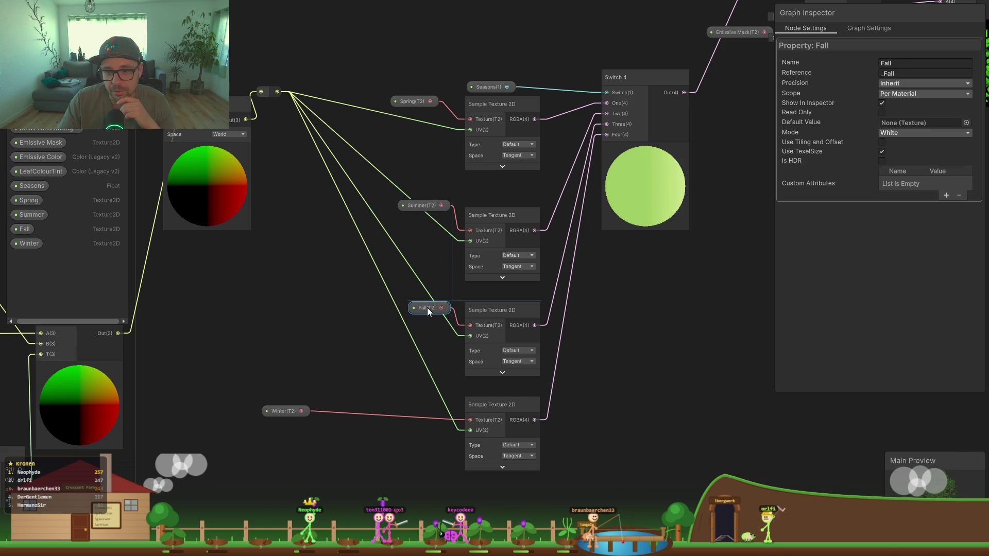
pyautogui.click(303, 410)
pyautogui.moveTo(303, 410); pyautogui.dragTo(419, 404)
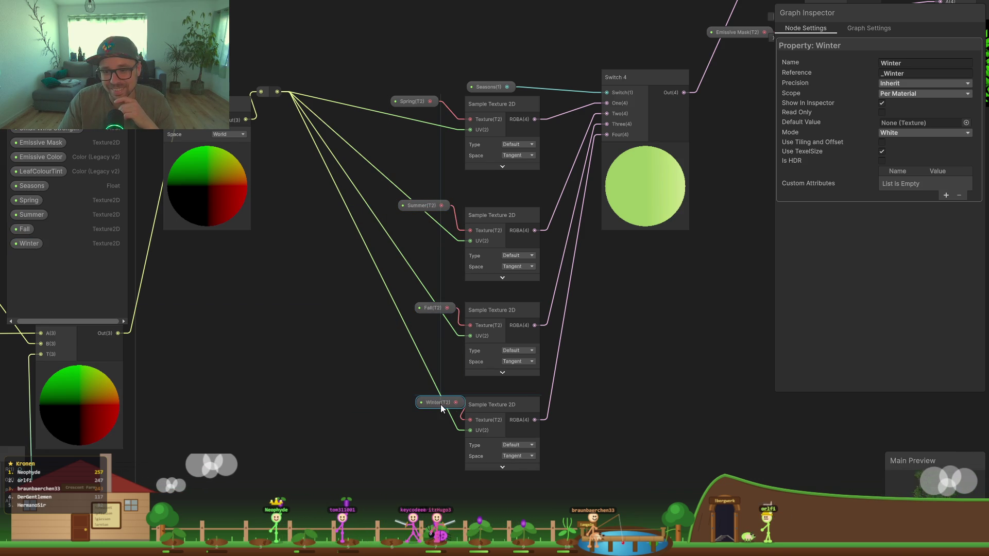
pyautogui.moveTo(437, 204); pyautogui.dragTo(442, 204)
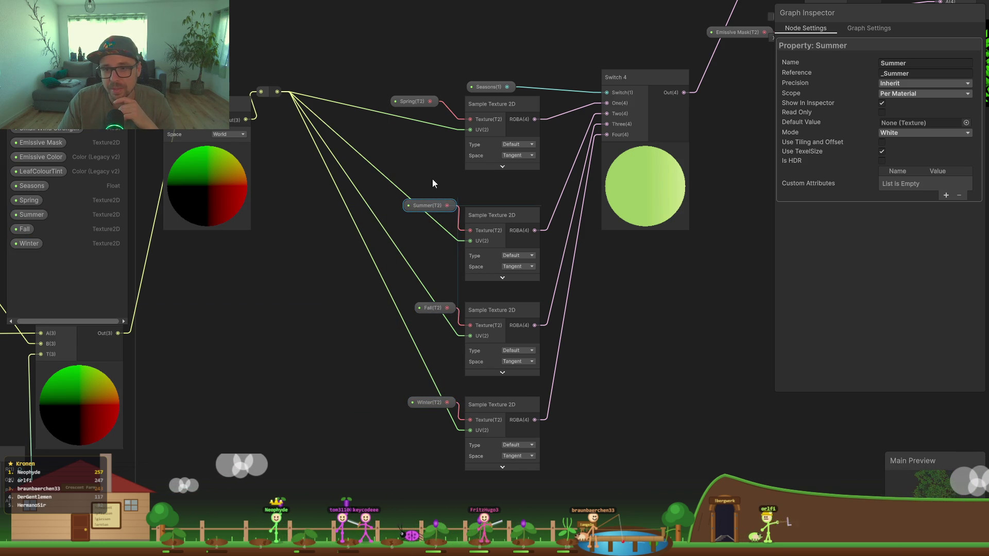
pyautogui.moveTo(418, 101); pyautogui.dragTo(430, 101)
pyautogui.moveTo(491, 85); pyautogui.dragTo(514, 82)
# Step: Deselect the nodes, pan the graph, and bring up the Claude chat
pyautogui.click(662, 113)
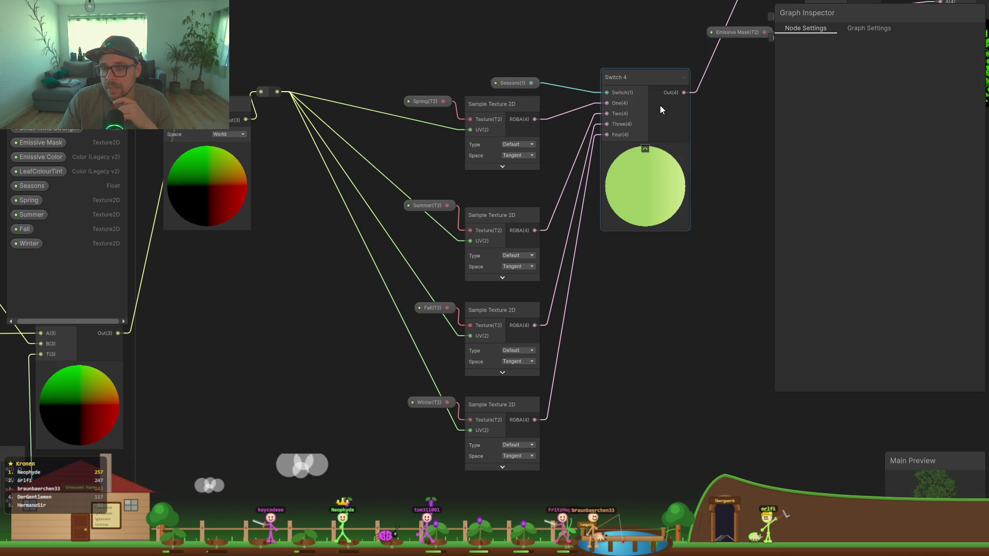
pyautogui.click(658, 324)
pyautogui.moveTo(658, 325); pyautogui.dragTo(547, 354)
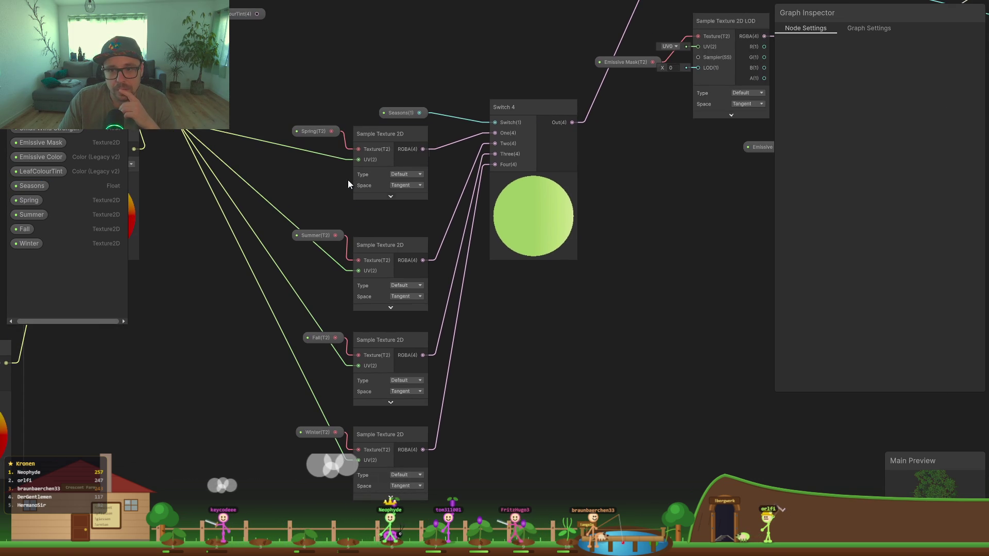
pyautogui.moveTo(321, 177); pyautogui.dragTo(432, 216)
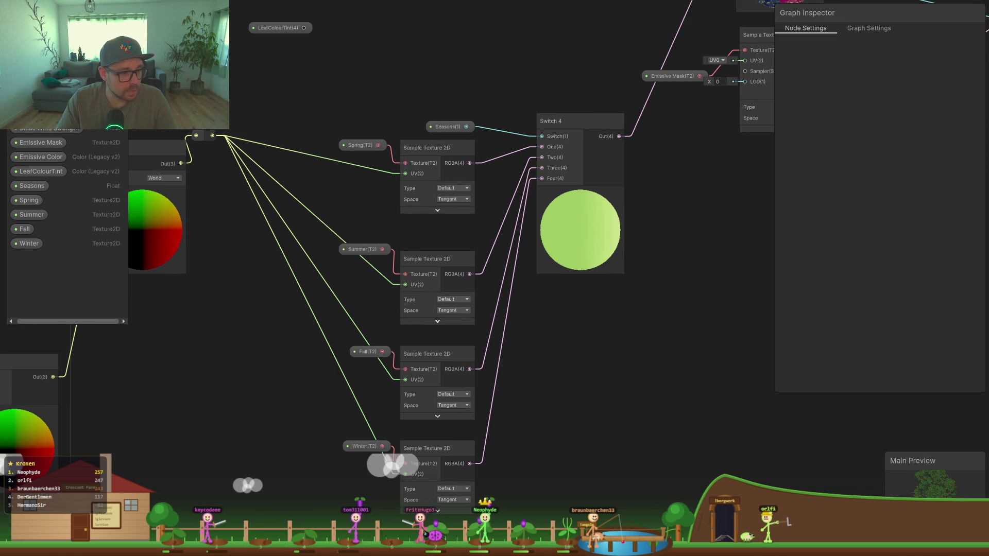
pyautogui.hotkey('alt', 'Tab')
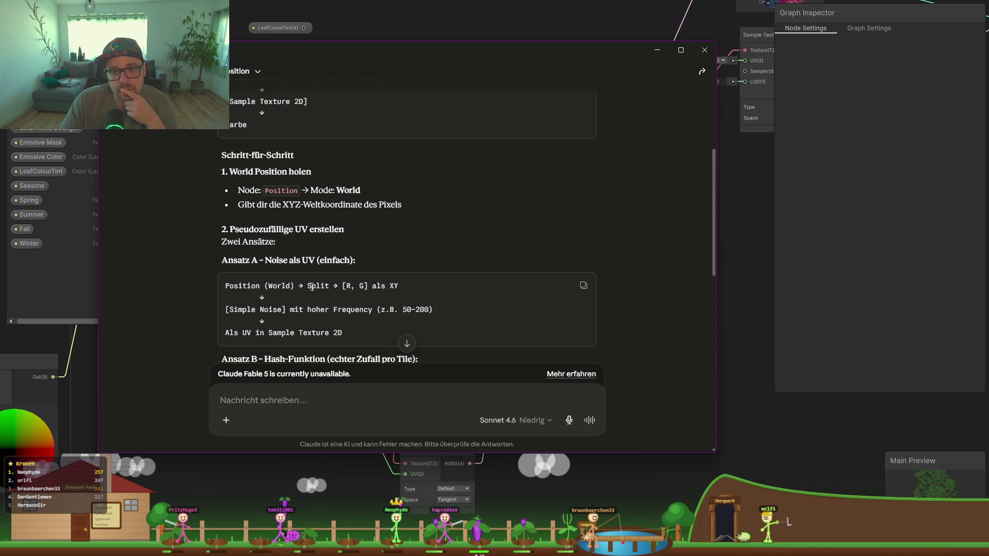
# Step: Highlight the 'World', 'R, G' and 'Split' steps in Claude's recipe, then minimize the chat
pyautogui.doubleClick(271, 286)
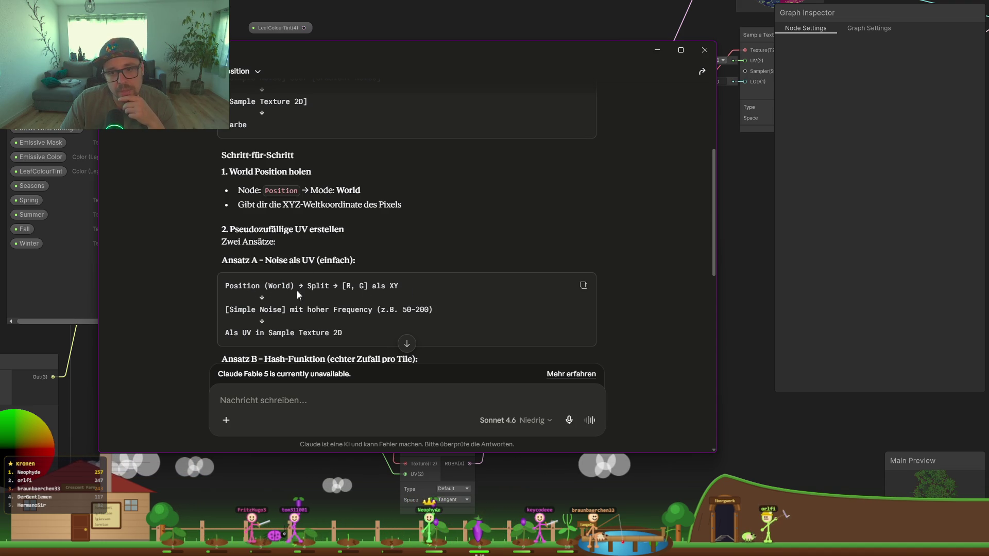
pyautogui.moveTo(362, 285); pyautogui.dragTo(365, 287)
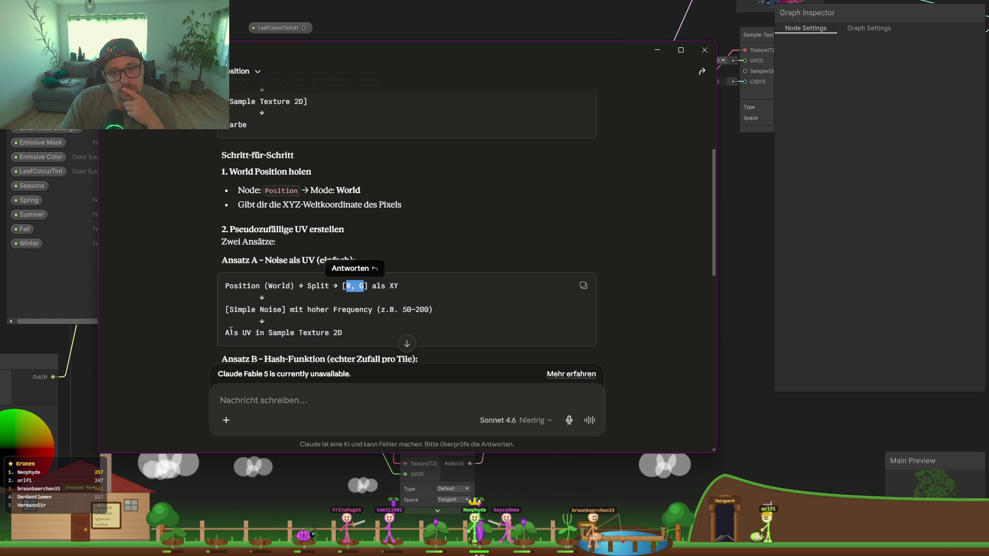
pyautogui.doubleClick(314, 286)
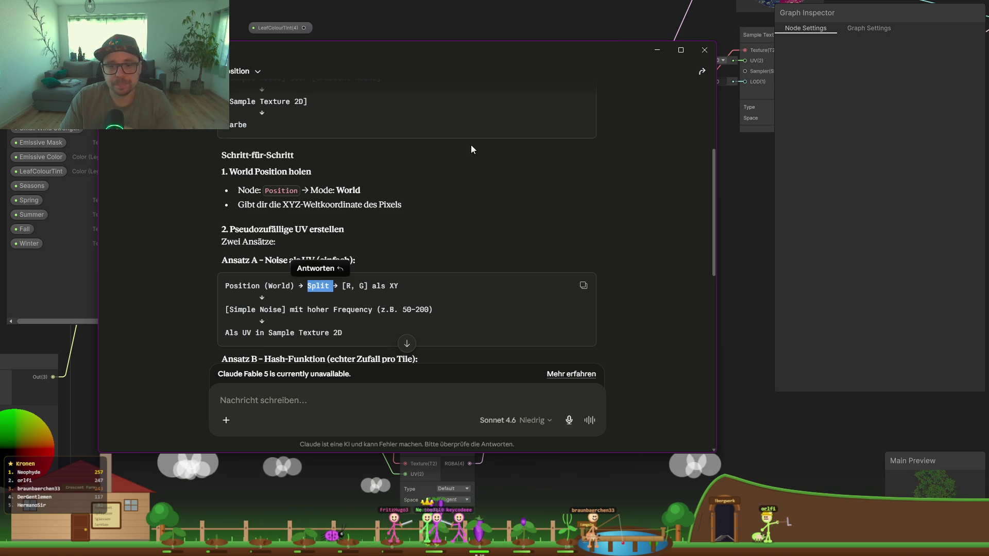
pyautogui.click(657, 51)
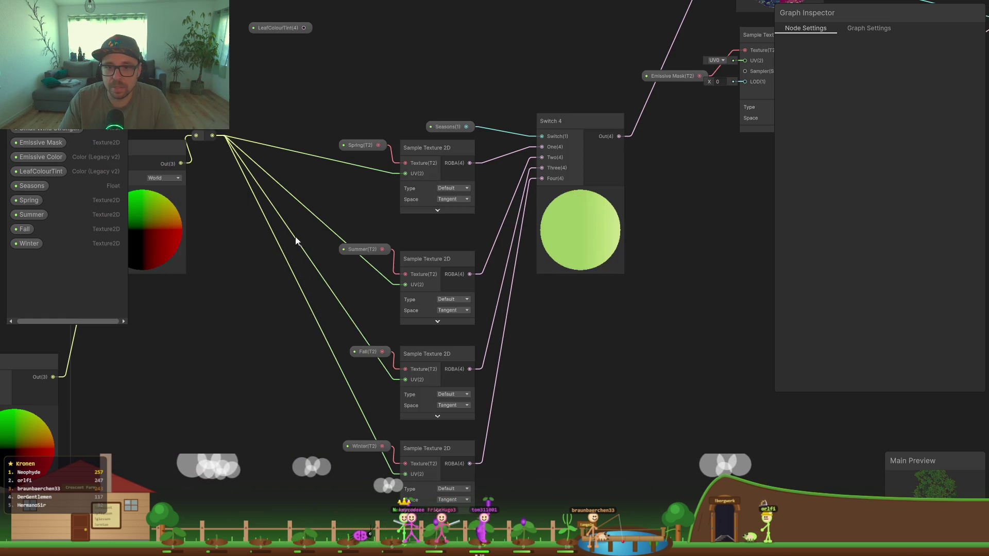
# Step: Add a Split node beside Position and wire the world Position output into it
pyautogui.moveTo(228, 287); pyautogui.dragTo(308, 299)
pyautogui.press('space')
pyautogui.write('split')
pyautogui.press('Return')
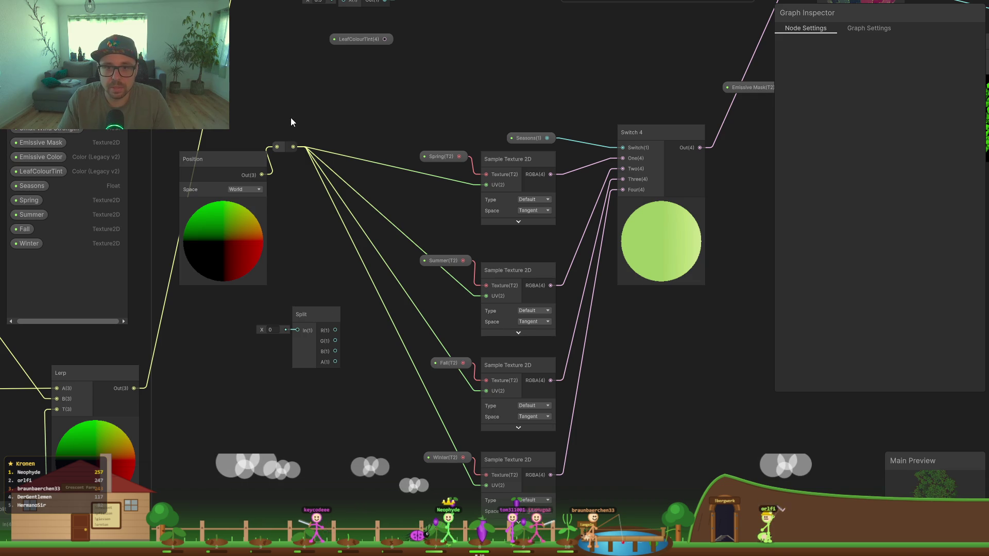
pyautogui.moveTo(287, 146); pyautogui.dragTo(362, 149)
pyautogui.moveTo(310, 316)
pyautogui.mouseDown()
pyautogui.moveTo(295, 162)
pyautogui.moveTo(216, 159)
pyautogui.mouseUp()
pyautogui.moveTo(282, 175)
pyautogui.mouseDown()
pyautogui.moveTo(267, 193)
pyautogui.moveTo(278, 207)
pyautogui.mouseUp()
pyautogui.click(354, 392)
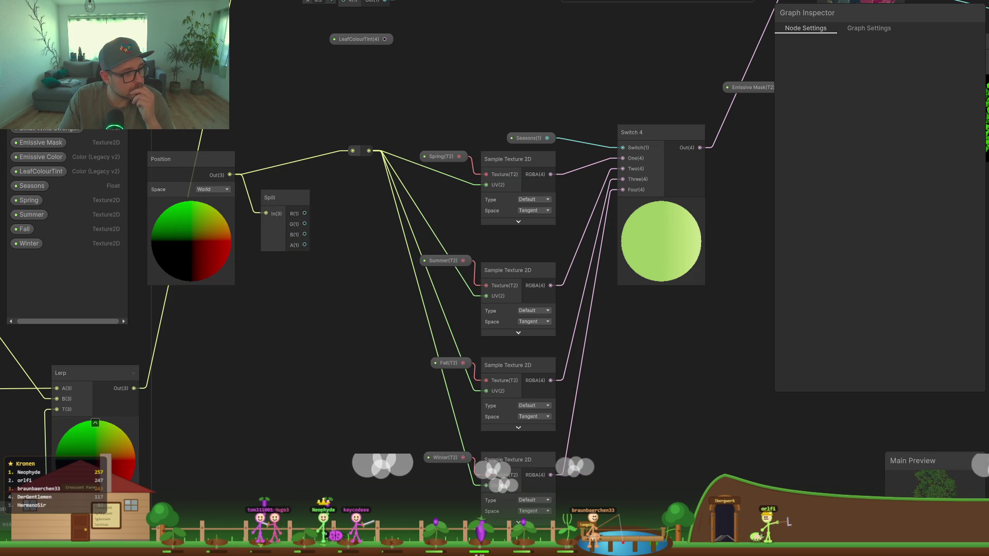
pyautogui.hotkey('alt', 'Tab')
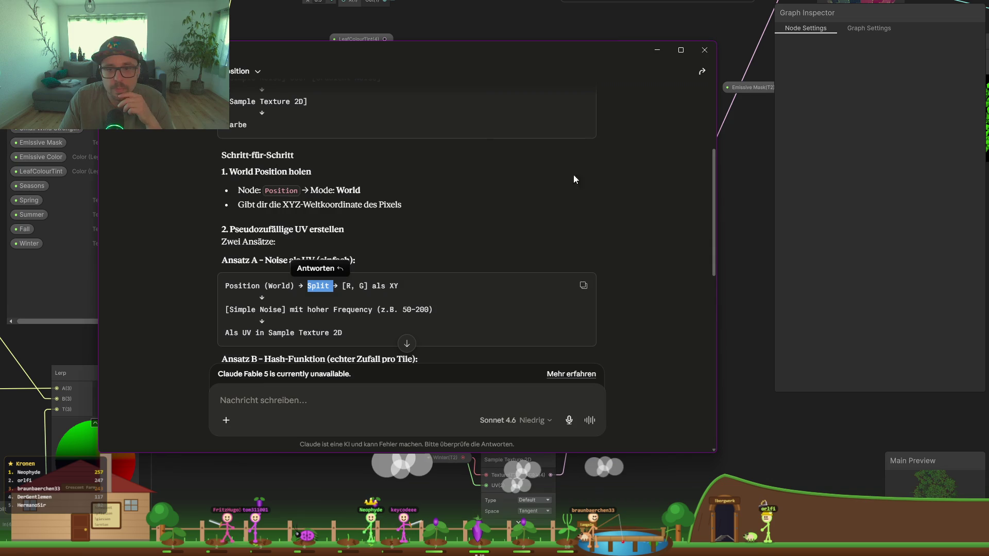
# Step: Highlight the 'als XY' part of Claude's recipe, then return to Unity
pyautogui.click(326, 307)
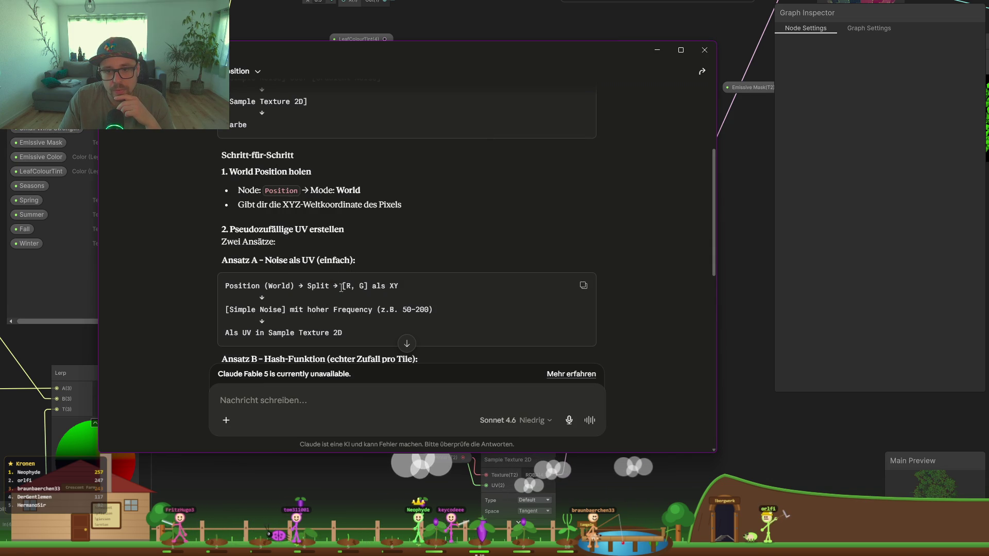
pyautogui.moveTo(366, 288); pyautogui.dragTo(399, 287)
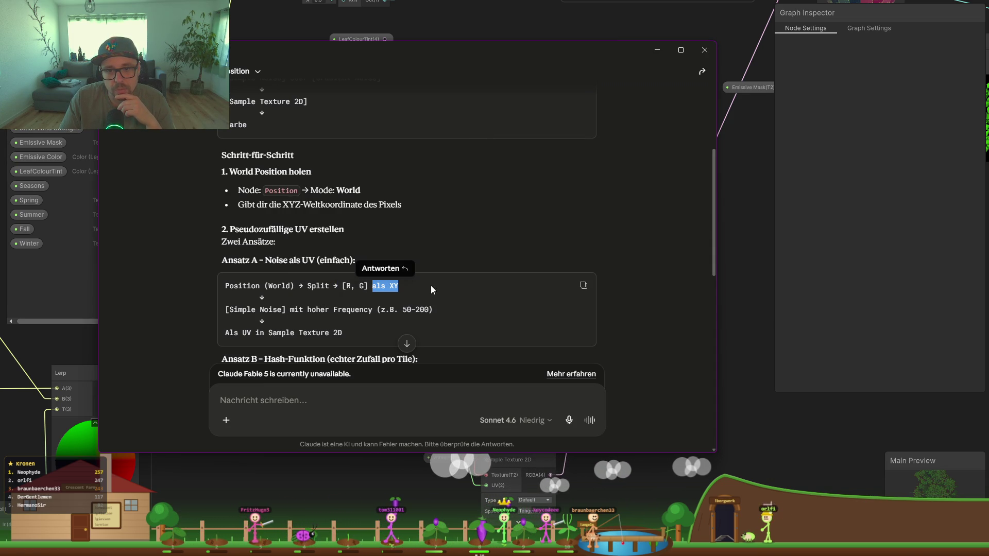
pyautogui.hotkey('alt', 'Tab')
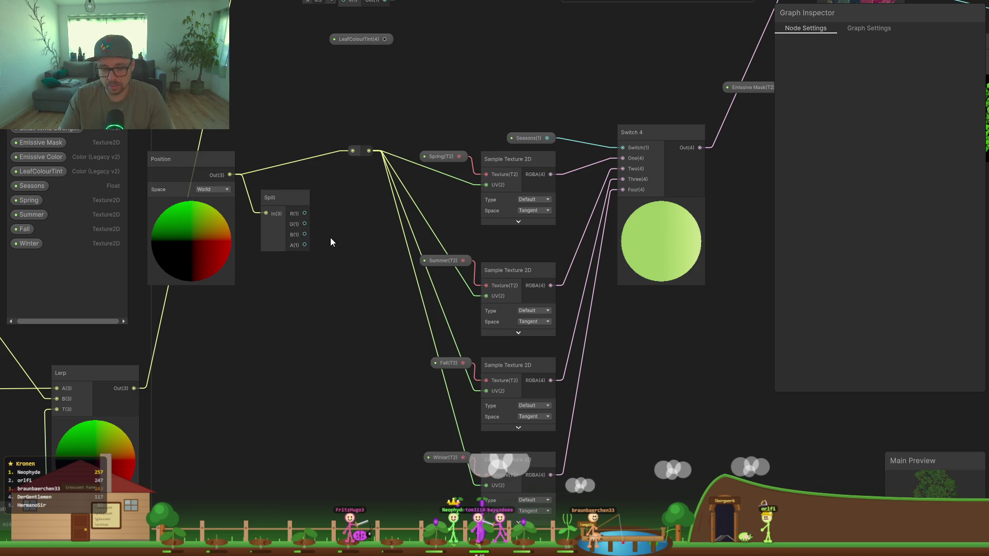
# Step: Add a UV node to the shader graph, then delete it again
pyautogui.press('space')
pyautogui.write('xy')
pyautogui.press('BackSpace')
pyautogui.press('BackSpace')
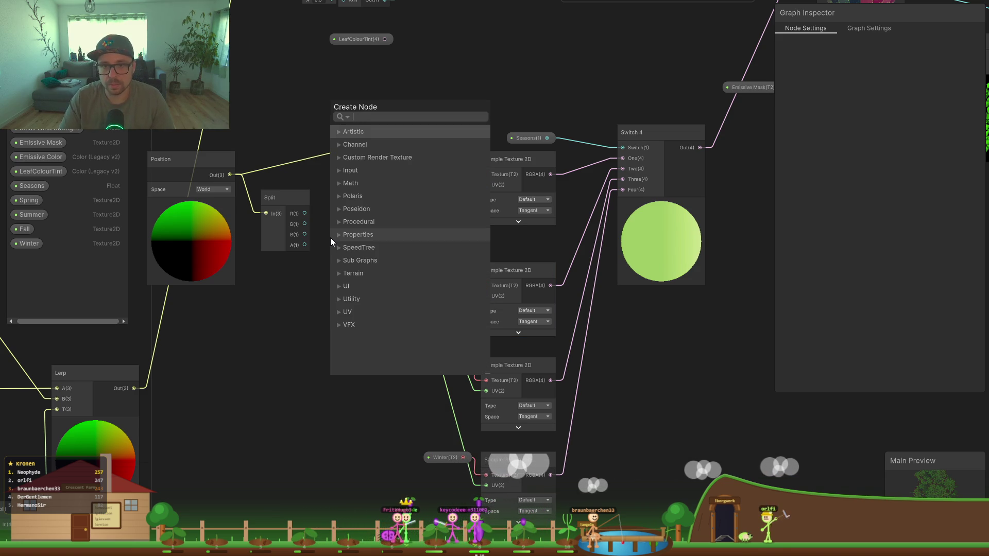
pyautogui.write('uv')
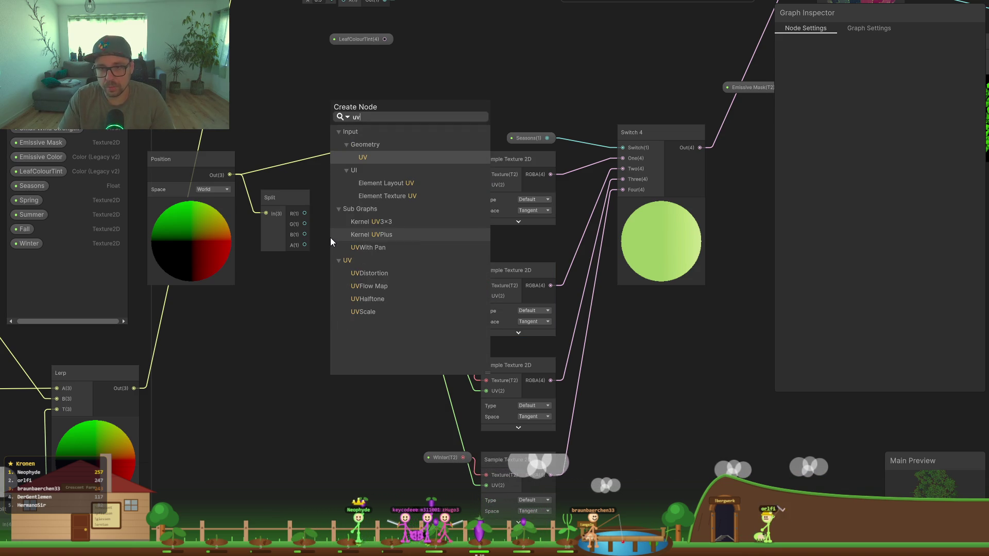
pyautogui.press('Return')
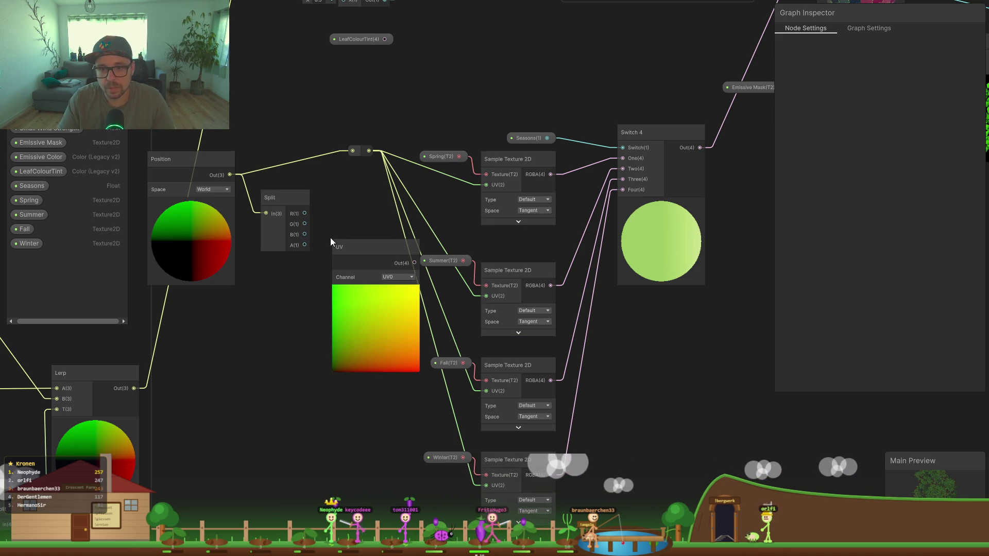
pyautogui.click(363, 253)
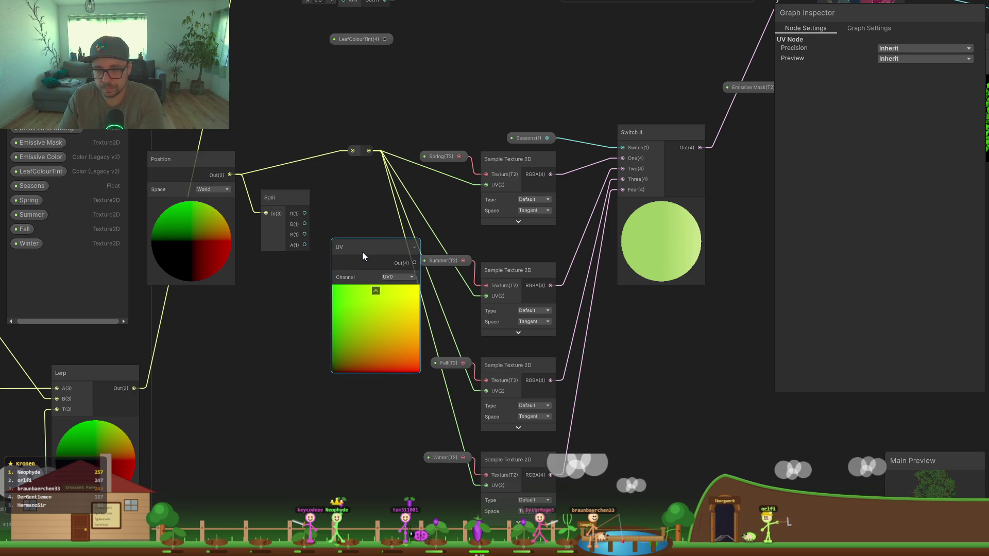
pyautogui.press('Delete')
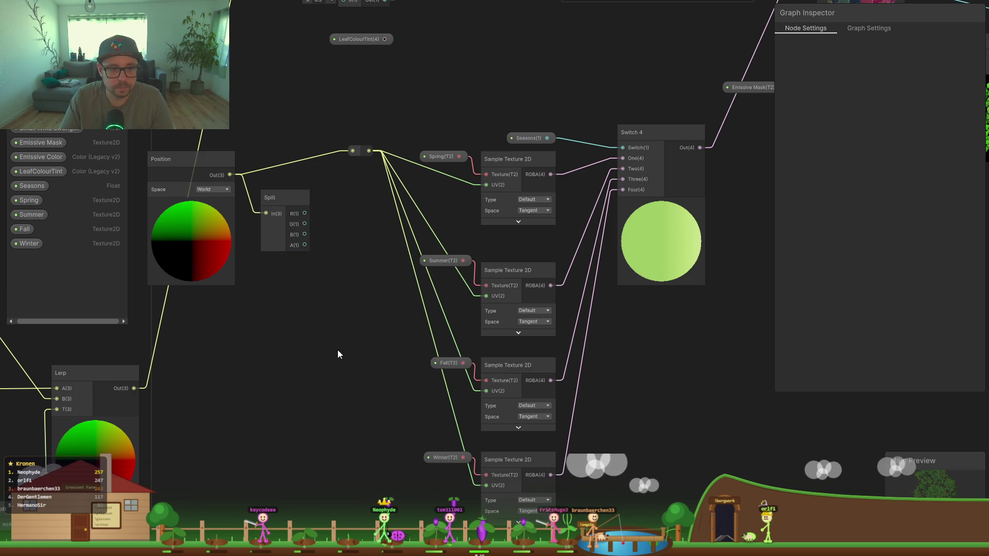
# Step: Dismiss the node search without adding anything and return to the Claude chat
pyautogui.press('space')
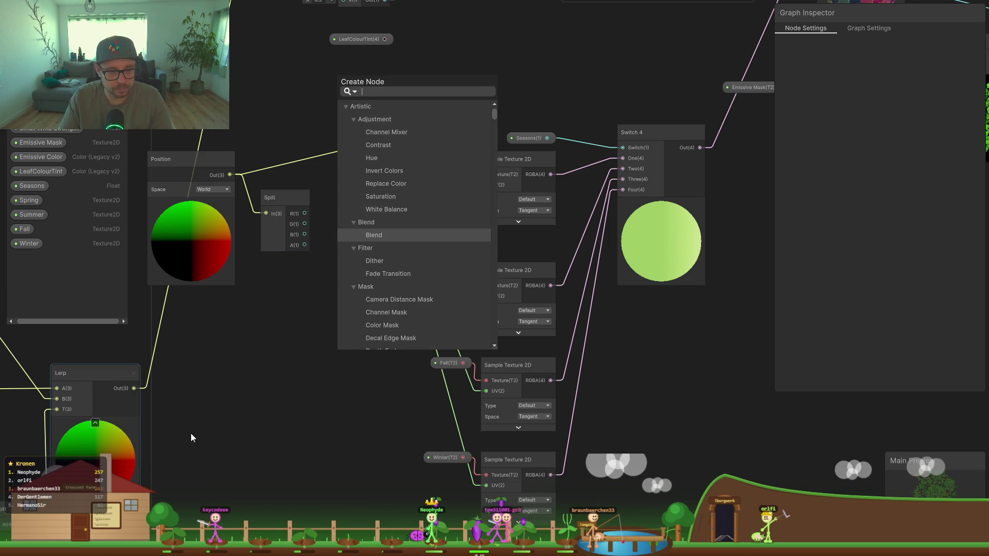
pyautogui.press('Escape')
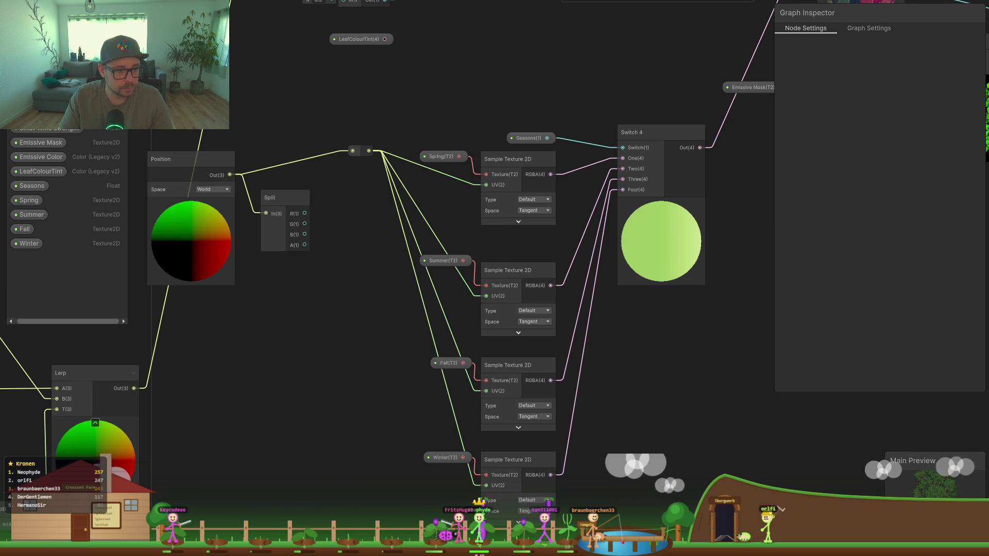
pyautogui.hotkey('alt', 'Tab')
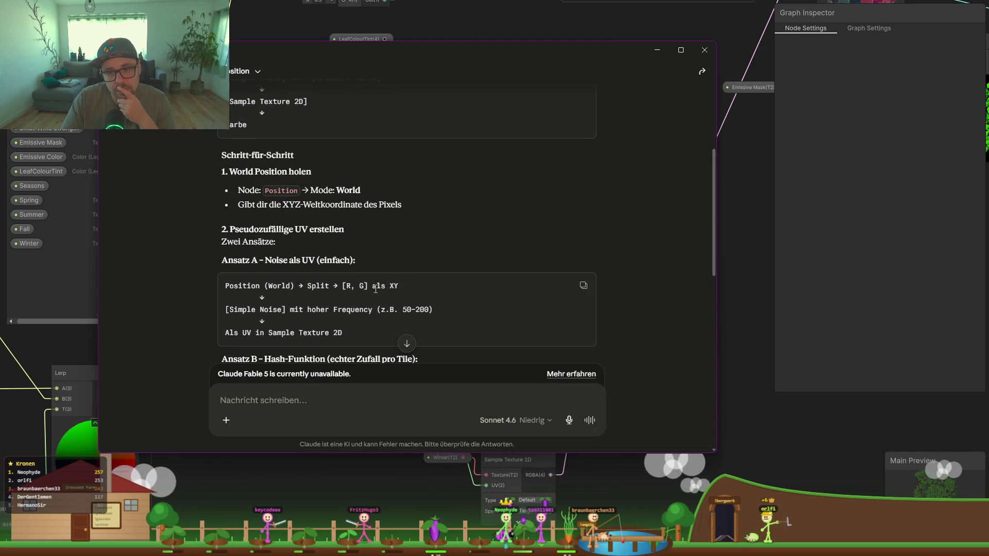
# Step: Review Ansatz B in Claude's answer: Position through Fraction and Multiply into Voronoi Cell as UV
pyautogui.doubleClick(387, 286)
pyautogui.click(304, 307)
pyautogui.scroll(-1, 314, 305)
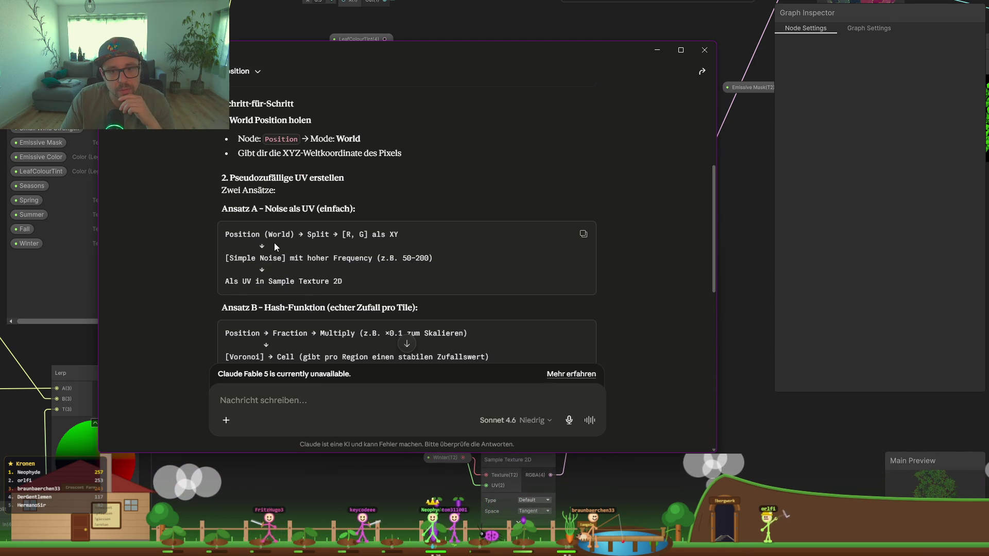
pyautogui.moveTo(228, 284); pyautogui.dragTo(251, 282)
pyautogui.moveTo(343, 281); pyautogui.dragTo(294, 282)
pyautogui.scroll(-2, 294, 282)
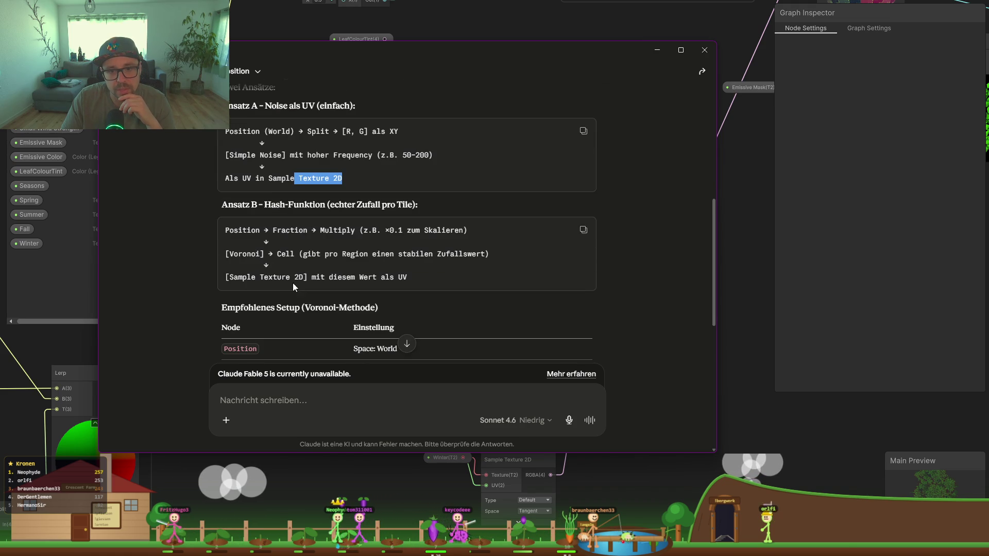
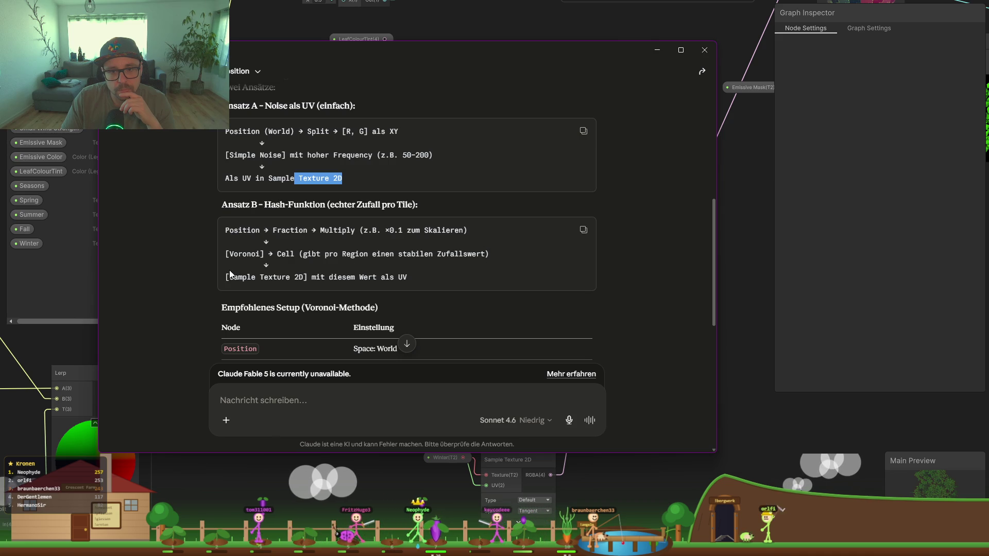
# Step: Add a Simple Noise node beside the Split node and wire Split R into its UV
pyautogui.click(657, 50)
pyautogui.press('space')
pyautogui.write('noise')
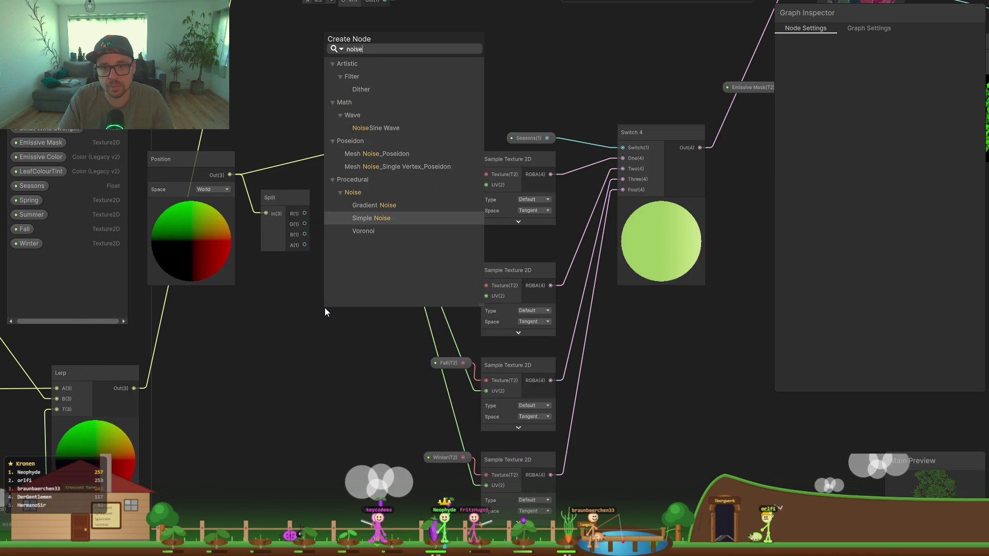
pyautogui.press('Return')
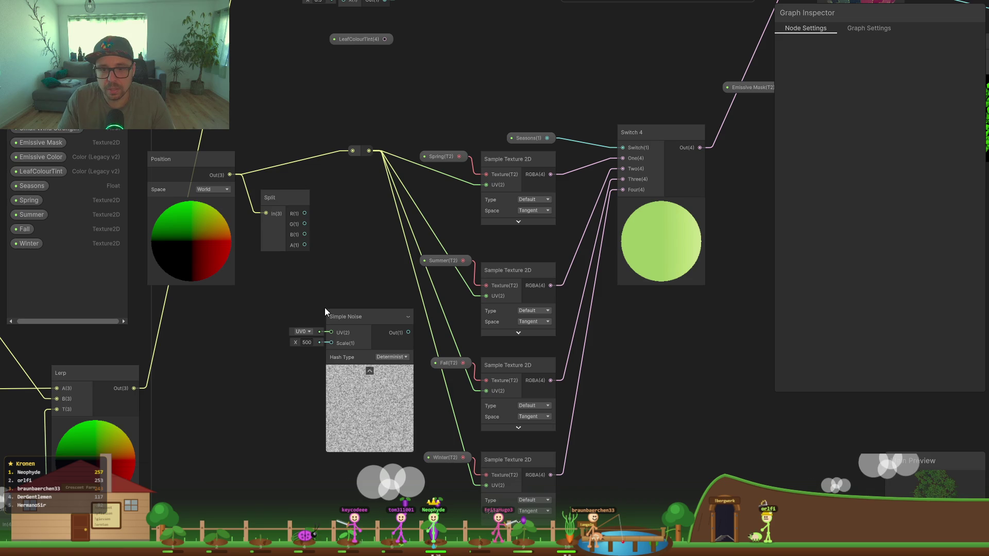
pyautogui.moveTo(340, 315)
pyautogui.mouseDown()
pyautogui.moveTo(343, 227)
pyautogui.moveTo(336, 241)
pyautogui.mouseUp()
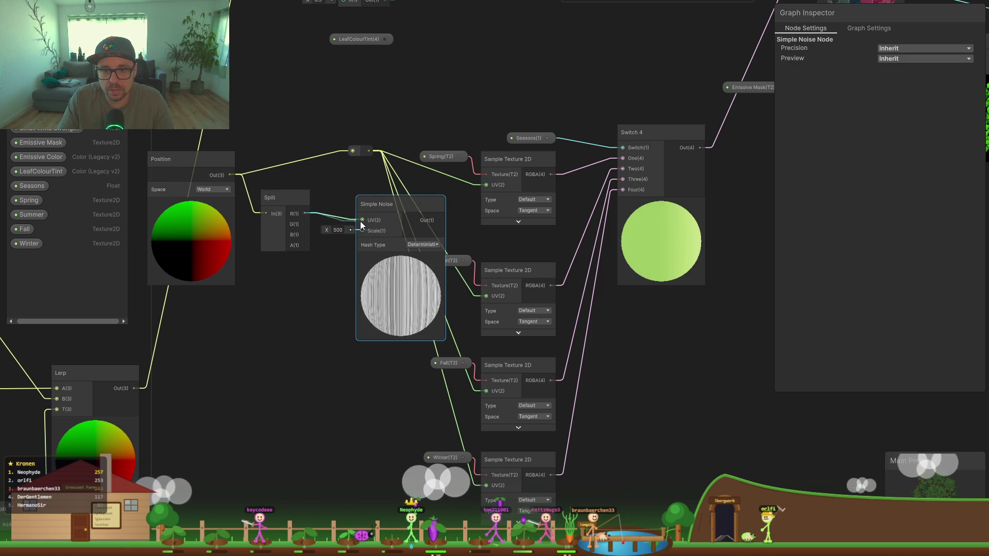
pyautogui.moveTo(305, 223); pyautogui.dragTo(362, 219)
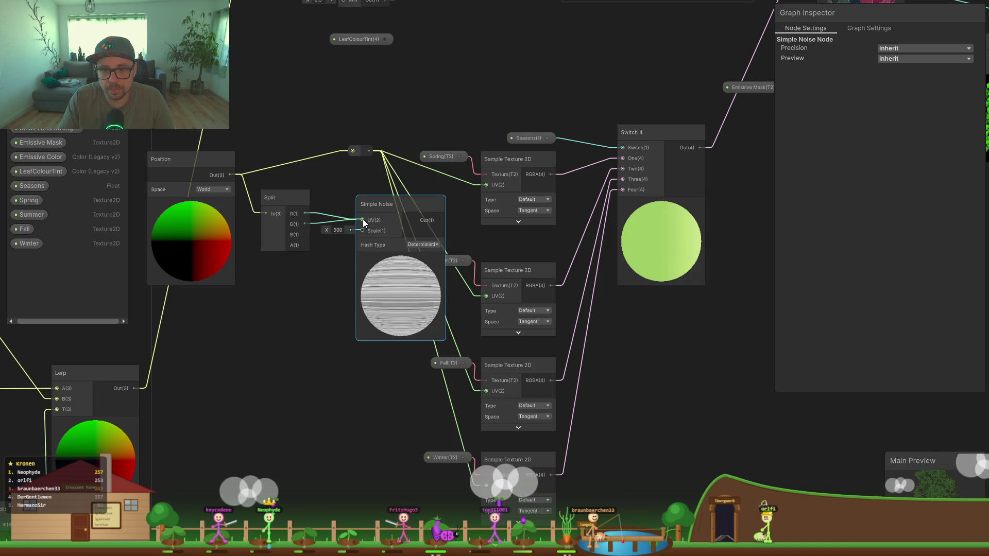
pyautogui.click(302, 321)
# Step: Search the node list for a Combine node
pyautogui.press('space')
pyautogui.write('combin')
pyautogui.press('BackSpace')
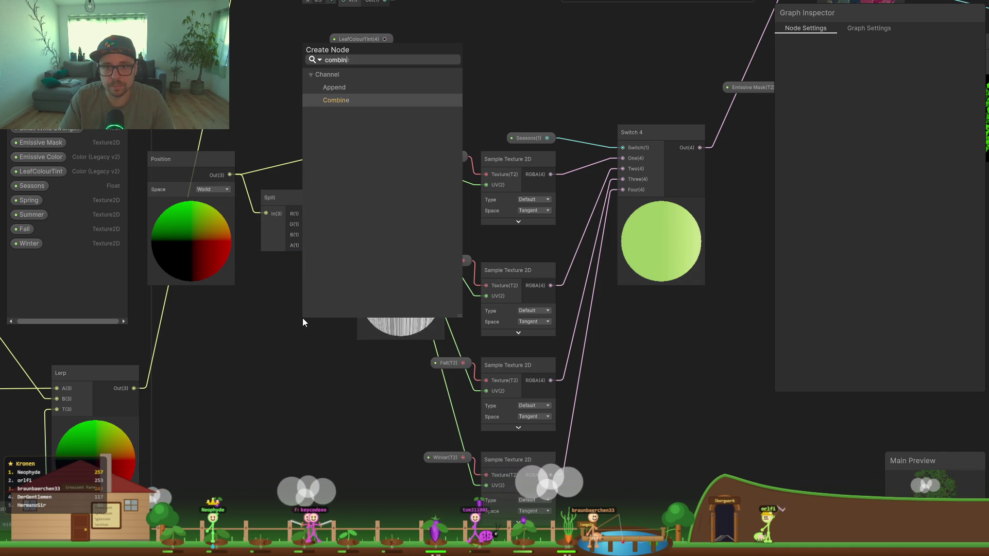
# Step: Add a Combine node fed by Split R and G, with its RG output driving the noise UV
pyautogui.press('Return')
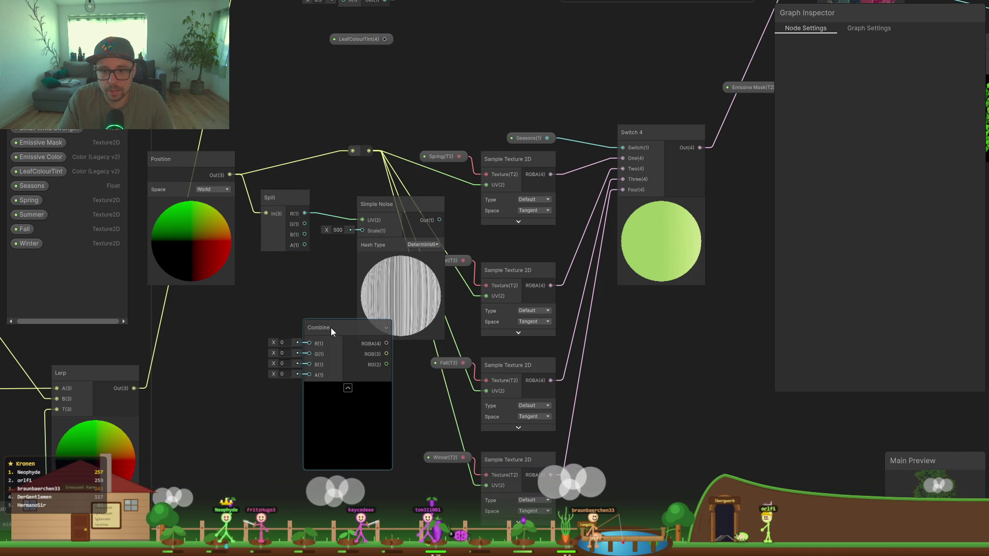
pyautogui.moveTo(305, 213); pyautogui.dragTo(304, 353)
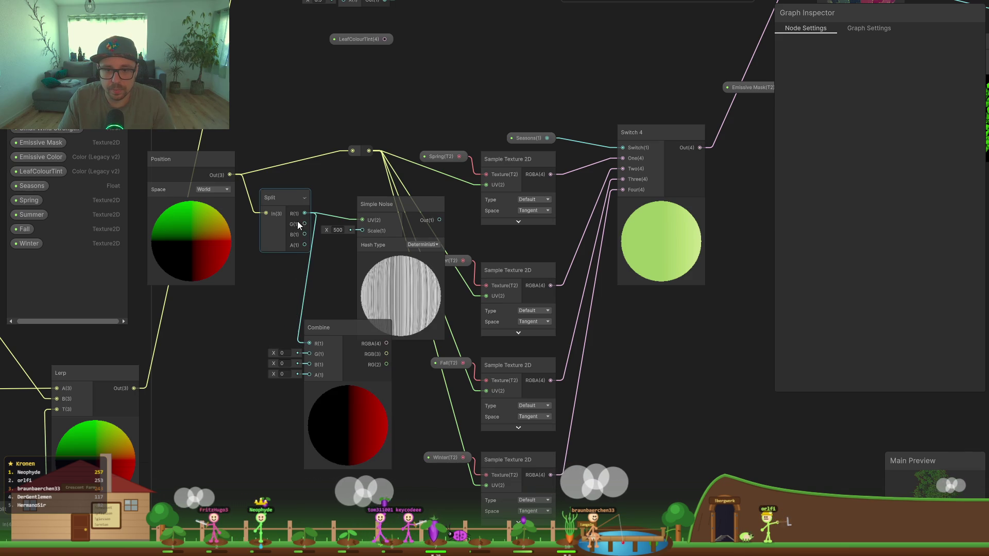
pyautogui.moveTo(305, 224); pyautogui.dragTo(309, 351)
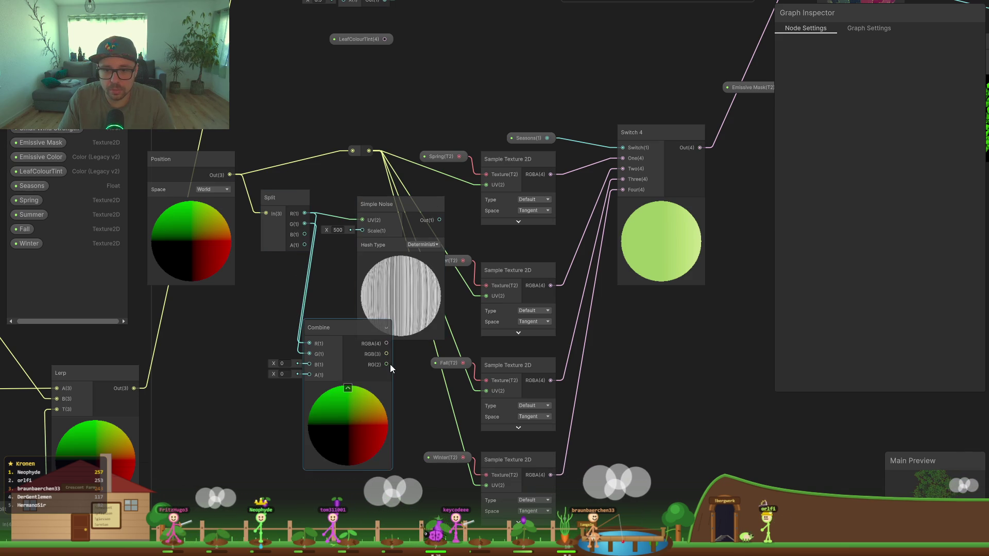
pyautogui.moveTo(388, 365); pyautogui.dragTo(358, 219)
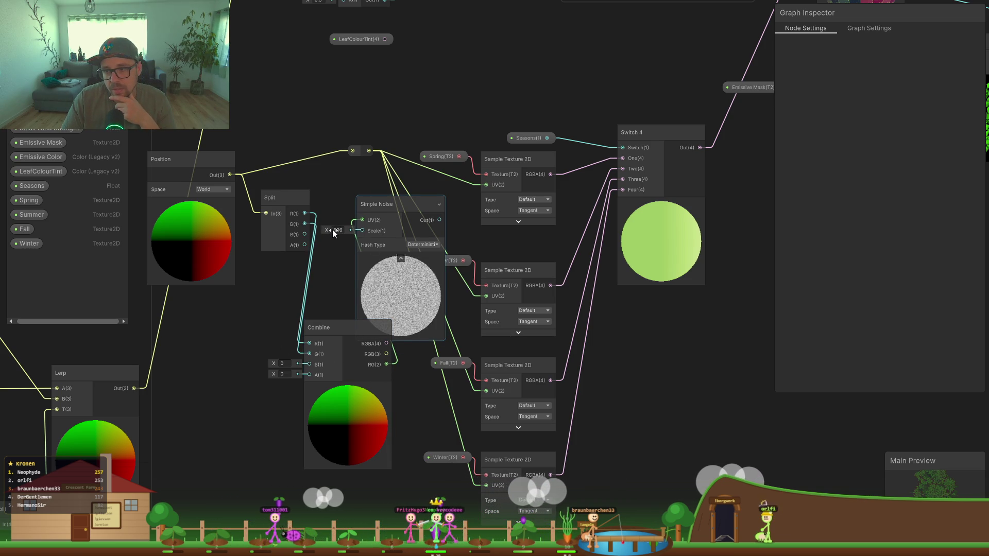
# Step: Set the Simple Noise scale to 800, save to recompile BS_Nature, and restore the layout
pyautogui.moveTo(340, 230)
pyautogui.mouseDown()
pyautogui.moveTo(171, 234)
pyautogui.moveTo(953, 255)
pyautogui.moveTo(690, 250)
pyautogui.mouseUp()
pyautogui.click(700, 249)
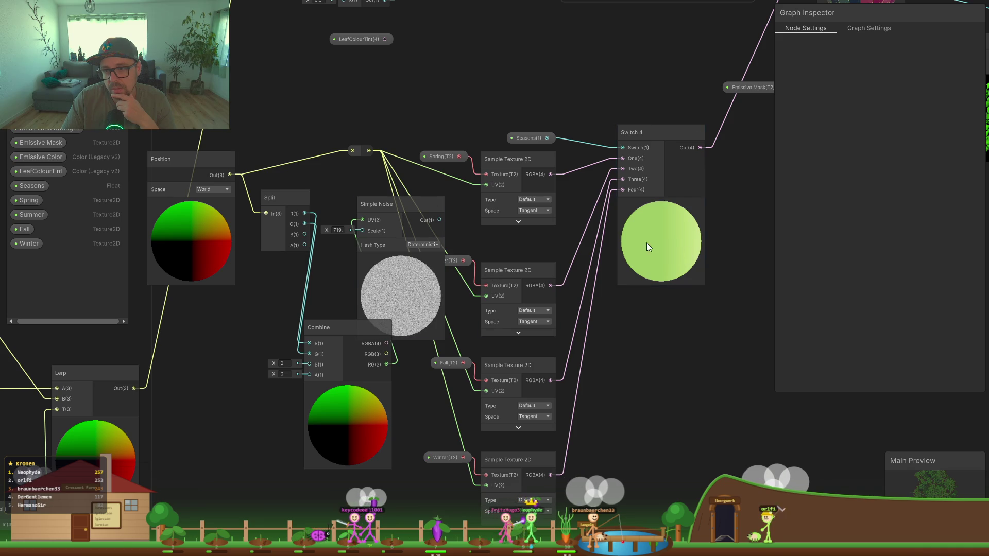
pyautogui.write('800')
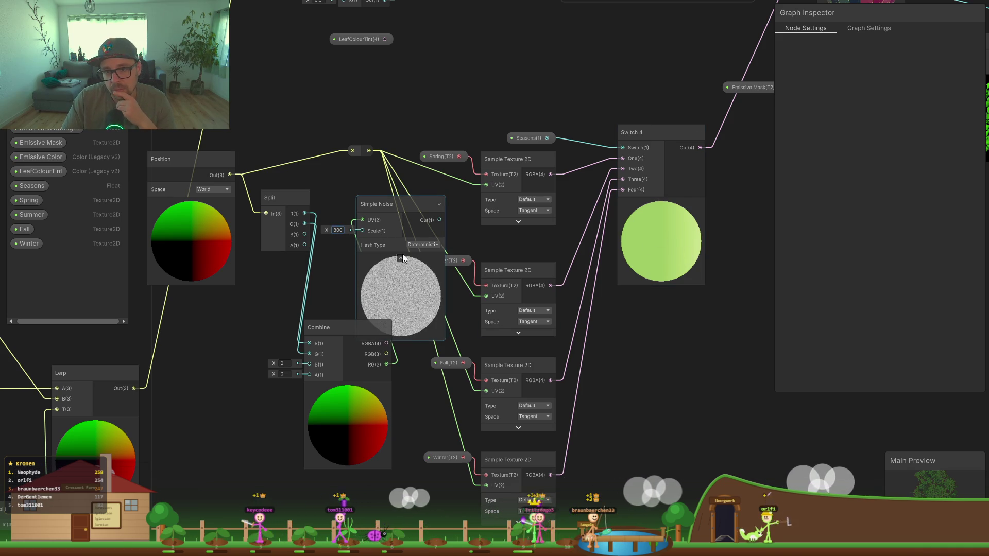
pyautogui.click(419, 245)
pyautogui.click(339, 298)
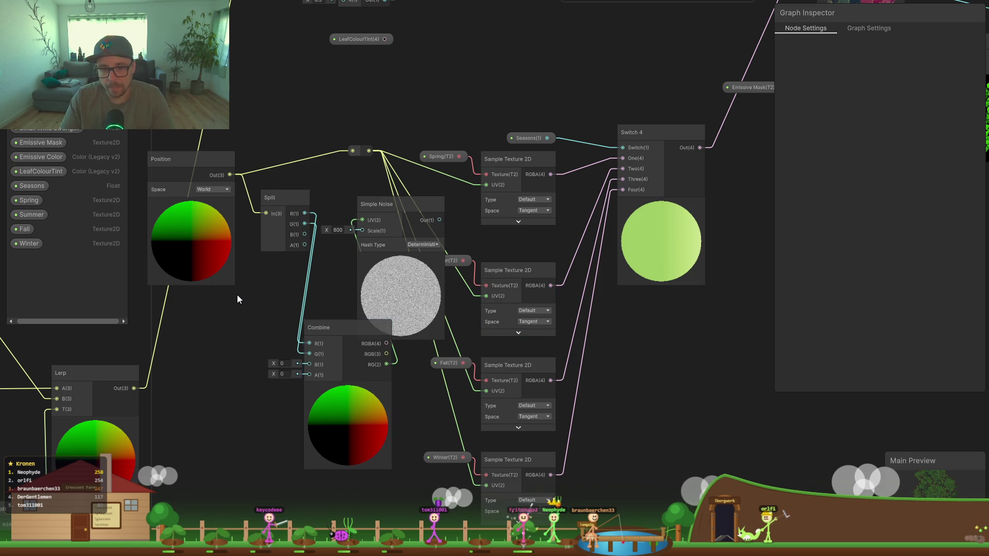
pyautogui.hotkey('ctrl', 's')
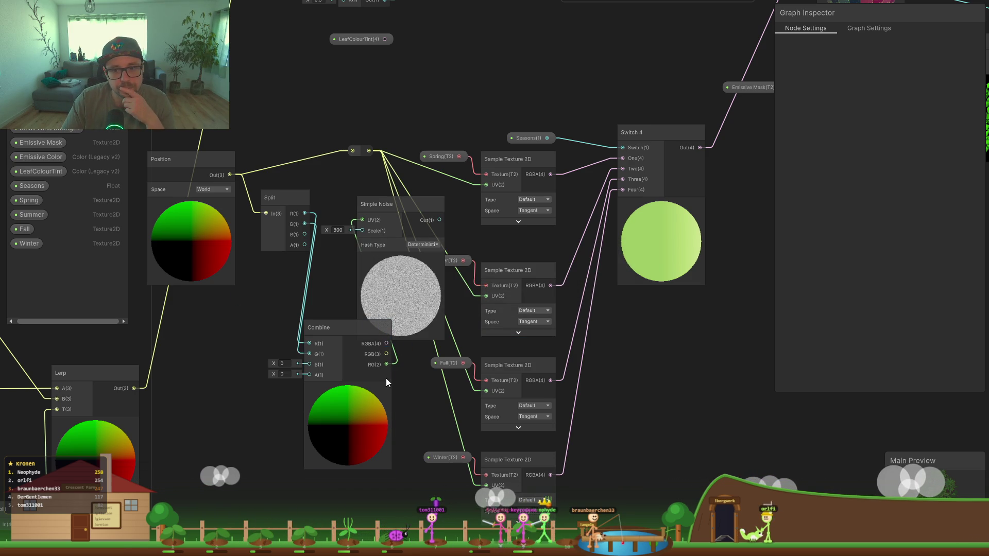
pyautogui.hotkey('shift', 'space')
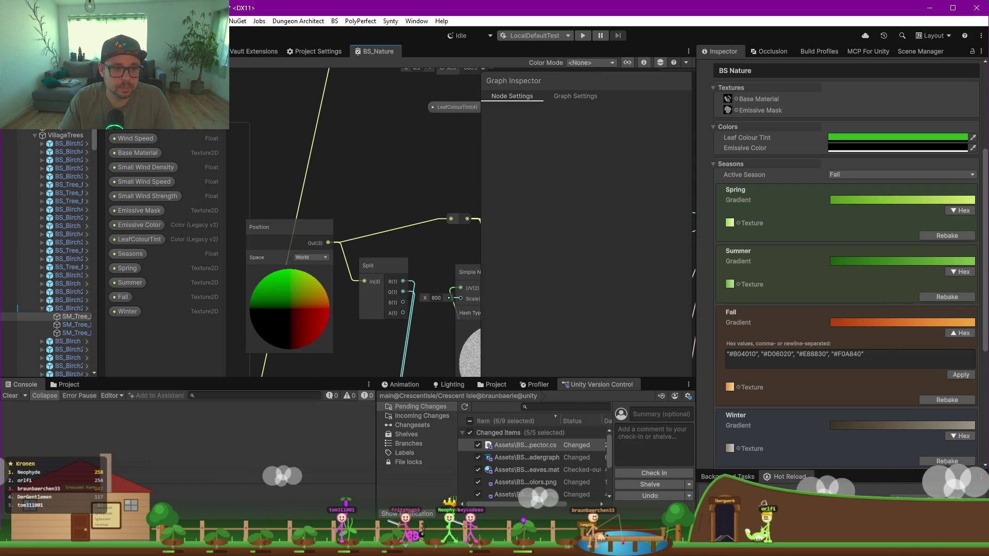
# Step: Check the trees in the scene view and widen the material properties panel
pyautogui.hotkey('ctrl', '1')
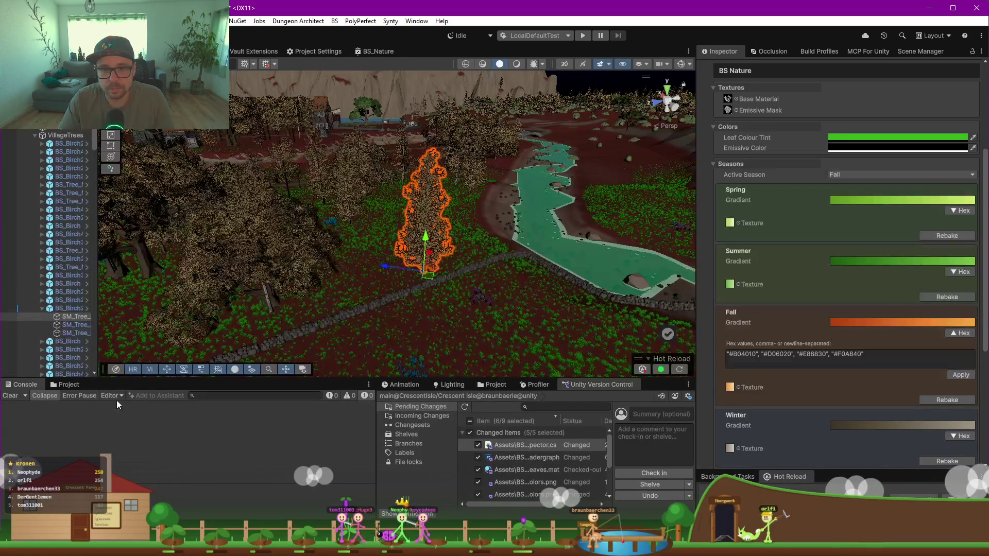
pyautogui.moveTo(516, 309); pyautogui.dragTo(480, 379)
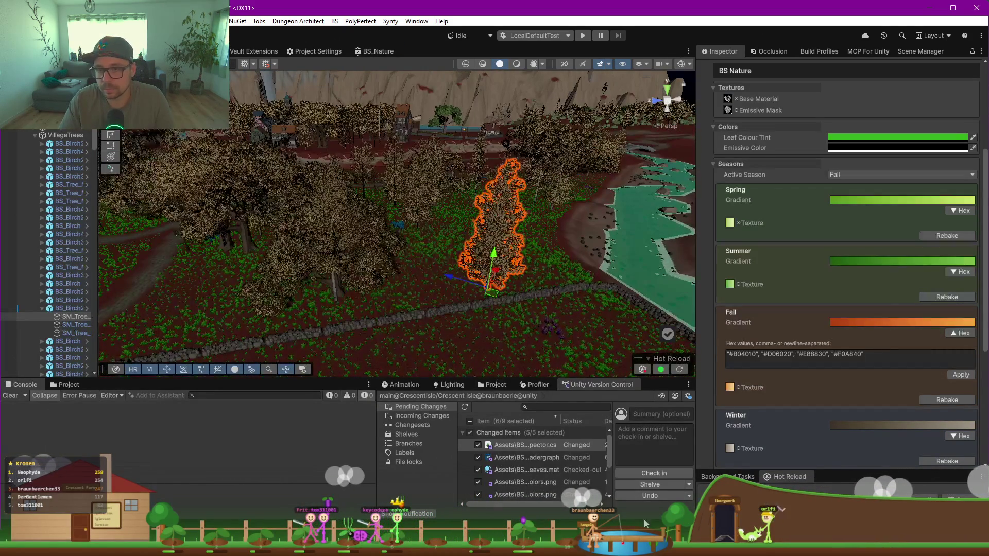
pyautogui.click(356, 52)
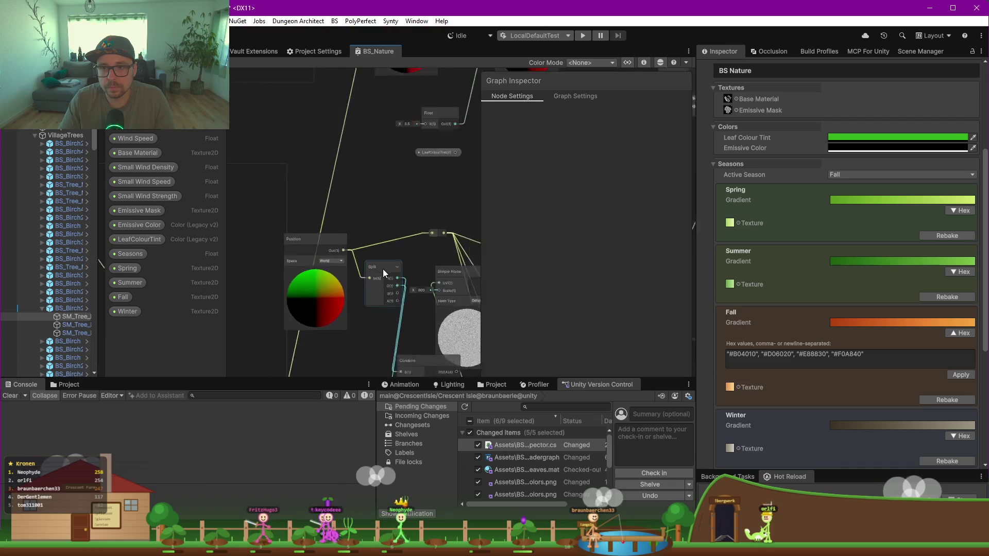
pyautogui.scroll(-3, 383, 269)
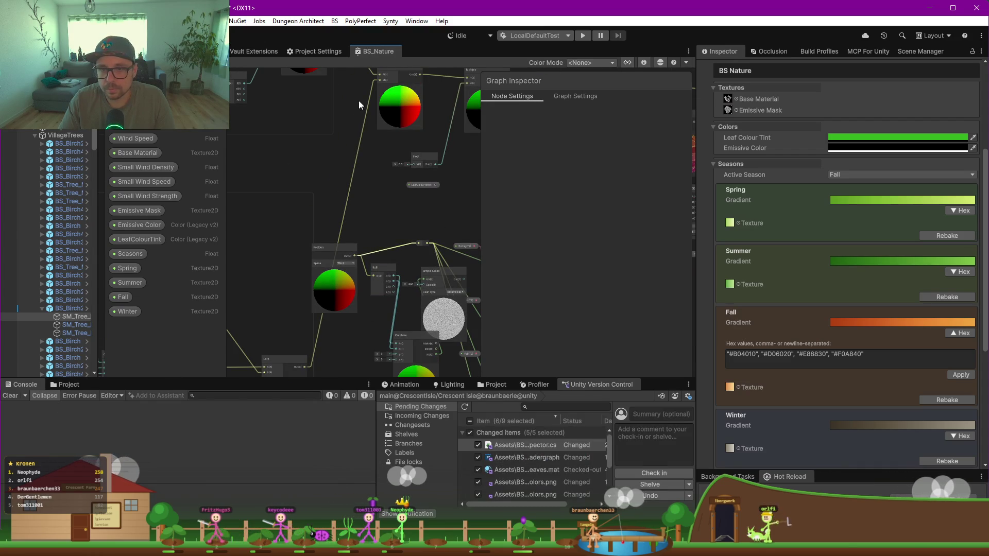
pyautogui.click(206, 51)
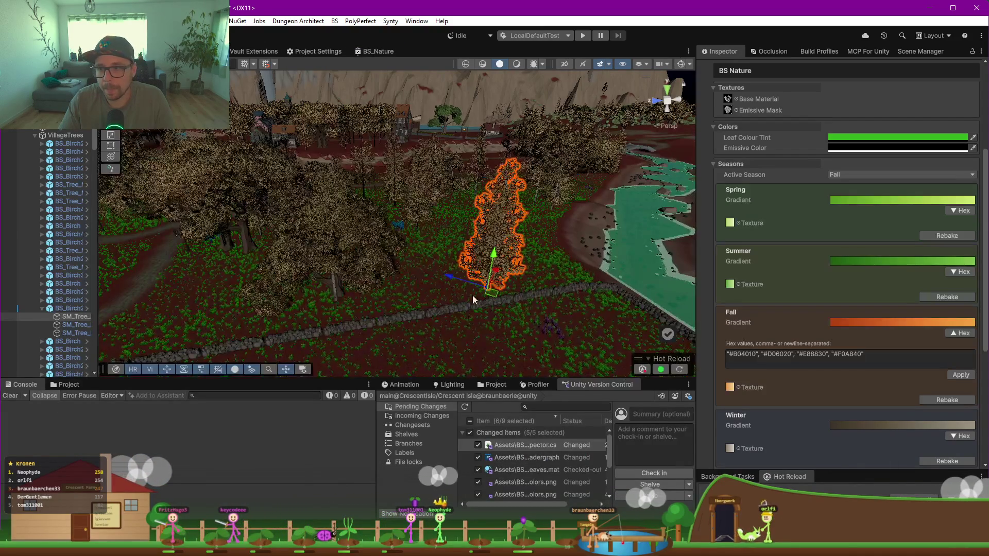
pyautogui.moveTo(697, 294); pyautogui.dragTo(664, 298)
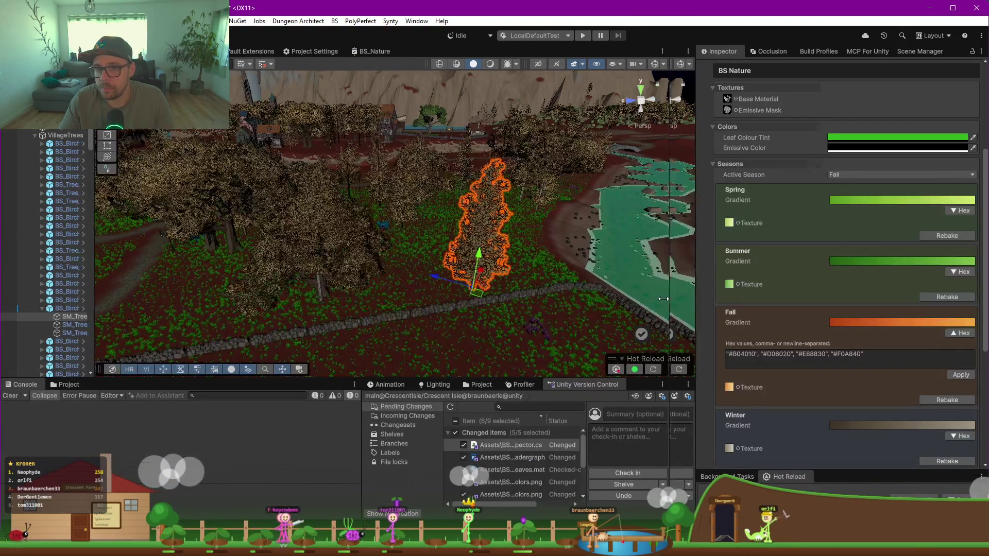
pyautogui.moveTo(361, 288)
pyautogui.mouseDown()
pyautogui.moveTo(314, 308)
pyautogui.moveTo(392, 304)
pyautogui.mouseUp()
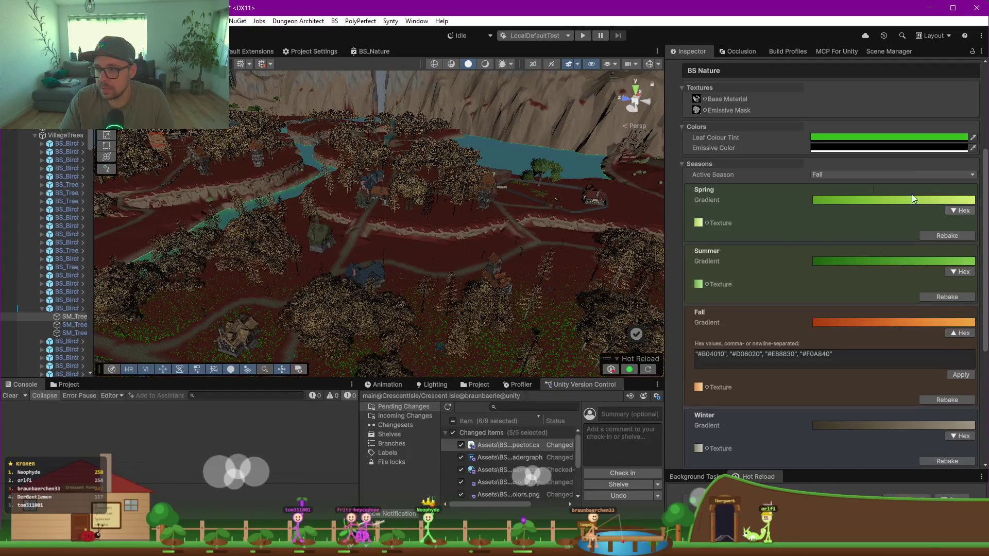
# Step: Preview the Spring season on the trees, then set the active season back to Fall
pyautogui.click(875, 175)
pyautogui.click(830, 187)
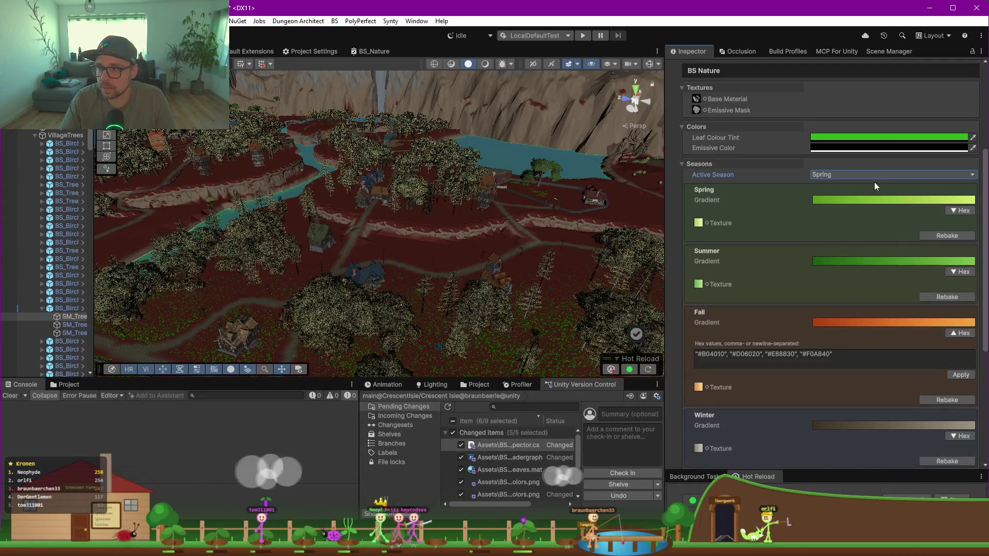
pyautogui.click(860, 175)
pyautogui.click(831, 208)
pyautogui.moveTo(638, 293)
pyautogui.mouseDown()
pyautogui.moveTo(690, 272)
pyautogui.moveTo(690, 288)
pyautogui.mouseUp()
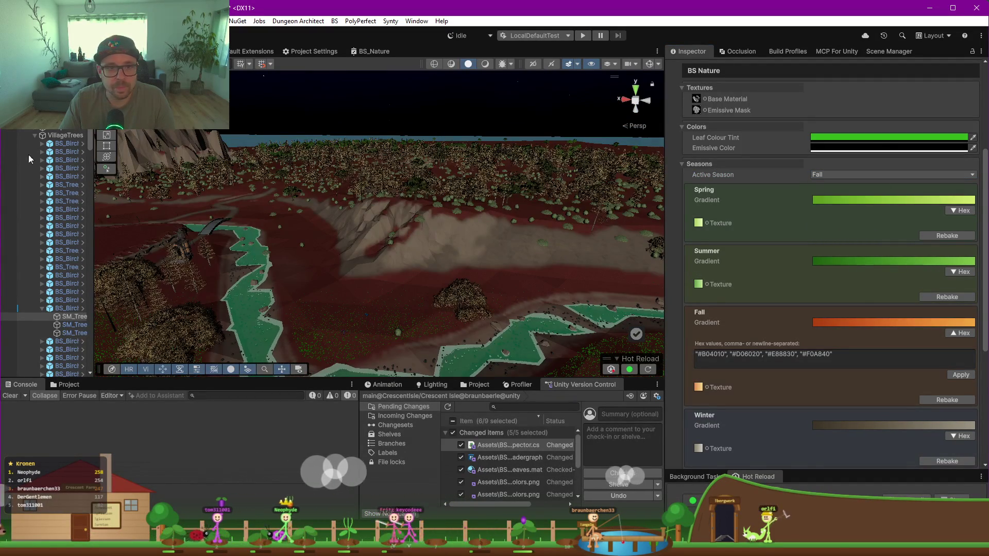
# Step: Widen the Hierarchy and regenerate the harvestable trees in the scene
pyautogui.moveTo(94, 175); pyautogui.dragTo(234, 177)
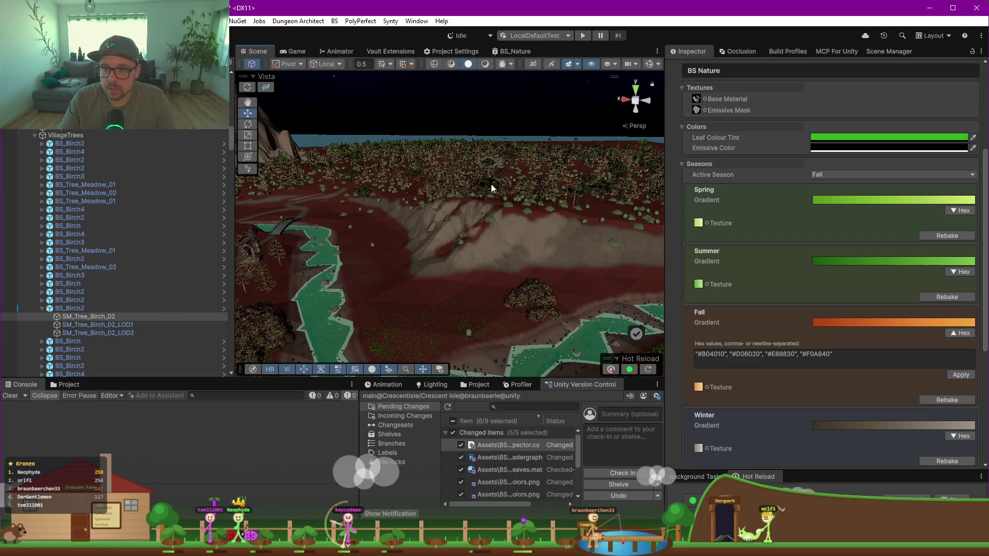
pyautogui.scroll(6, 486, 189)
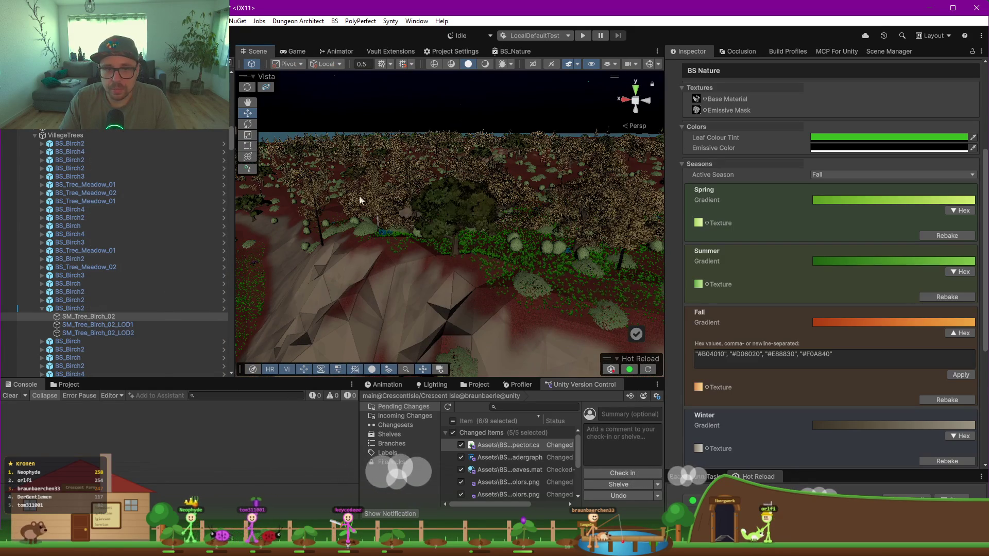
pyautogui.scroll(10, 82, 247)
pyautogui.scroll(10, 77, 247)
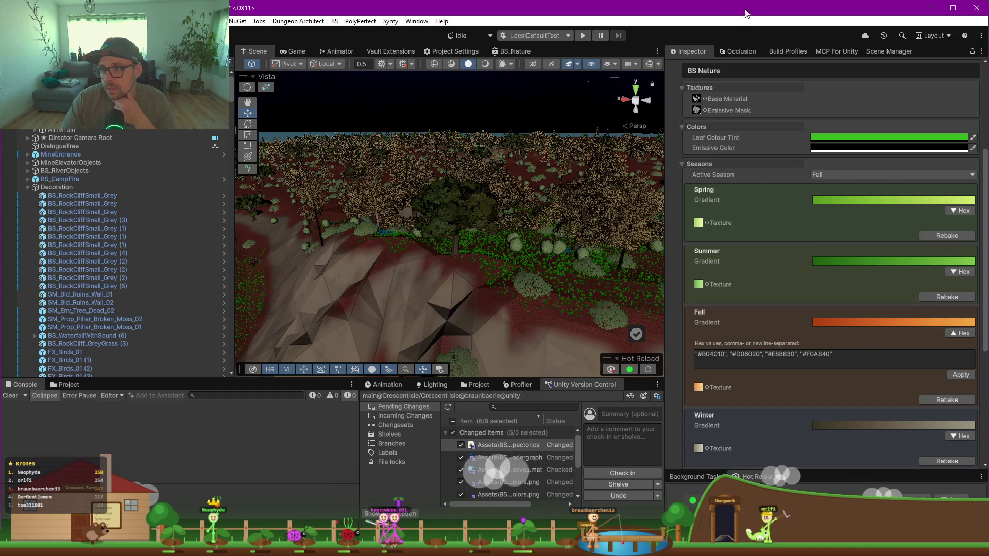
pyautogui.click(813, 207)
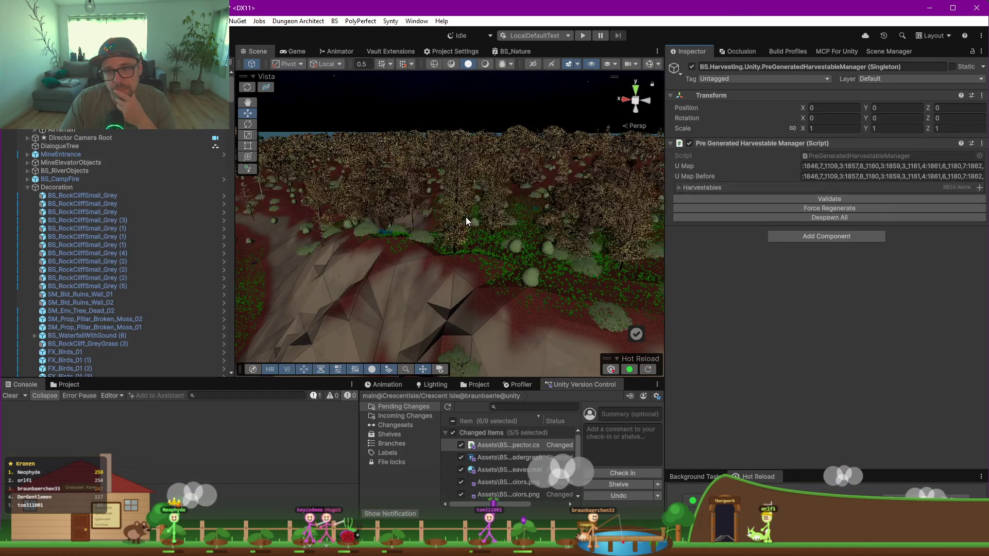
pyautogui.moveTo(533, 221)
pyautogui.mouseDown()
pyautogui.moveTo(302, 221)
pyautogui.moveTo(384, 250)
pyautogui.moveTo(404, 216)
pyautogui.moveTo(396, 223)
pyautogui.moveTo(420, 242)
pyautogui.moveTo(547, 228)
pyautogui.moveTo(520, 221)
pyautogui.mouseUp()
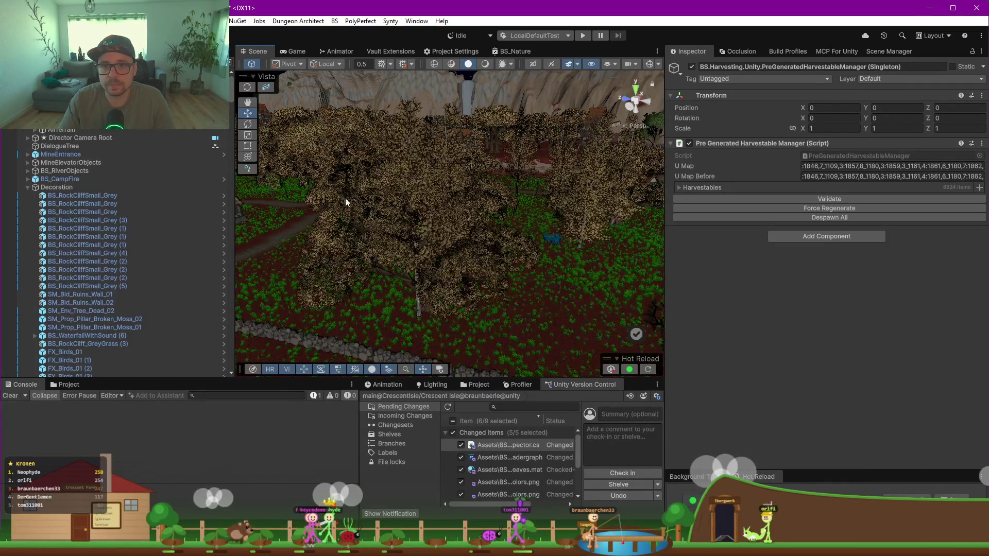
# Step: Select a birch tree's mesh and open its BS_Nature shader graph from the material
pyautogui.click(420, 227)
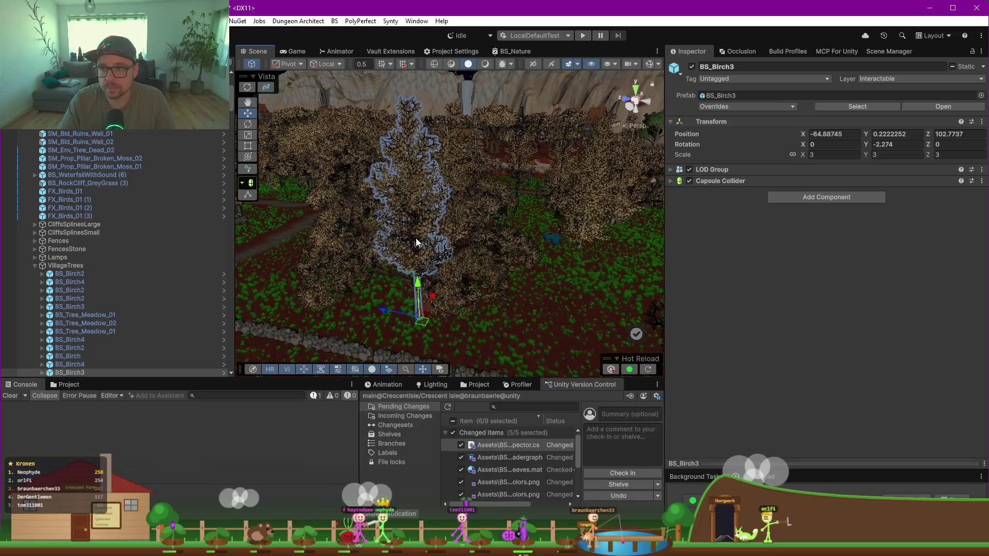
pyautogui.click(416, 240)
pyautogui.scroll(-5, 802, 291)
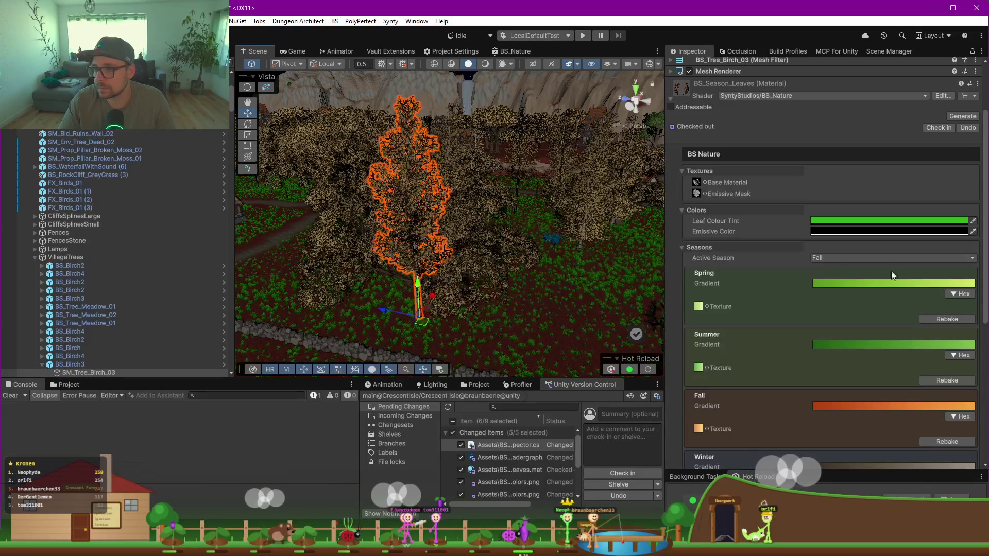
pyautogui.scroll(-3, 768, 336)
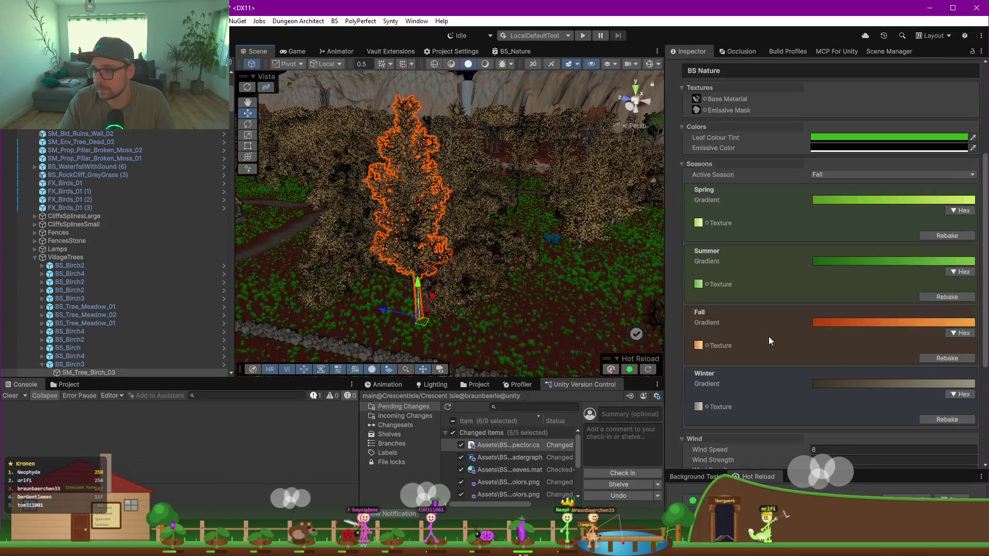
pyautogui.click(514, 51)
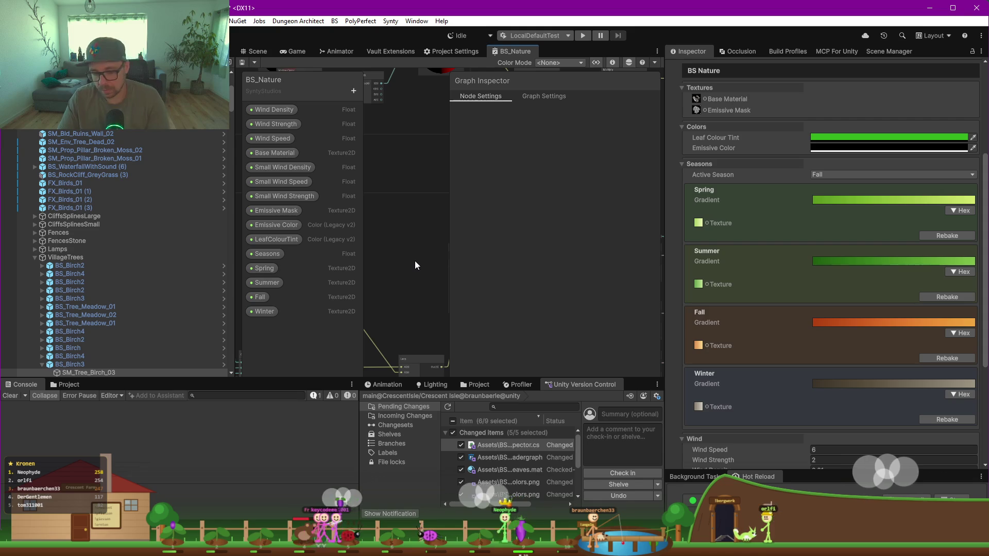
# Step: Maximize the graph and shift the Switch 4 and four season Sample Texture nodes right
pyautogui.press('F9')
pyautogui.scroll(2, 467, 260)
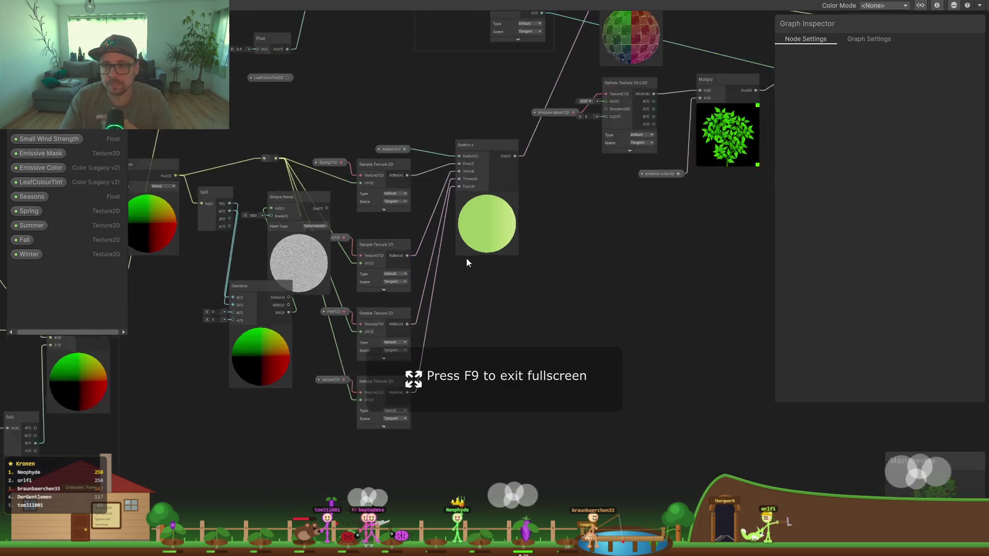
pyautogui.scroll(1, 467, 258)
pyautogui.moveTo(473, 127); pyautogui.dragTo(589, 193)
pyautogui.moveTo(366, 156); pyautogui.dragTo(455, 164)
pyautogui.moveTo(367, 248); pyautogui.dragTo(453, 246)
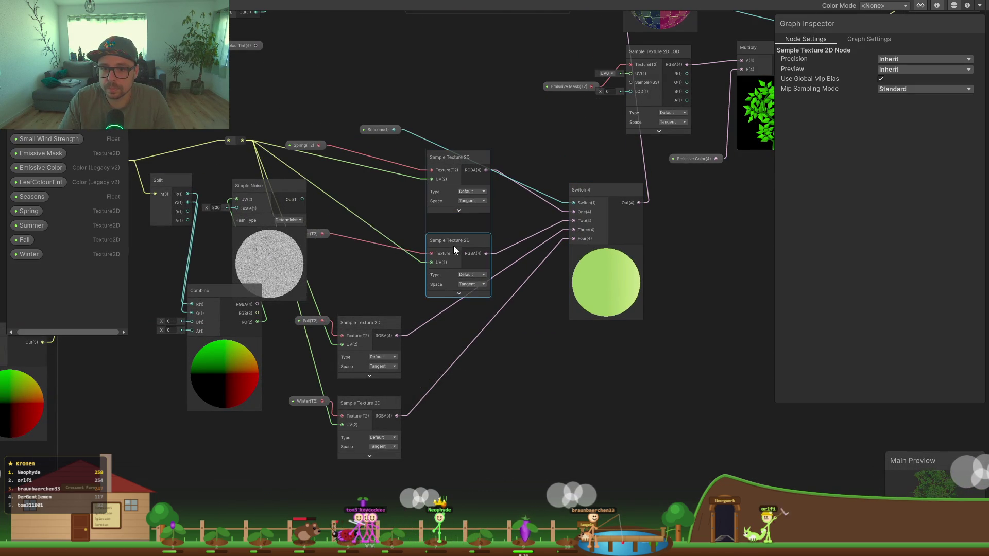
pyautogui.moveTo(363, 319); pyautogui.dragTo(448, 312)
pyautogui.moveTo(366, 400); pyautogui.dragTo(454, 412)
# Step: Connect the Simple Noise output to the texture UVs and set its scale to 500
pyautogui.moveTo(249, 188); pyautogui.dragTo(240, 209)
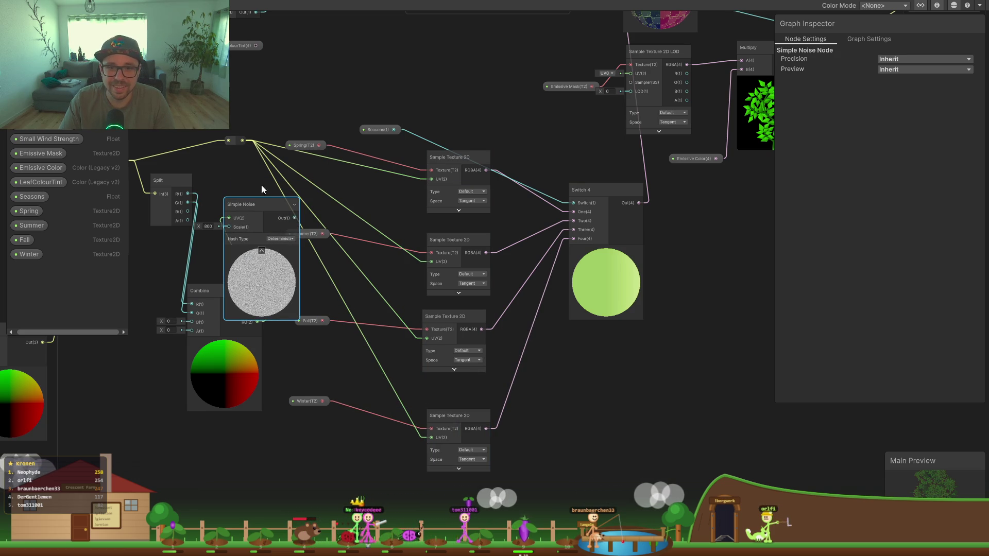
pyautogui.click(232, 139)
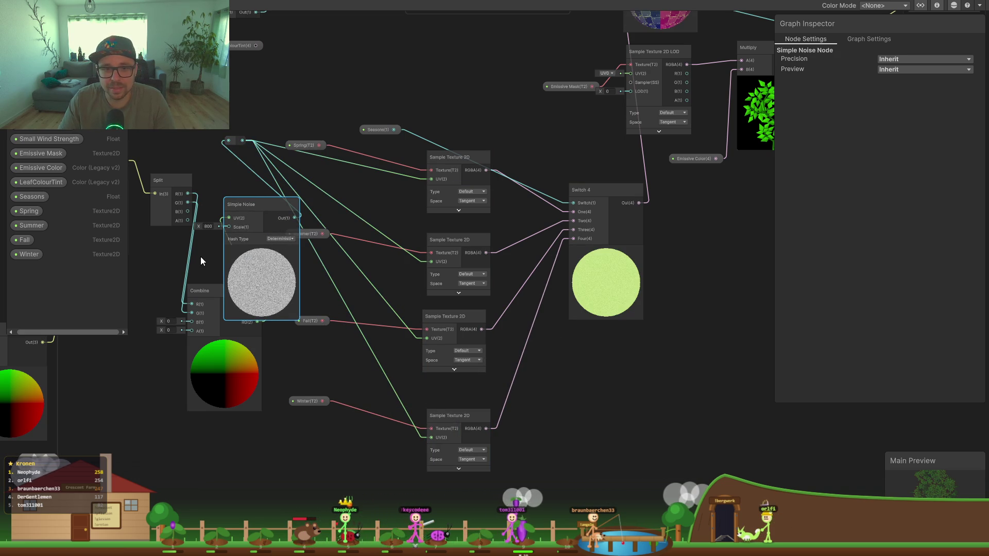
pyautogui.write('500')
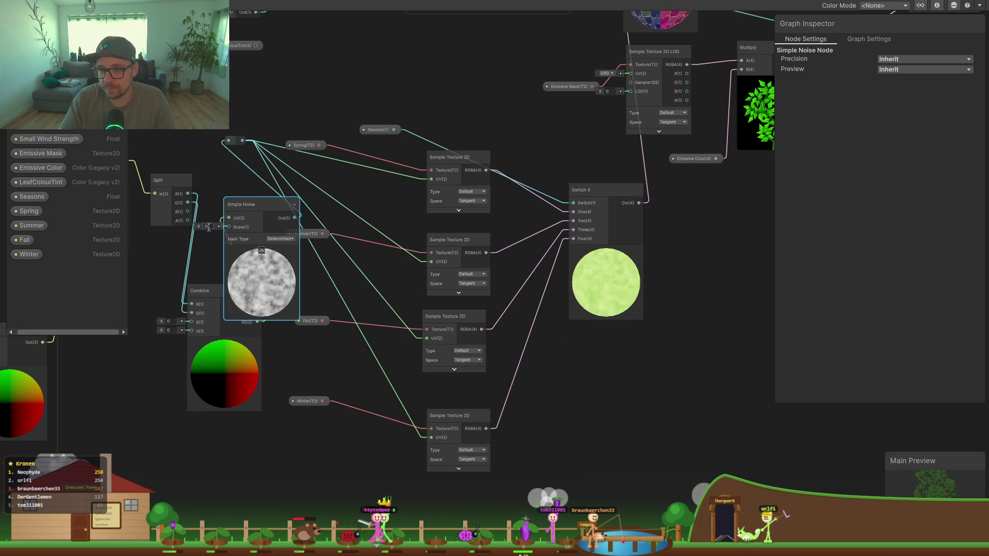
pyautogui.scroll(5, 566, 284)
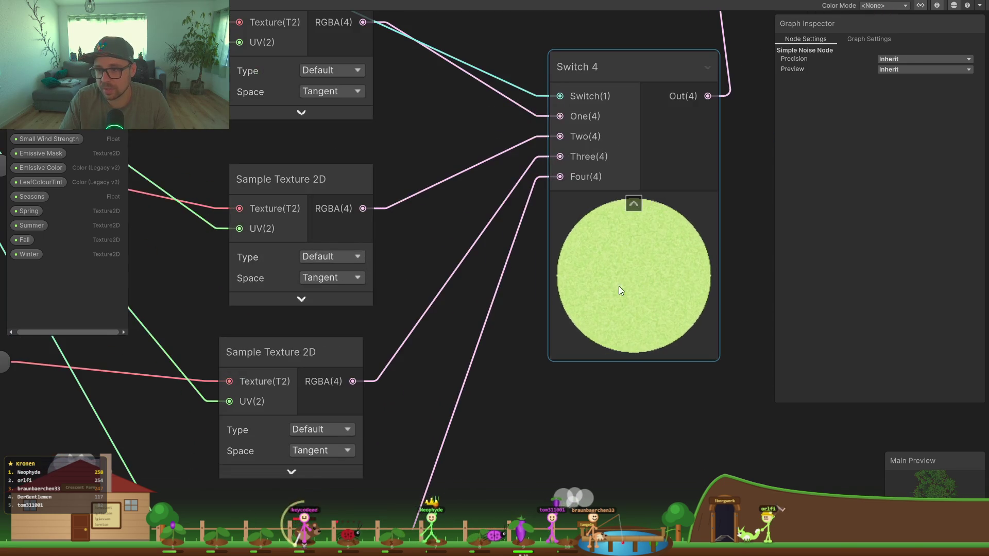
pyautogui.scroll(-4, 612, 281)
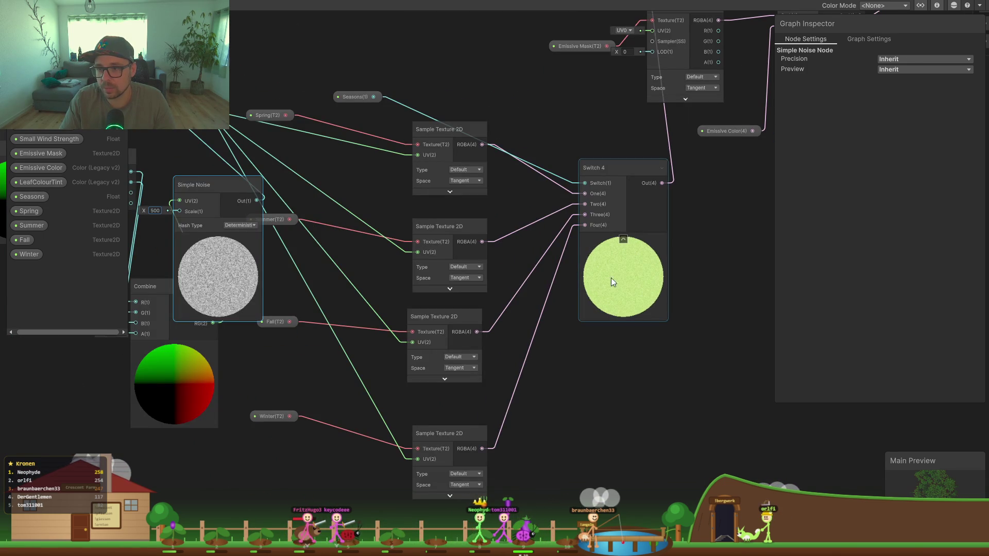
pyautogui.moveTo(233, 203); pyautogui.dragTo(311, 209)
# Step: Delete the Simple Noise node and wire Combine RG directly into the texture UVs
pyautogui.click(322, 230)
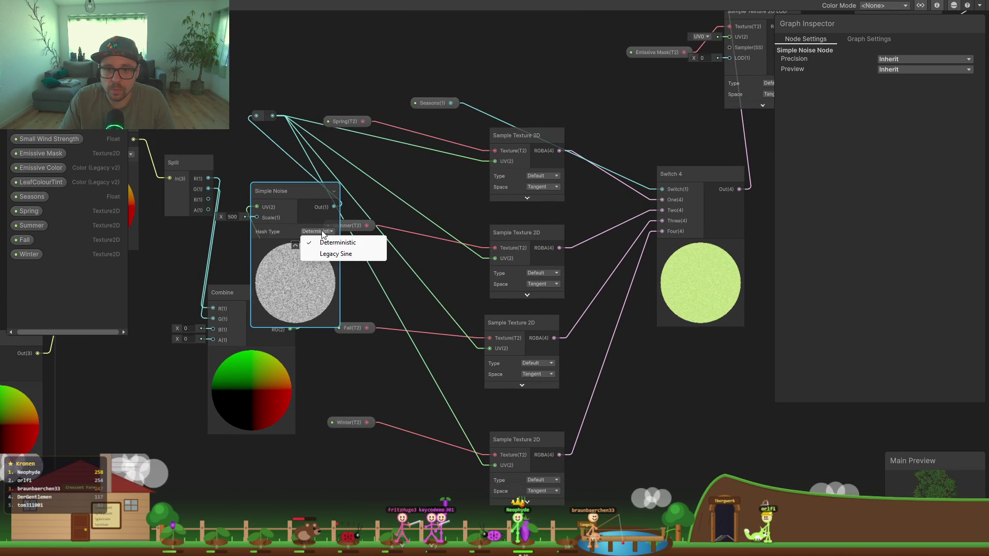
pyautogui.click(285, 194)
pyautogui.moveTo(285, 194)
pyautogui.mouseDown()
pyautogui.moveTo(245, 193)
pyautogui.moveTo(304, 173)
pyautogui.moveTo(263, 191)
pyautogui.moveTo(304, 196)
pyautogui.mouseUp()
pyautogui.moveTo(324, 202)
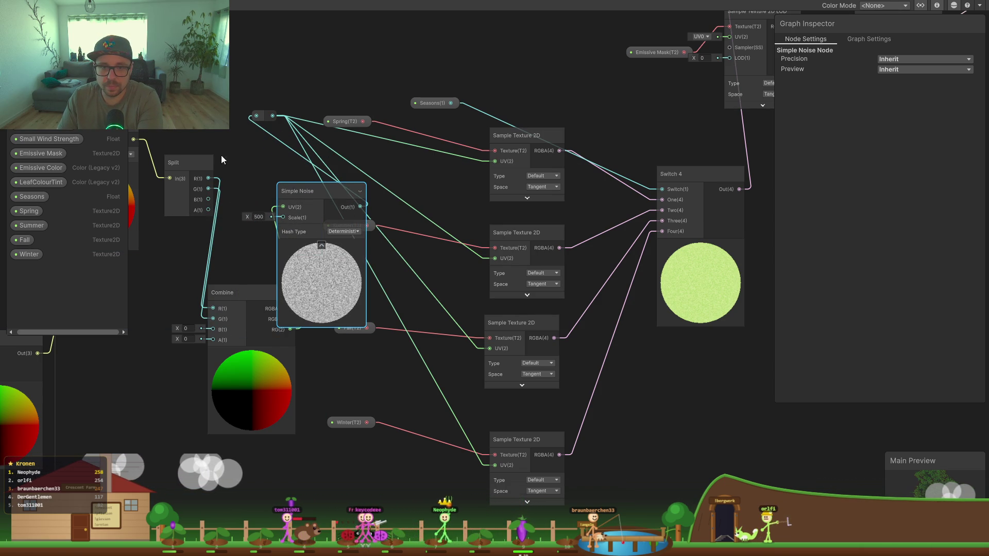
pyautogui.press('Delete')
pyautogui.moveTo(291, 329); pyautogui.dragTo(252, 113)
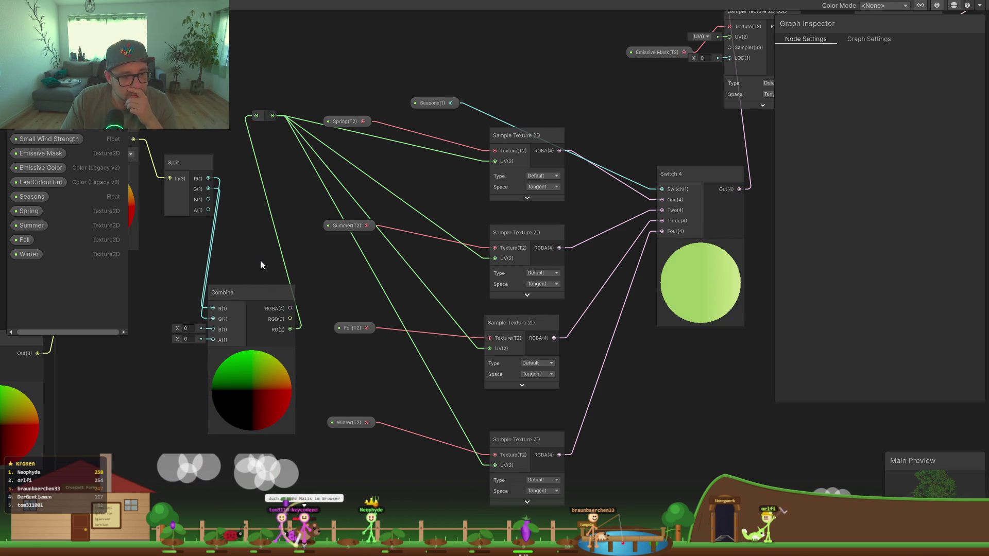
# Step: Save and compile the rewired graph, then exit fullscreen to restore the editor layout
pyautogui.hotkey('ctrl', 's')
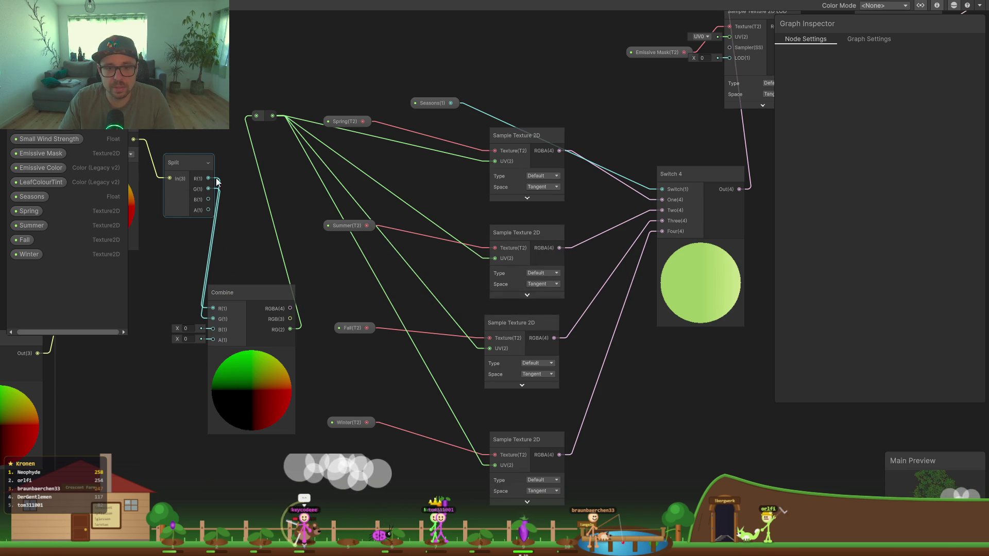
pyautogui.moveTo(194, 218)
pyautogui.mouseDown()
pyautogui.moveTo(206, 256)
pyautogui.moveTo(331, 280)
pyautogui.mouseUp()
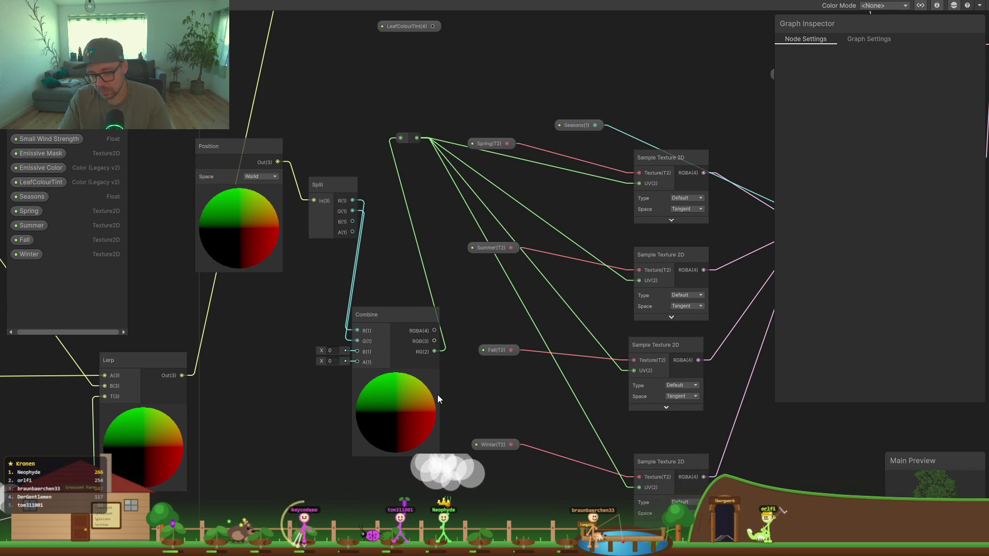
pyautogui.hotkey('shift', 'space')
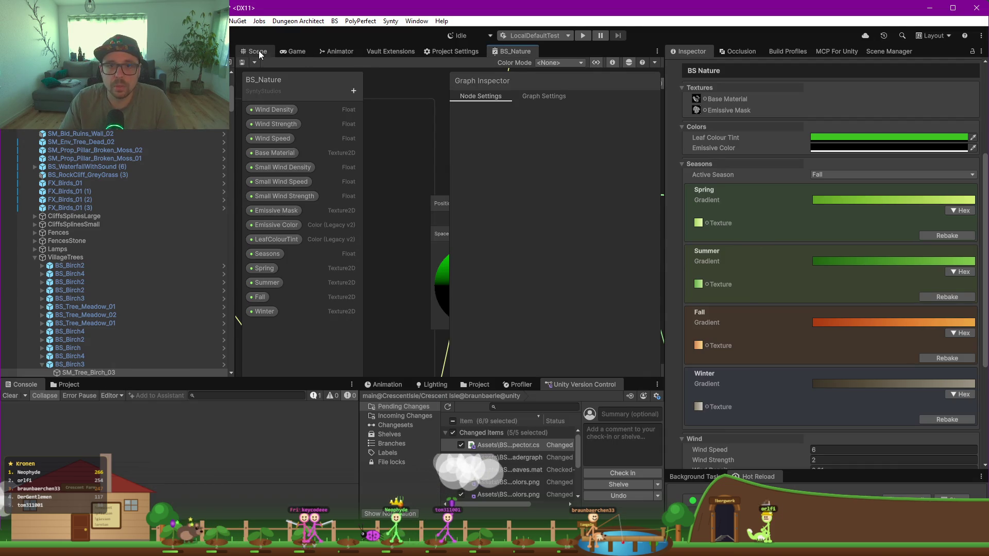
pyautogui.click(257, 51)
pyautogui.scroll(-6, 503, 282)
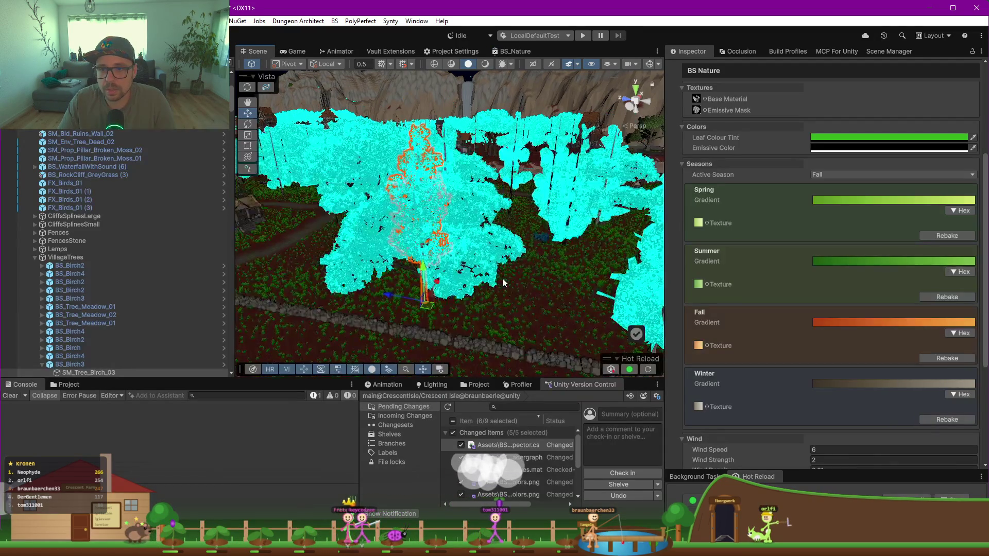
pyautogui.scroll(3, 475, 253)
pyautogui.moveTo(478, 252)
pyautogui.mouseDown()
pyautogui.moveTo(544, 275)
pyautogui.moveTo(446, 274)
pyautogui.moveTo(482, 280)
pyautogui.moveTo(471, 267)
pyautogui.moveTo(490, 267)
pyautogui.moveTo(515, 240)
pyautogui.moveTo(555, 243)
pyautogui.moveTo(404, 234)
pyautogui.moveTo(377, 236)
pyautogui.moveTo(379, 249)
pyautogui.mouseUp()
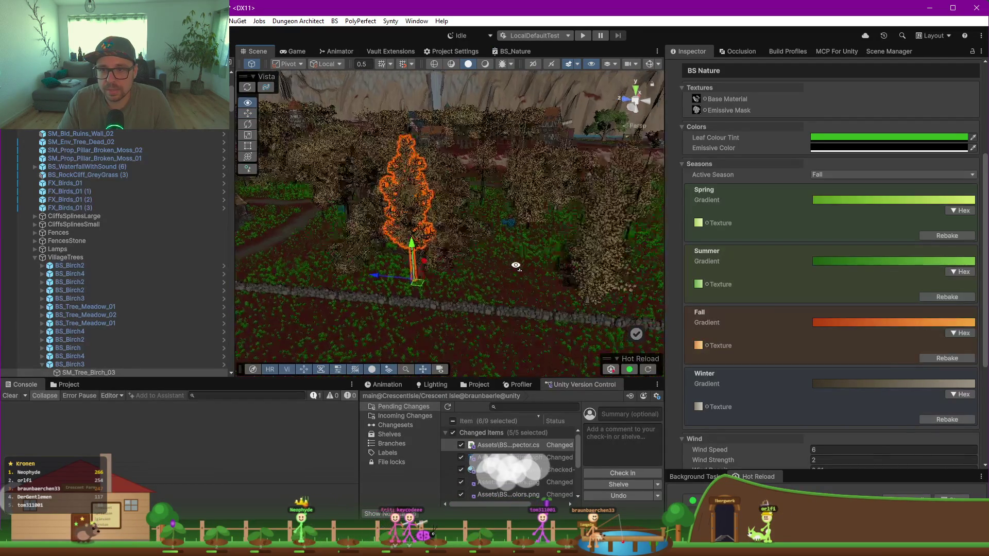
pyautogui.scroll(-5, 543, 275)
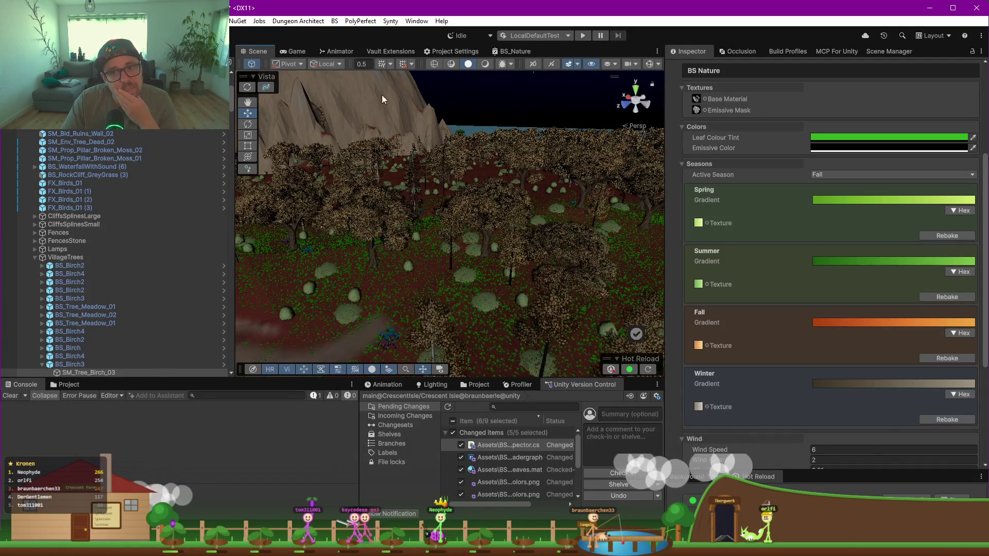
pyautogui.click(512, 51)
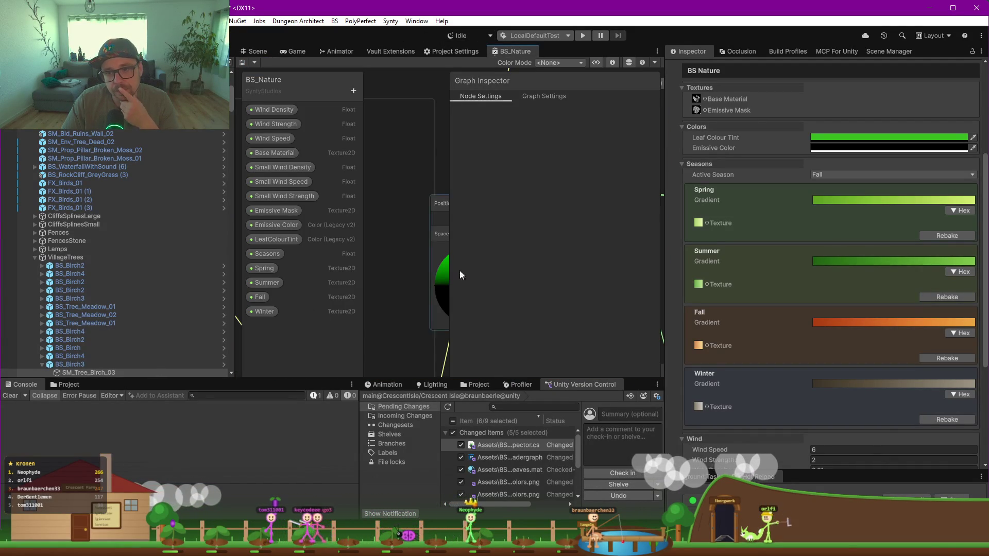
# Step: Narrow the Hierarchy and Inspector panels to widen the graph around the Sample Texture nodes
pyautogui.moveTo(235, 254); pyautogui.dragTo(115, 254)
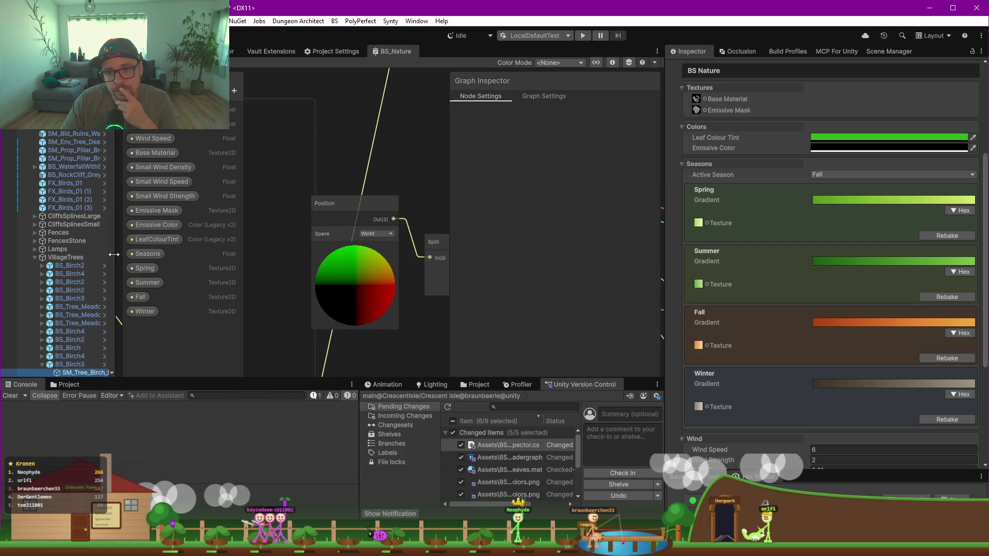
pyautogui.moveTo(663, 234); pyautogui.dragTo(782, 223)
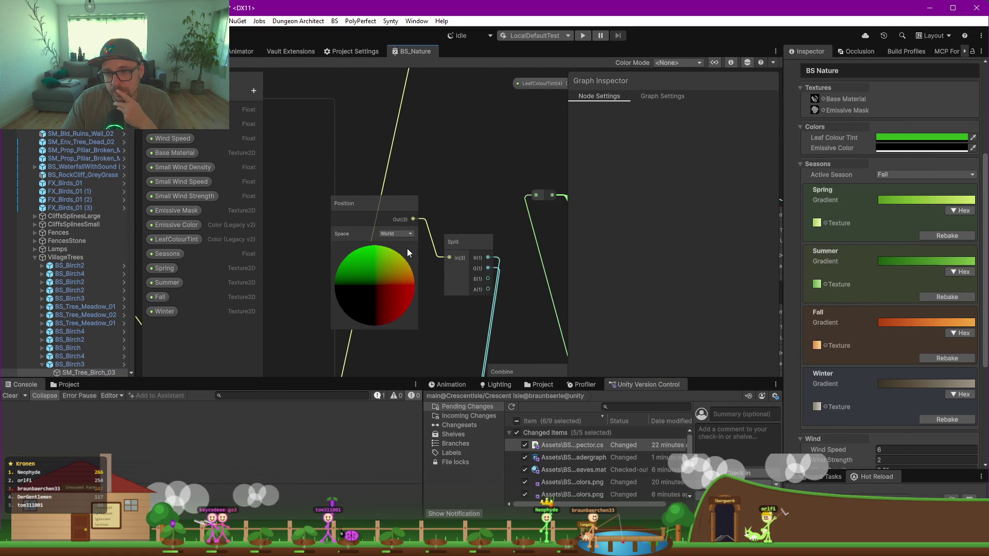
pyautogui.scroll(-3, 478, 290)
pyautogui.scroll(3, 381, 263)
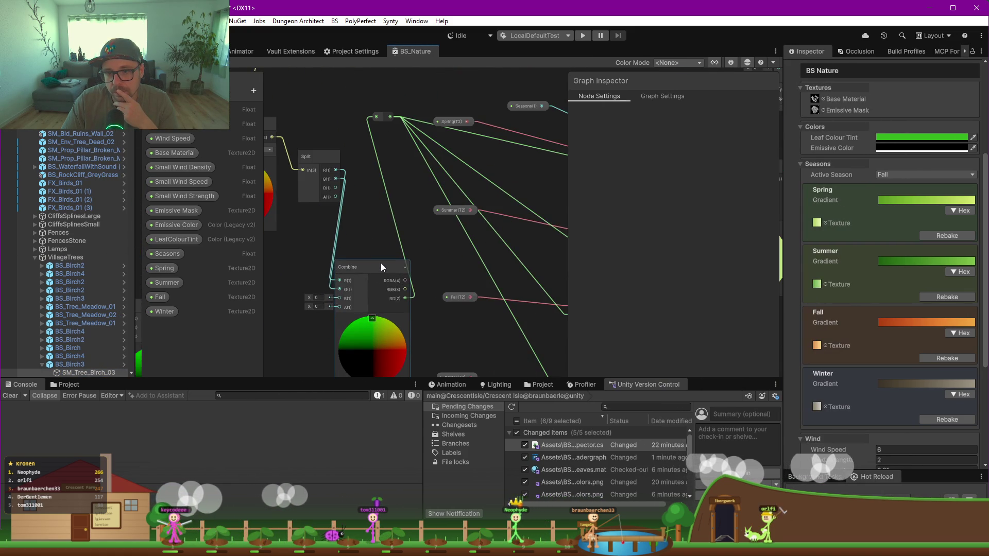
pyautogui.moveTo(466, 262); pyautogui.dragTo(360, 232)
pyautogui.scroll(2, 468, 208)
pyautogui.moveTo(471, 205); pyautogui.dragTo(381, 231)
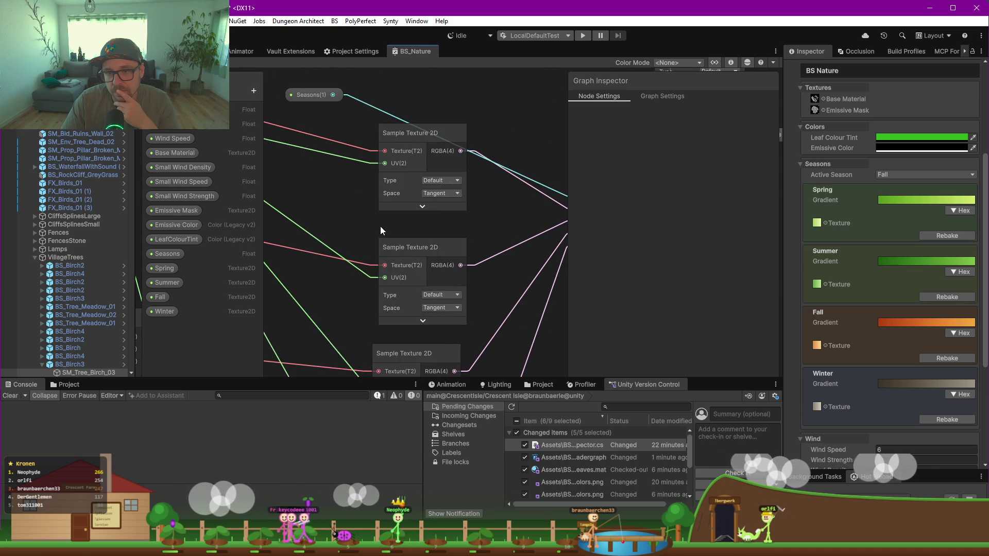
# Step: Confirm a Sample Texture node stays Default type in Tangent space, then switch to Claude
pyautogui.click(442, 296)
pyautogui.click(446, 306)
pyautogui.click(441, 308)
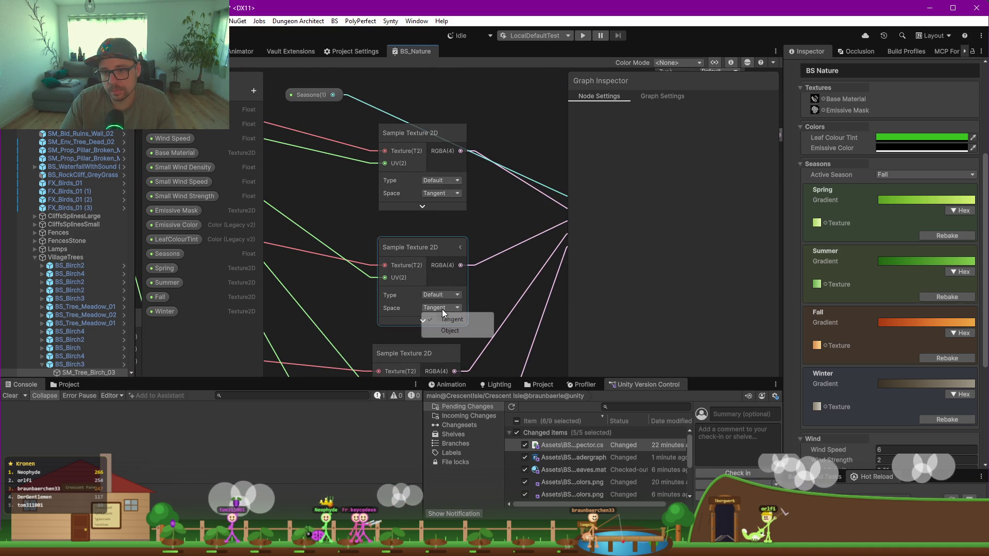
pyautogui.click(444, 337)
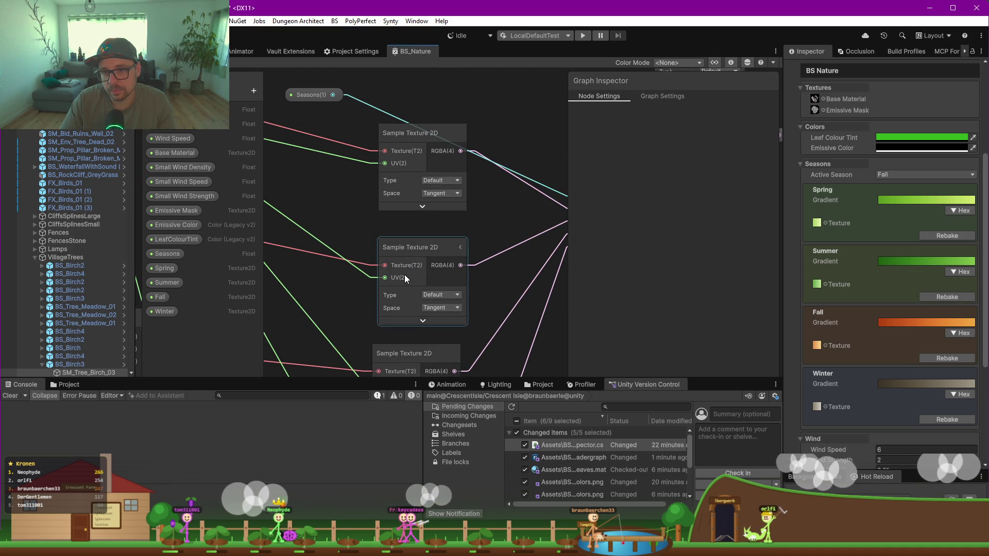
pyautogui.scroll(-2, 404, 274)
pyautogui.moveTo(405, 274)
pyautogui.mouseDown()
pyautogui.moveTo(353, 264)
pyautogui.moveTo(442, 265)
pyautogui.moveTo(456, 278)
pyautogui.mouseUp()
pyautogui.moveTo(324, 369); pyautogui.dragTo(387, 333)
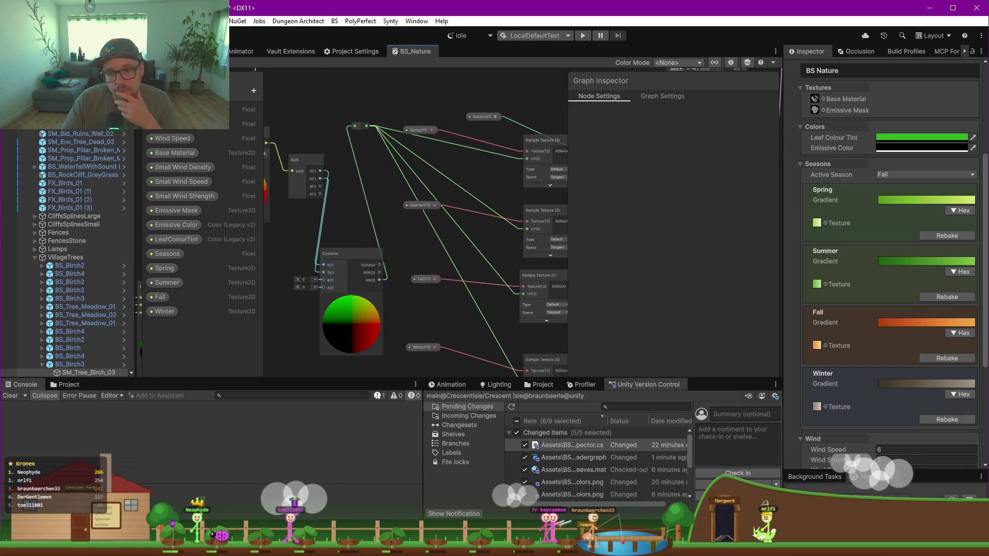
pyautogui.hotkey('alt', 'Tab')
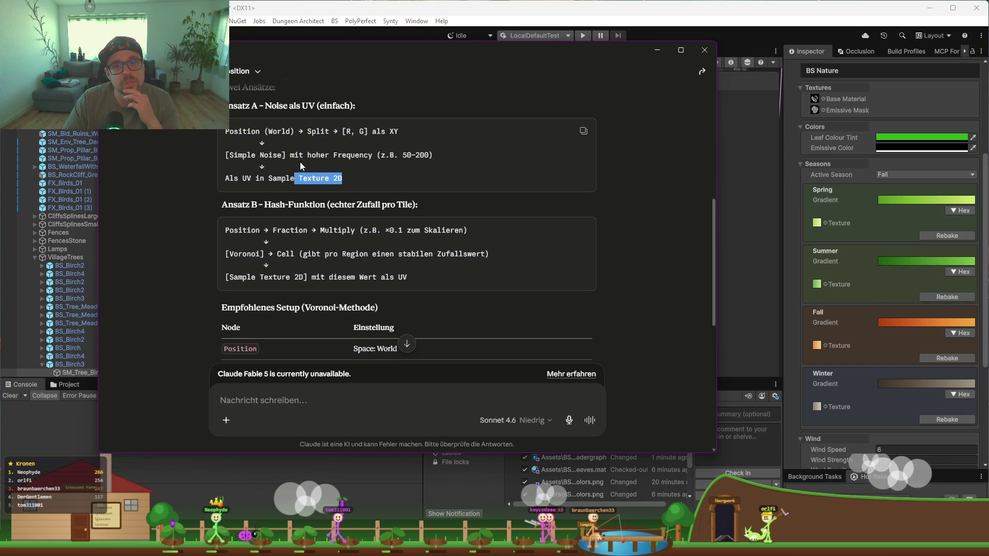
pyautogui.click(266, 178)
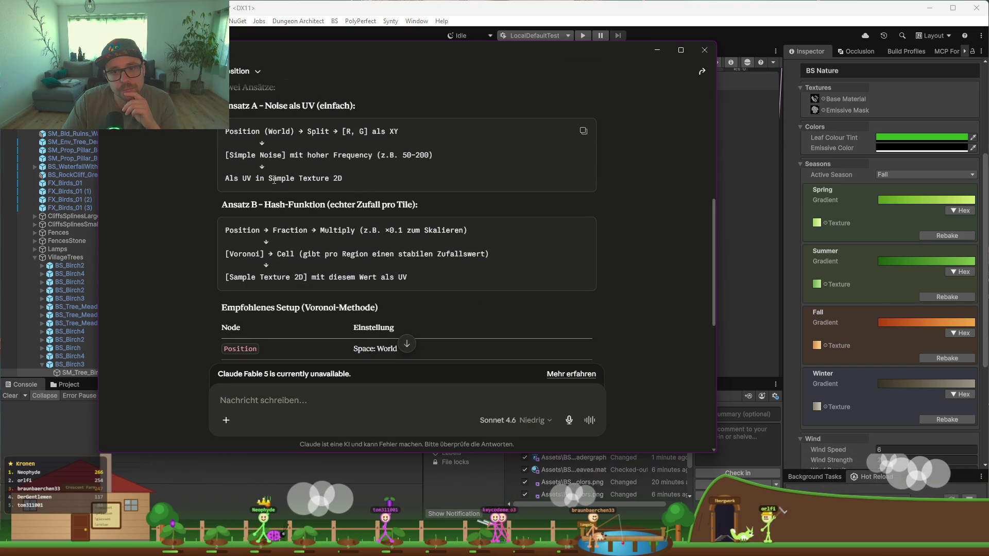
pyautogui.moveTo(276, 181); pyautogui.dragTo(297, 182)
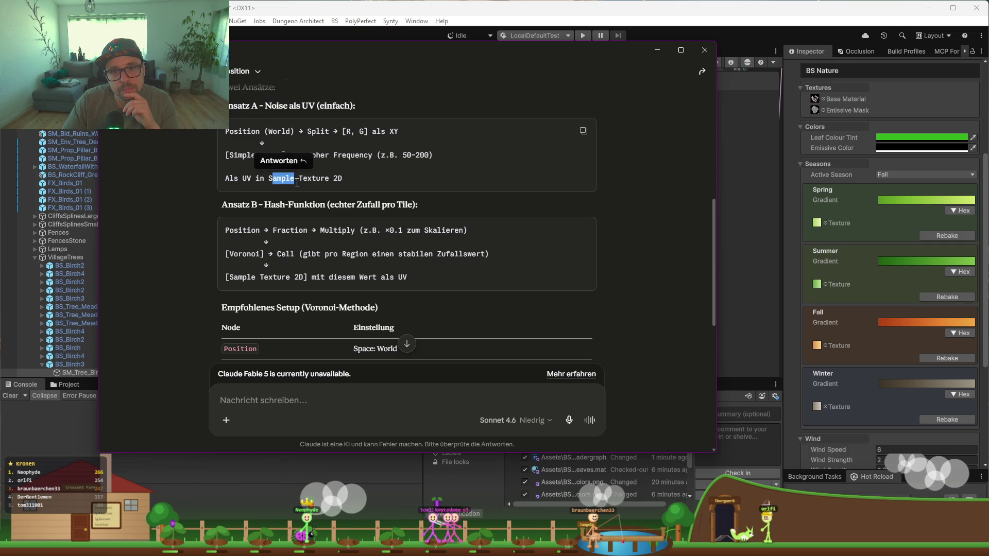
pyautogui.click(240, 180)
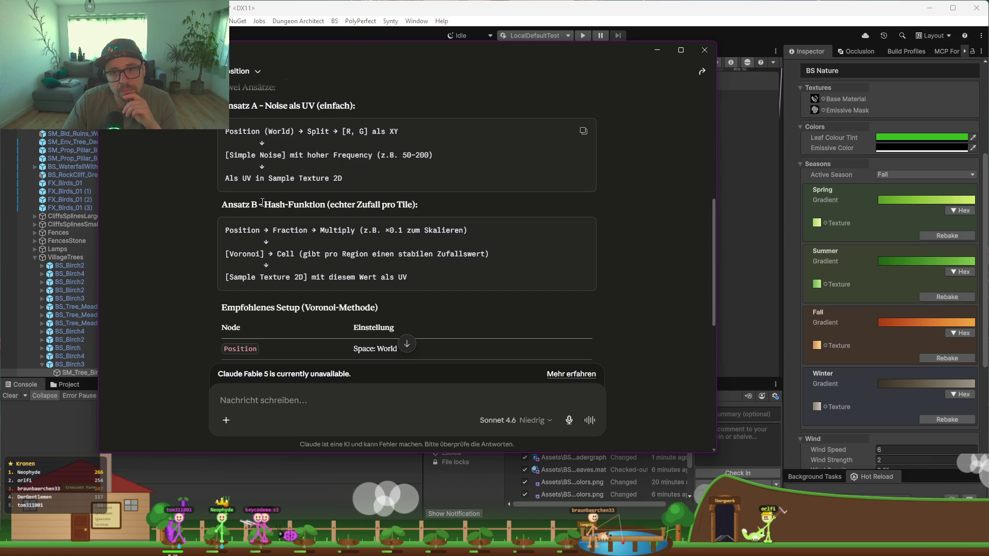
pyautogui.scroll(2, 285, 227)
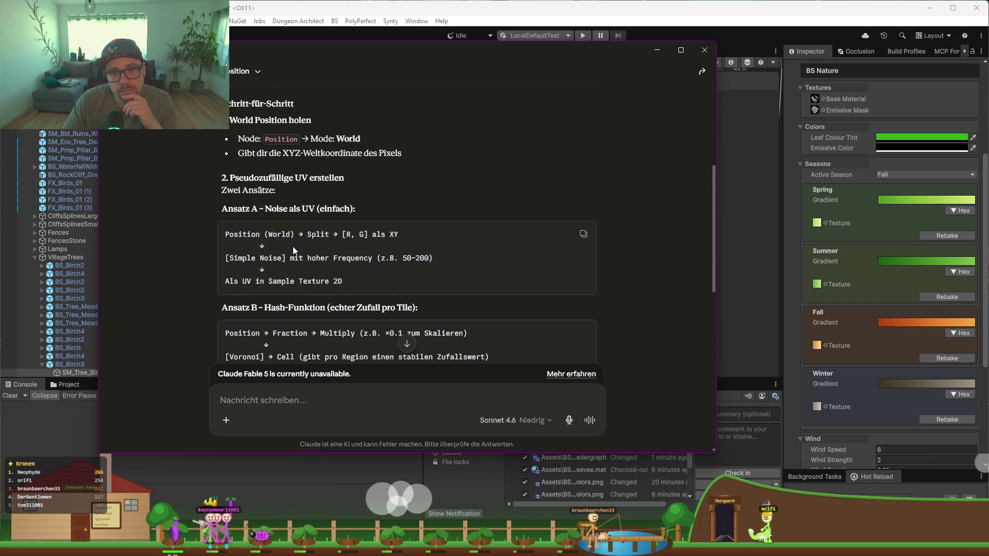
pyautogui.scroll(1, 293, 246)
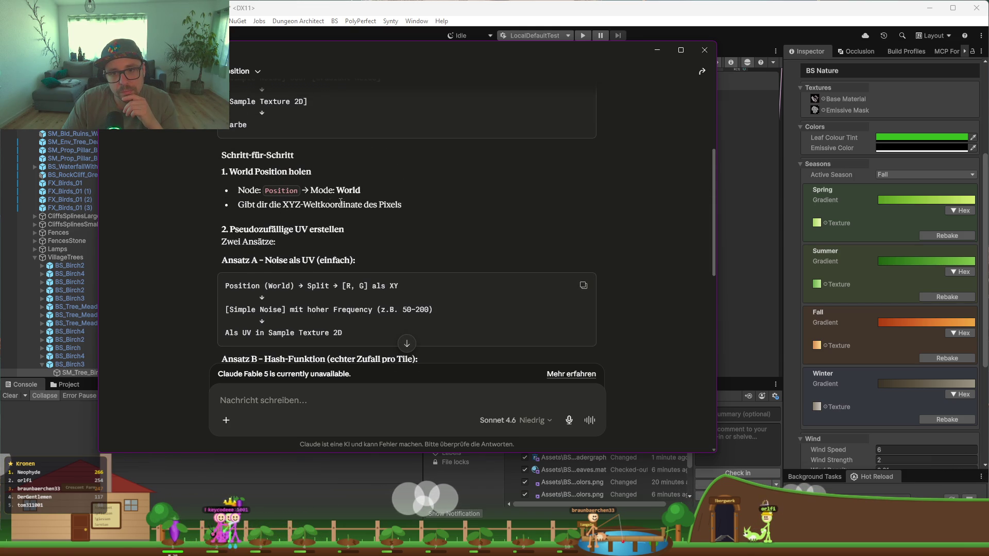
pyautogui.moveTo(402, 205); pyautogui.dragTo(292, 206)
pyautogui.click(380, 210)
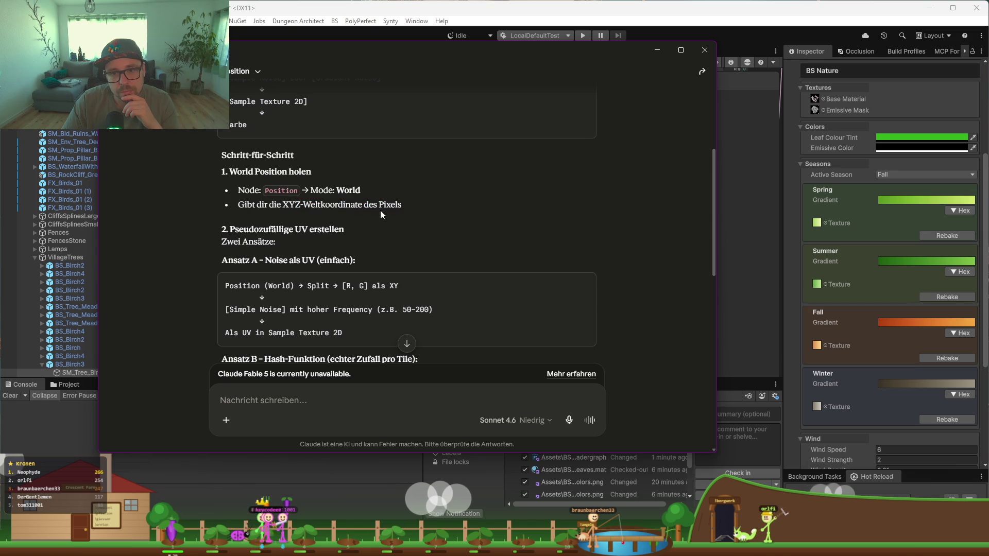
pyautogui.scroll(-2, 307, 204)
pyautogui.scroll(-4, 307, 203)
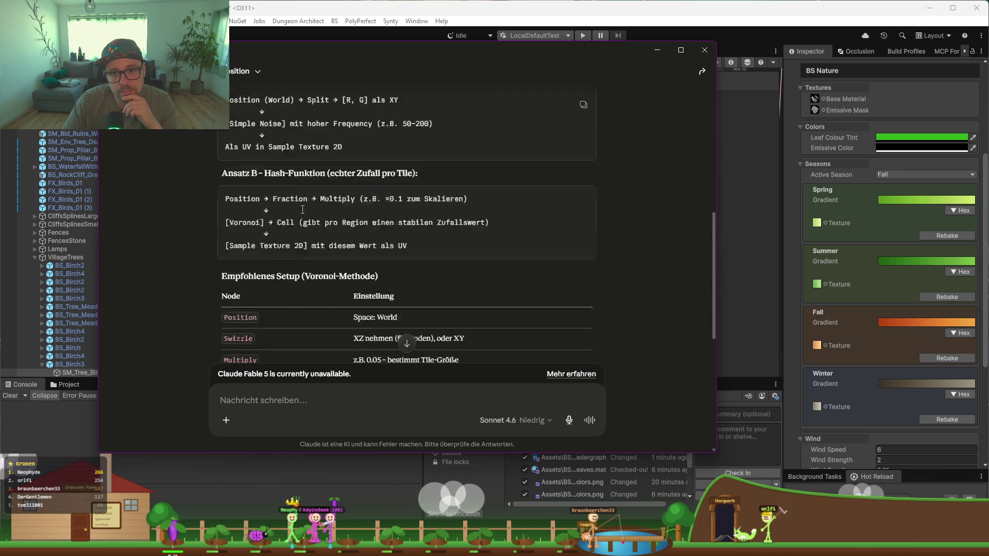
pyautogui.scroll(-2, 342, 235)
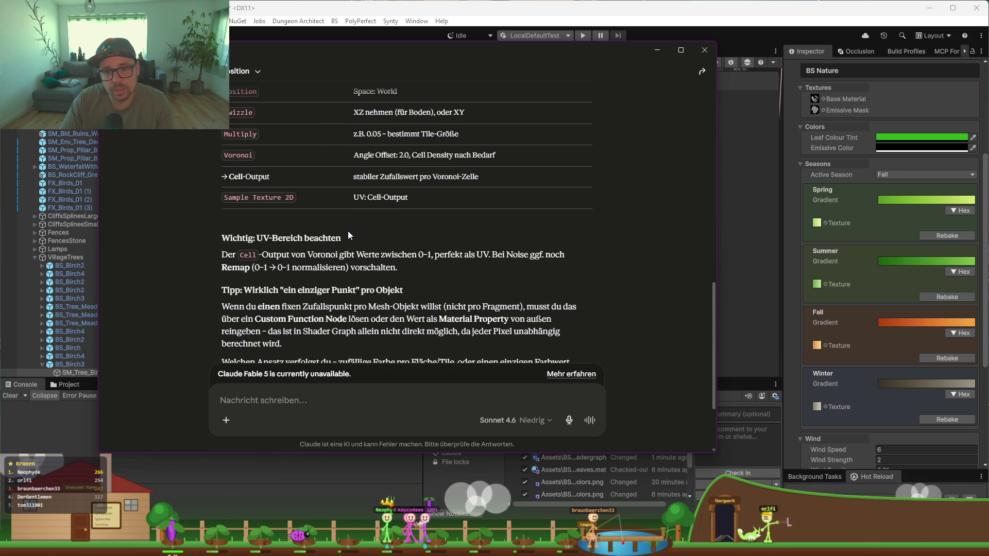
pyautogui.scroll(-2, 345, 232)
# Step: Send Claude a German follow-up asking for one texture colour per object, not random UVs
pyautogui.click(308, 405)
pyautogui.write('Ich moechte, dass da')
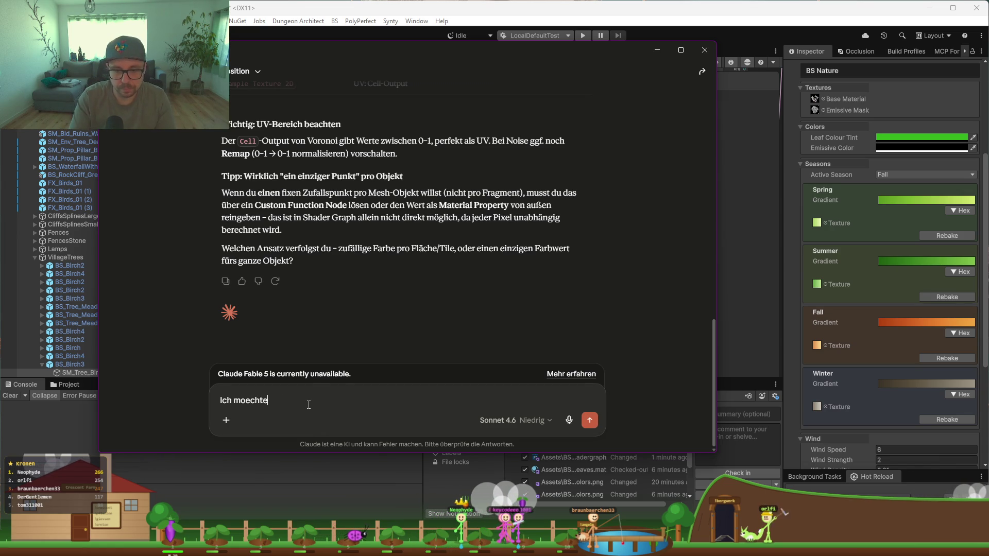
pyautogui.write('s Obnje')
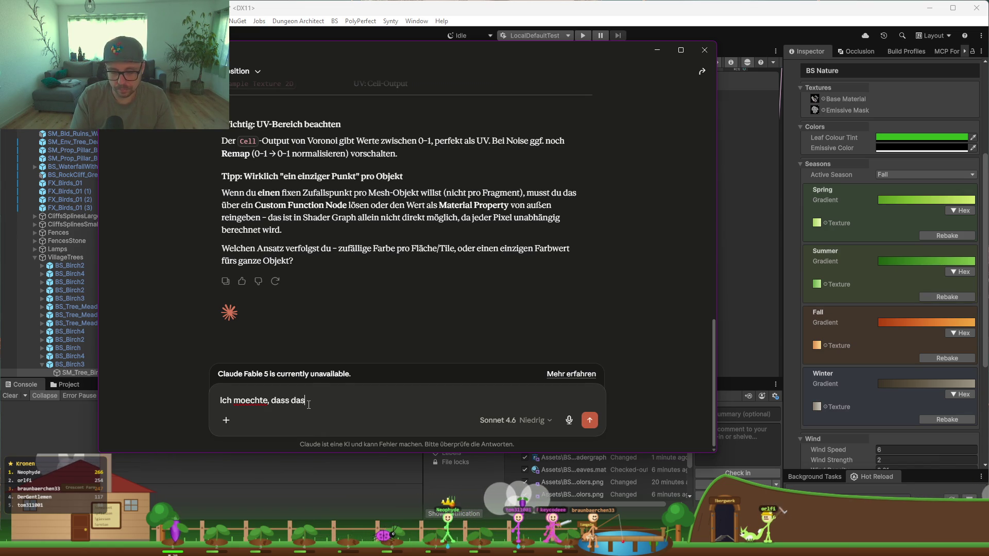
pyautogui.press('BackSpace')
pyautogui.press('BackSpace')
pyautogui.press('BackSpace')
pyautogui.write('ject eine einzige Farbe ')
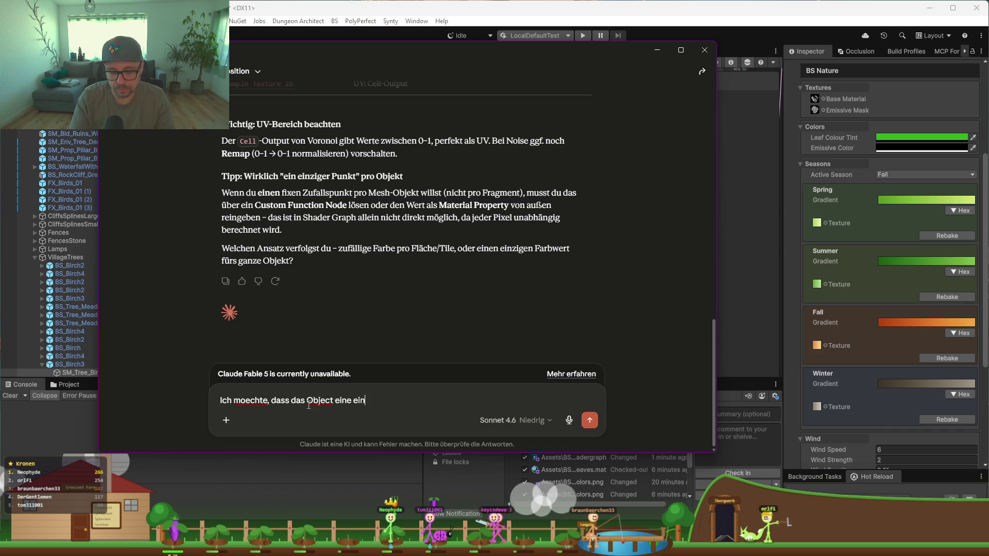
pyautogui.write('aus d')
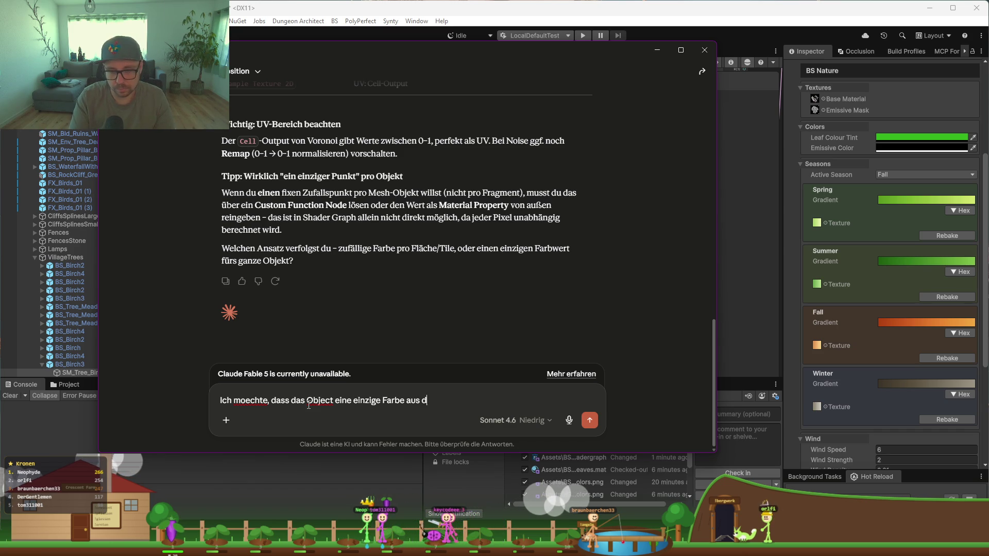
pyautogui.write('er Texture beko')
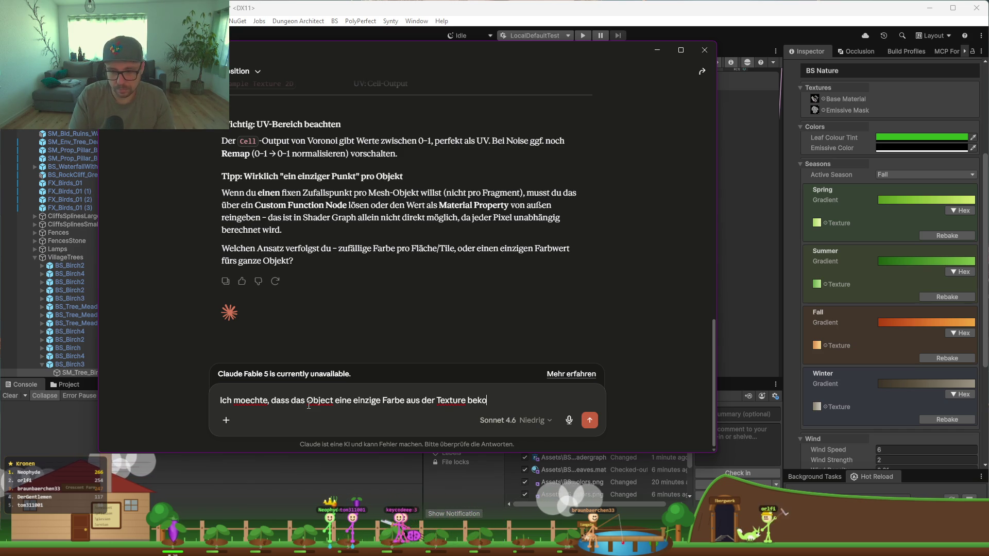
pyautogui.write('mmt und nht die UV')
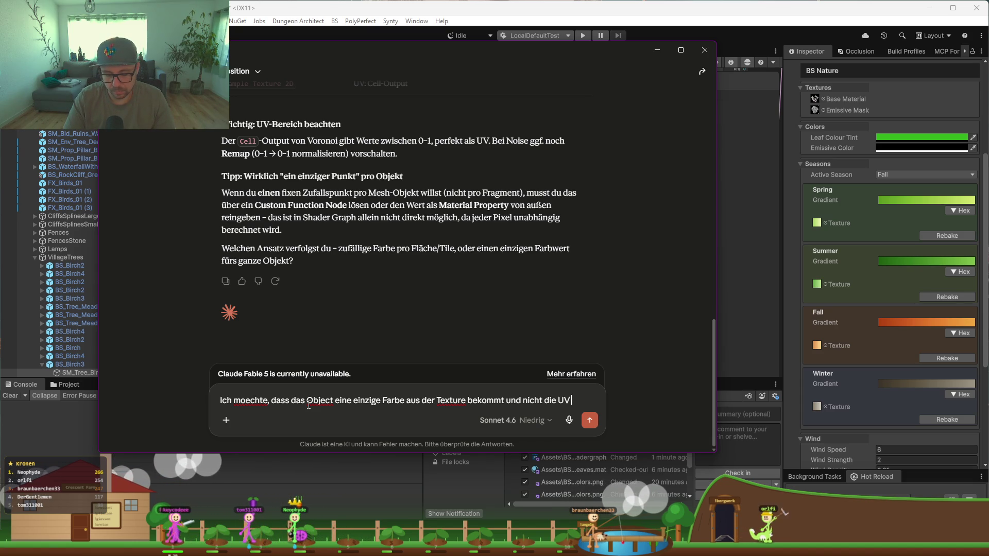
pyautogui.write('generiert wird. Vorher hatte ich ein Gardient, der mus')
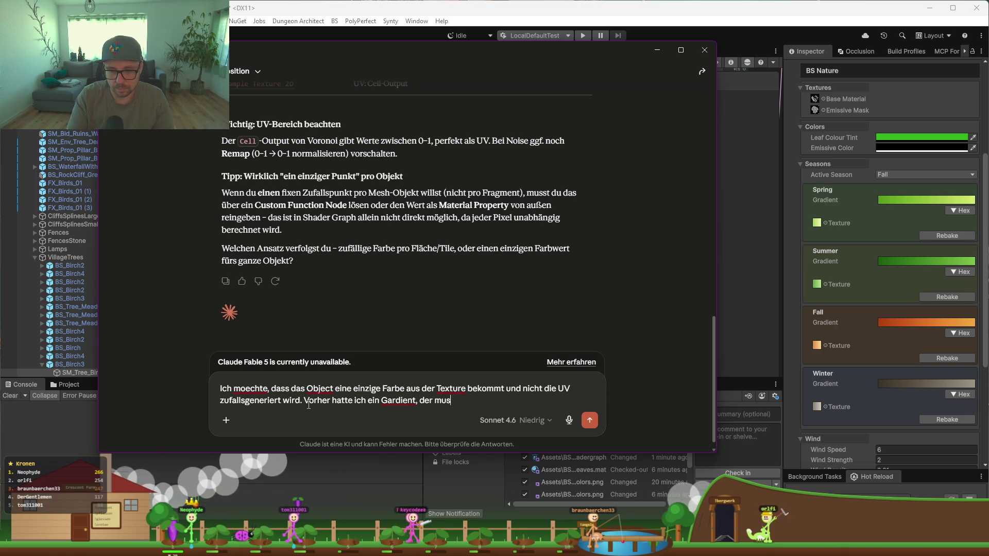
pyautogui.write('n einer Texture umwandeln u')
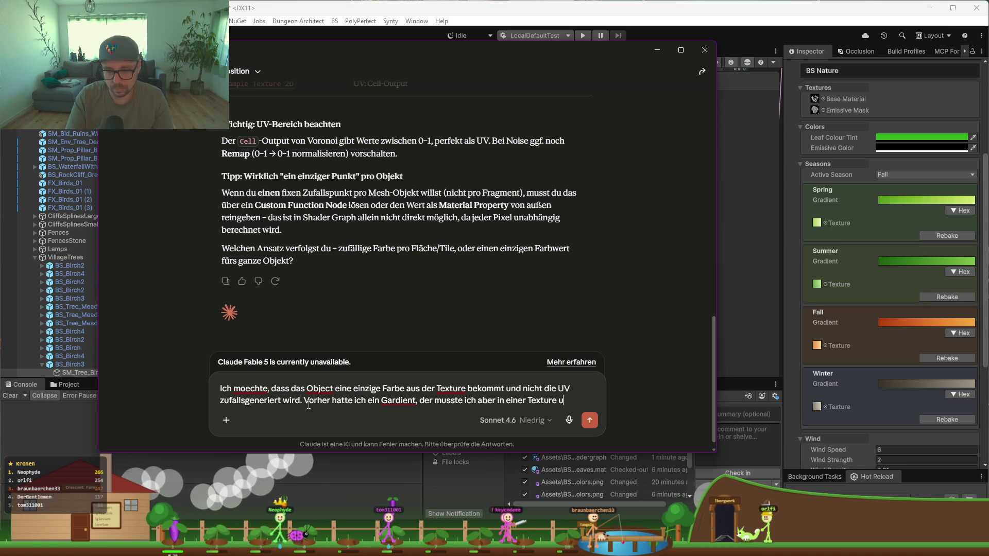
pyautogui.write('nd je')
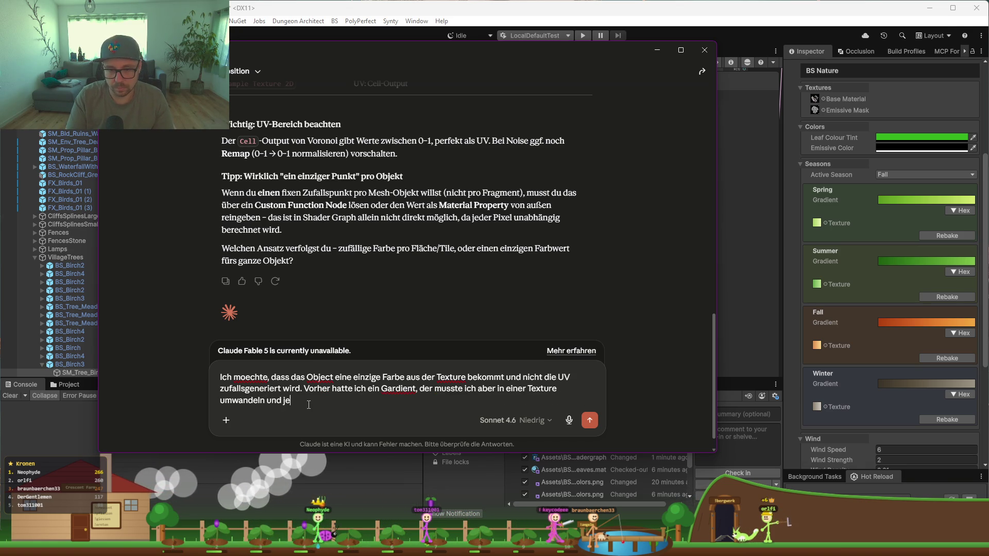
pyautogui.write('tzt moechte')
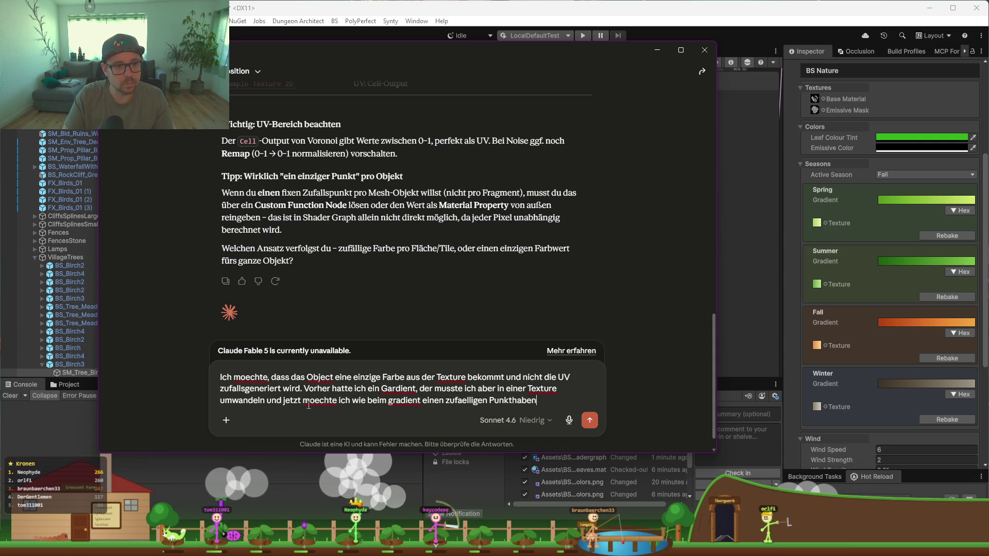
pyautogui.press('Return')
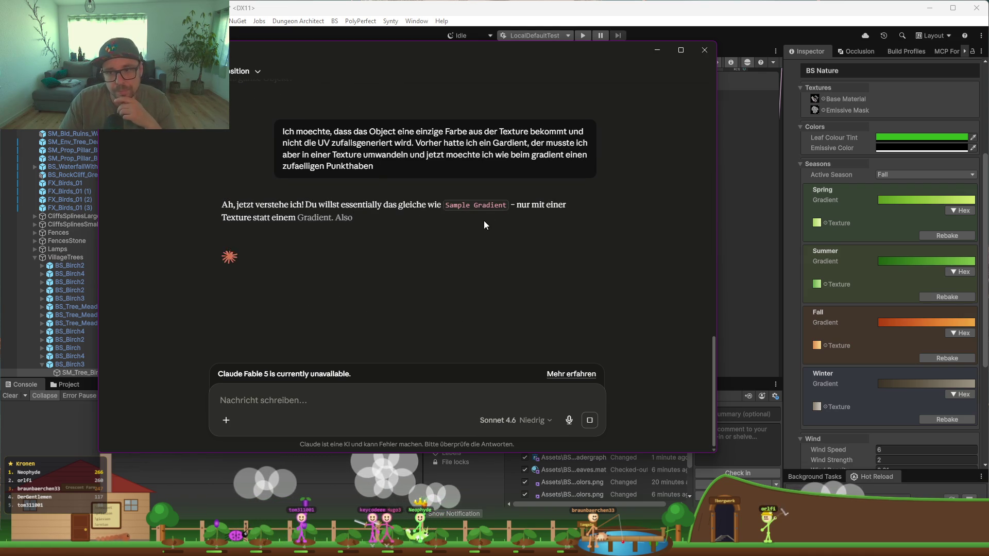
# Step: Read Claude's 1D lookup explanation, noting the random value and fixed UV.y of 0.5
pyautogui.moveTo(446, 206); pyautogui.dragTo(507, 205)
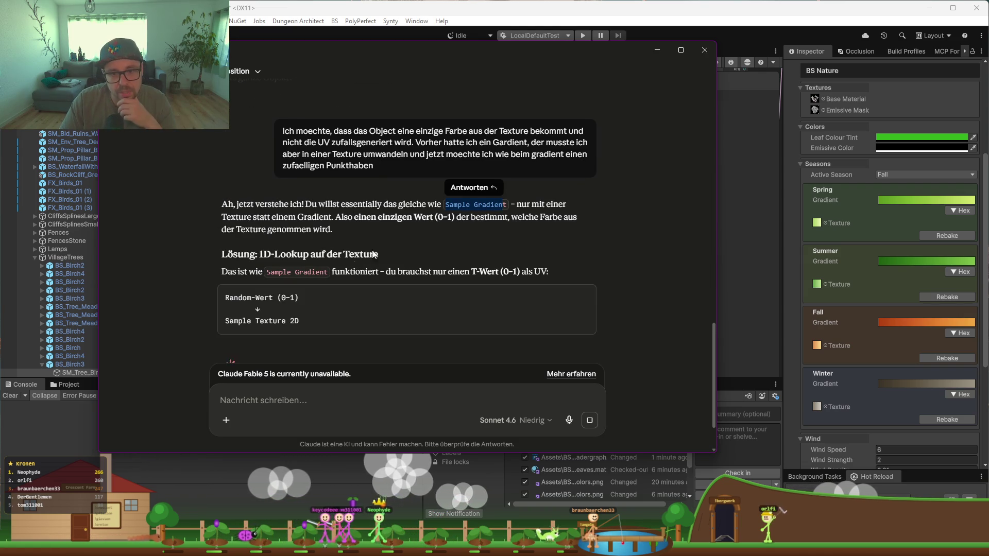
pyautogui.scroll(-2, 345, 261)
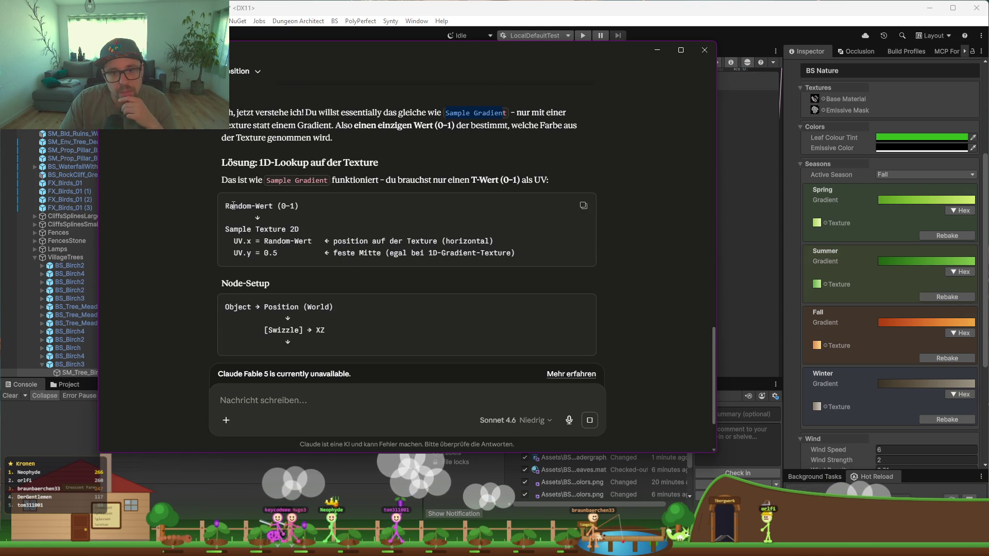
pyautogui.doubleClick(253, 206)
pyautogui.click(224, 215)
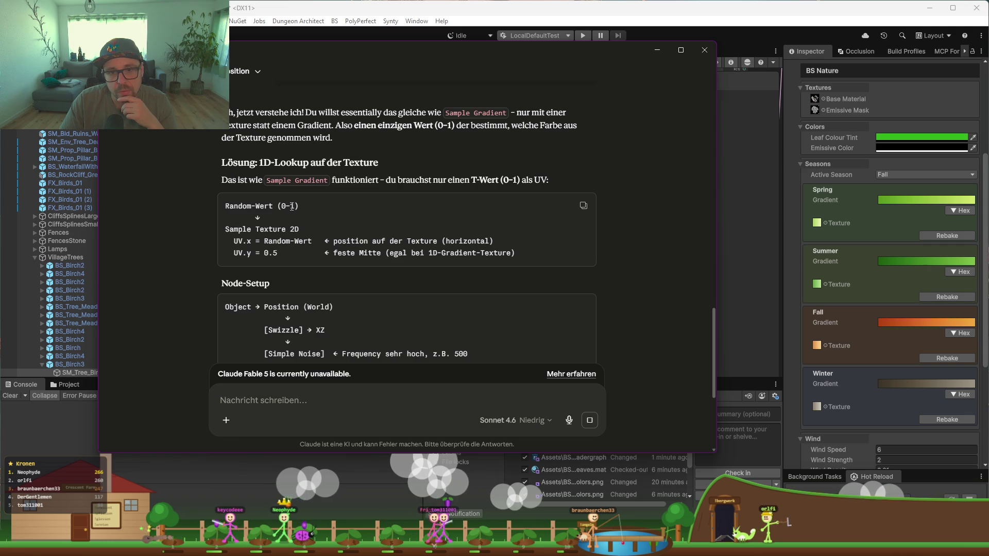
pyautogui.click(306, 247)
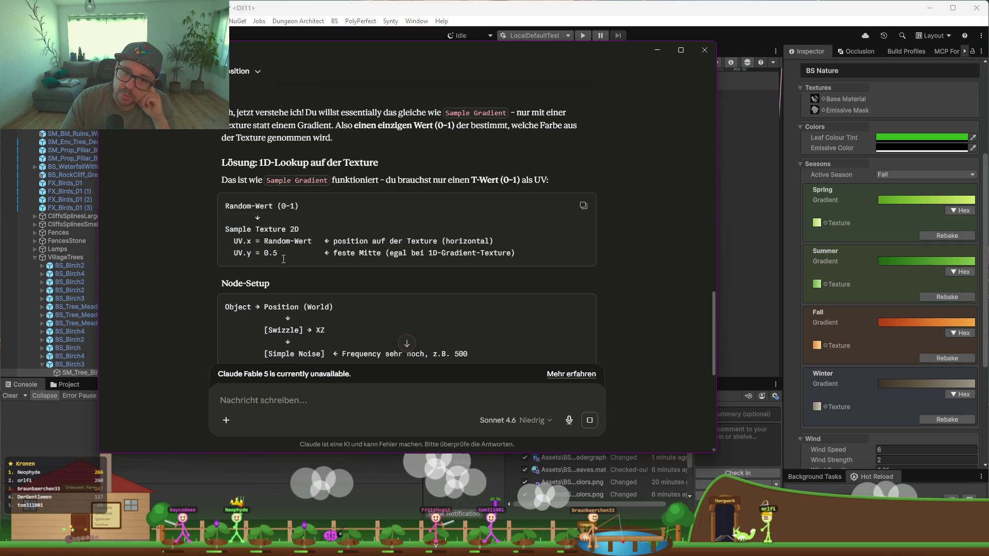
pyautogui.doubleClick(250, 253)
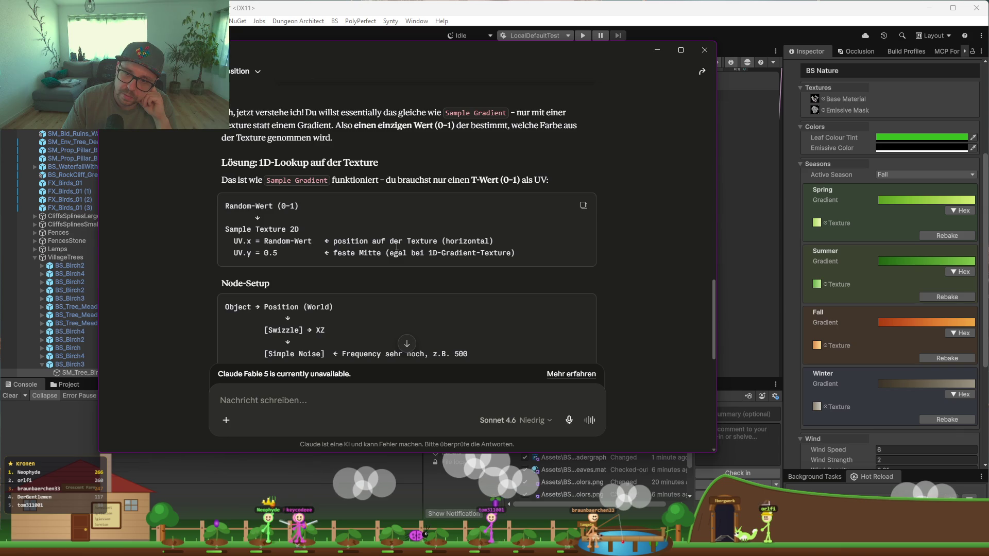
# Step: Read the Object-to-Noise-to-UV node setup, then return to the Unity shader graph
pyautogui.scroll(-2, 328, 242)
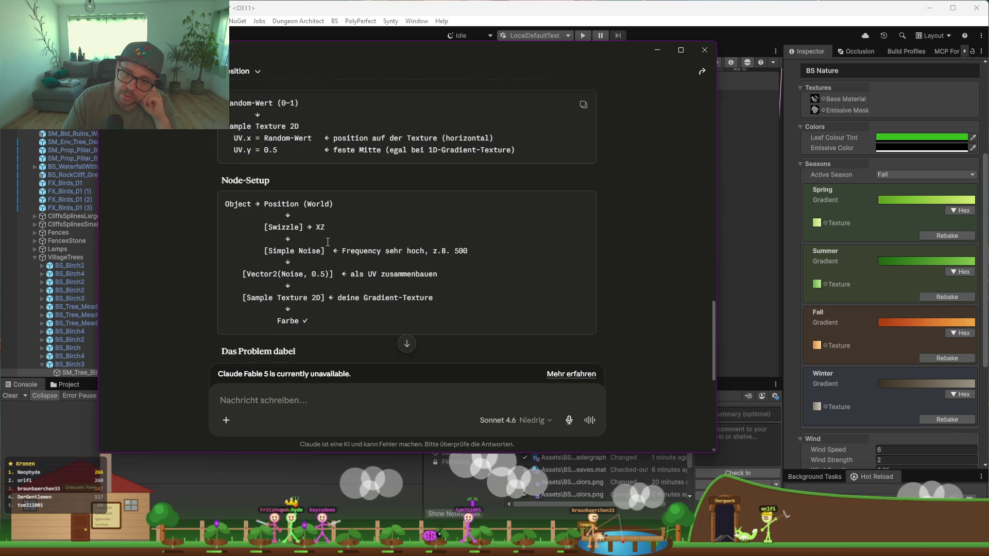
pyautogui.doubleClick(235, 204)
pyautogui.click(334, 210)
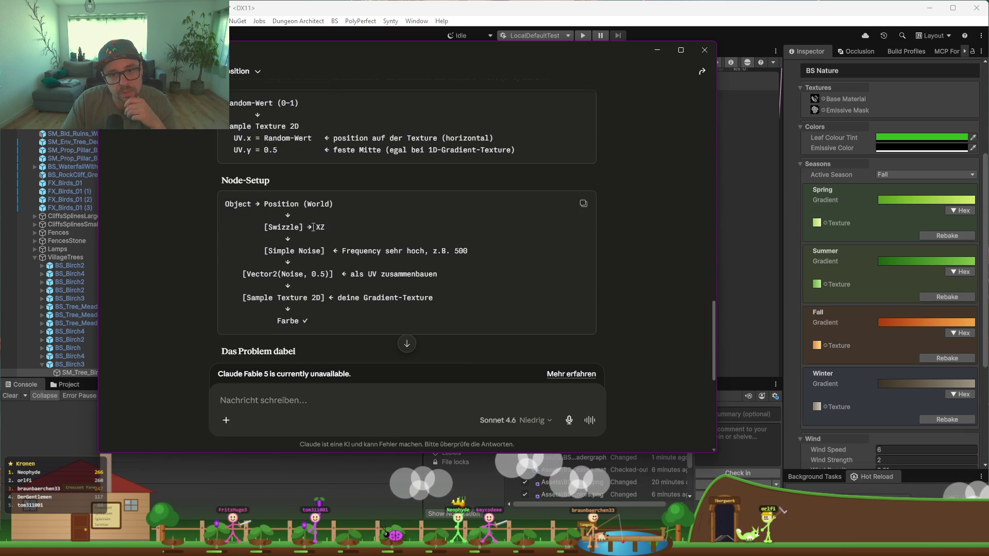
pyautogui.click(410, 281)
pyautogui.moveTo(436, 275); pyautogui.dragTo(339, 281)
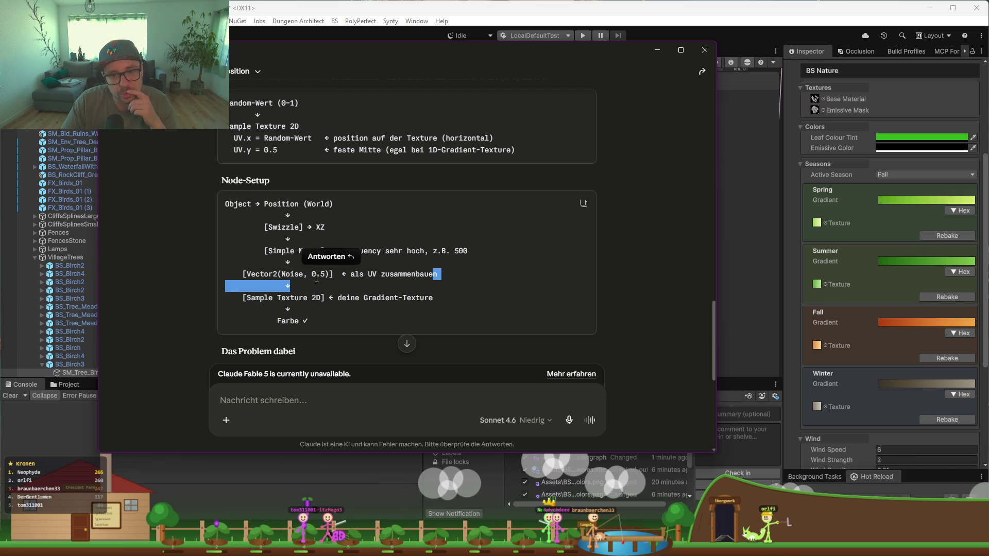
pyautogui.click(262, 294)
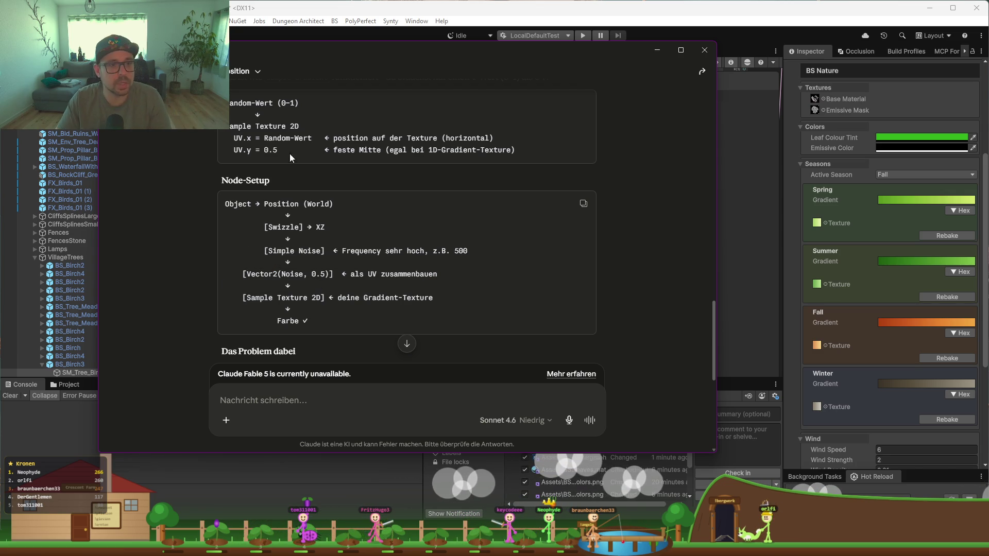
pyautogui.click(781, 510)
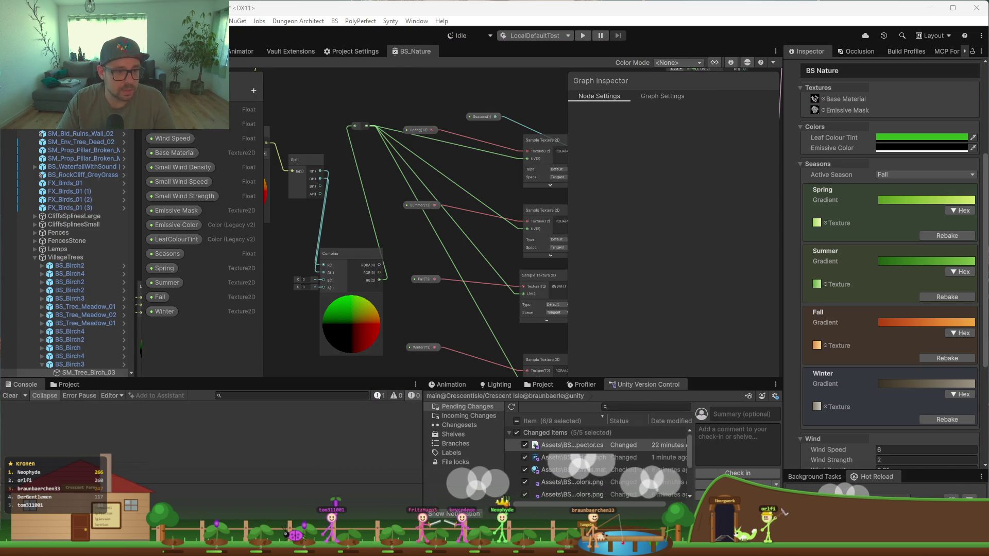
# Step: Add an Object node to the graph and place it above the Split node
pyautogui.moveTo(252, 107); pyautogui.dragTo(320, 118)
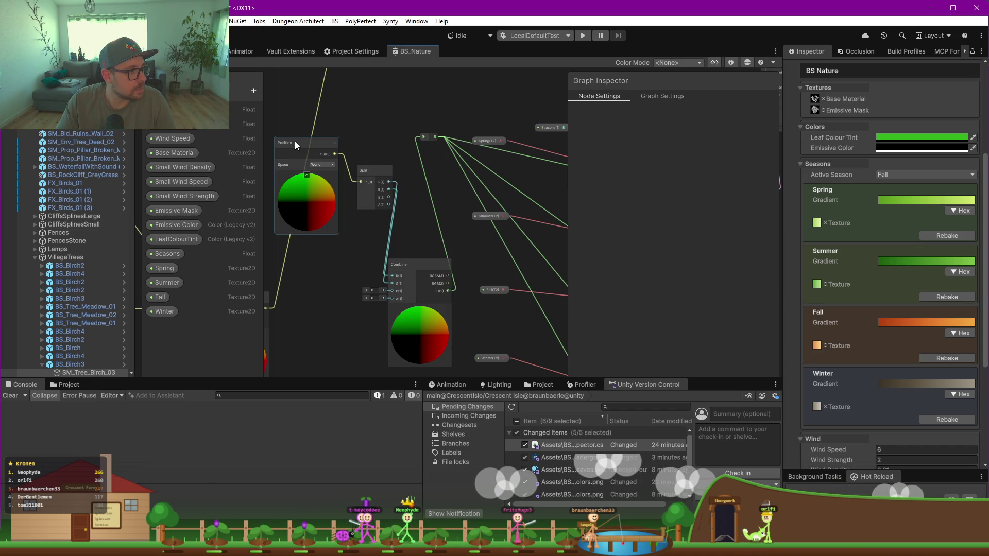
pyautogui.press('space')
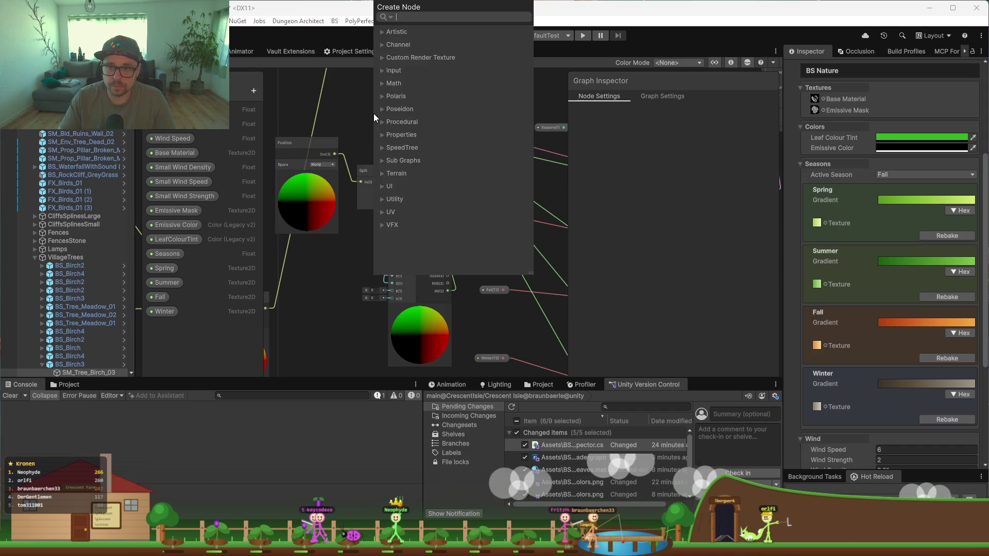
pyautogui.write('object')
pyautogui.press('Return')
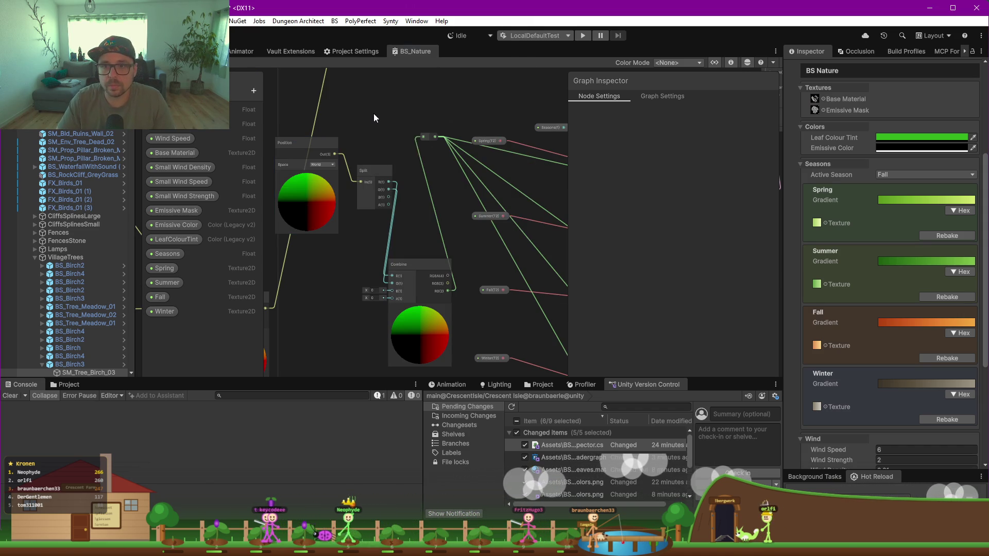
pyautogui.scroll(5, 376, 123)
pyautogui.moveTo(400, 148)
pyautogui.mouseDown()
pyautogui.moveTo(341, 99)
pyautogui.moveTo(354, 137)
pyautogui.mouseUp()
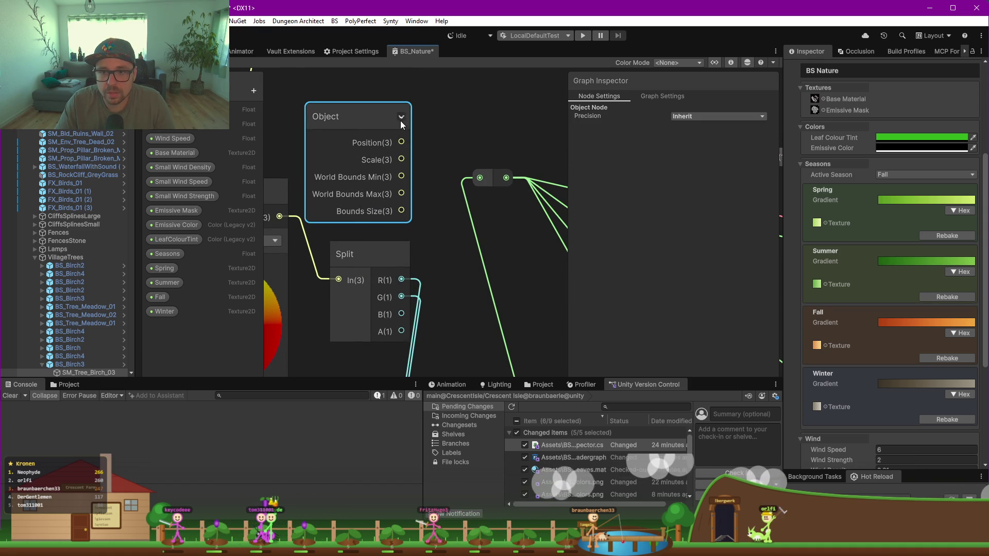
pyautogui.click(401, 117)
pyautogui.hotkey('ctrl', 'z')
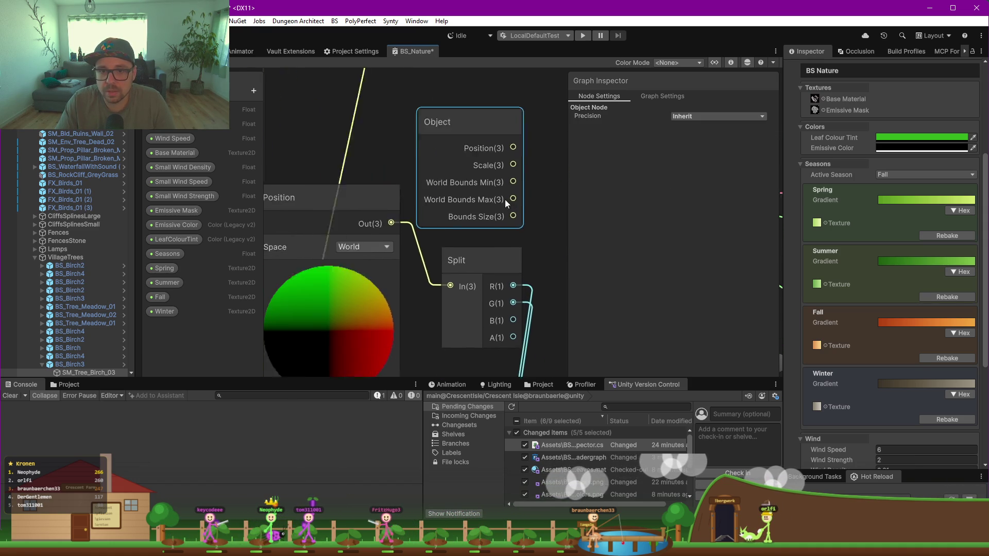
pyautogui.scroll(-2, 378, 274)
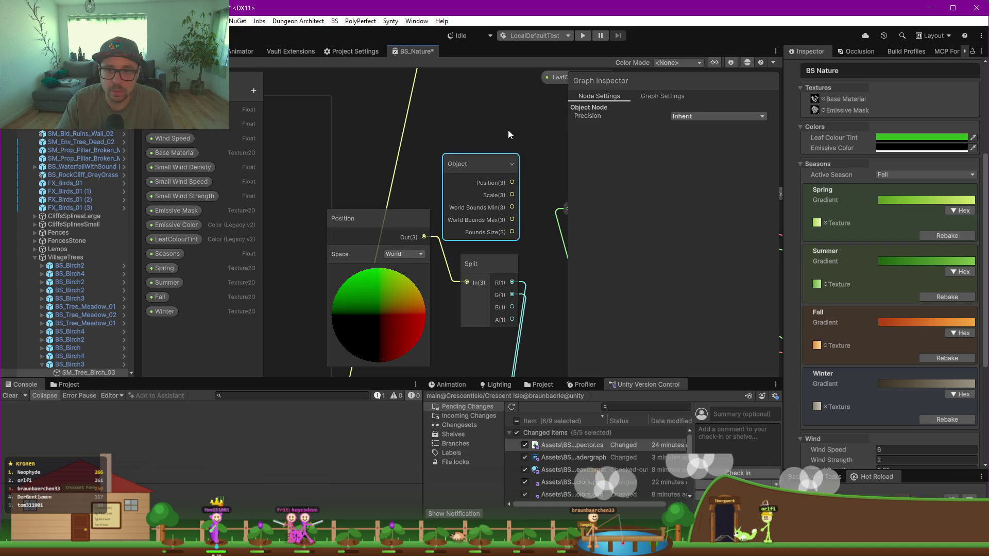
pyautogui.moveTo(468, 163); pyautogui.dragTo(458, 136)
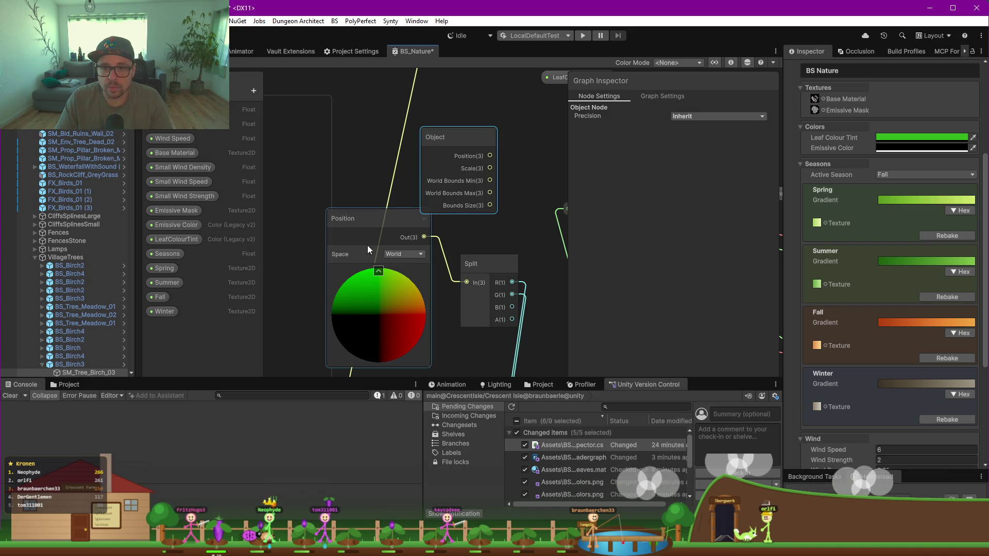
# Step: Delete the world Position node and move the Object node into its place
pyautogui.click(365, 221)
pyautogui.press('Delete')
pyautogui.moveTo(446, 137)
pyautogui.mouseDown()
pyautogui.moveTo(357, 153)
pyautogui.moveTo(377, 159)
pyautogui.mouseUp()
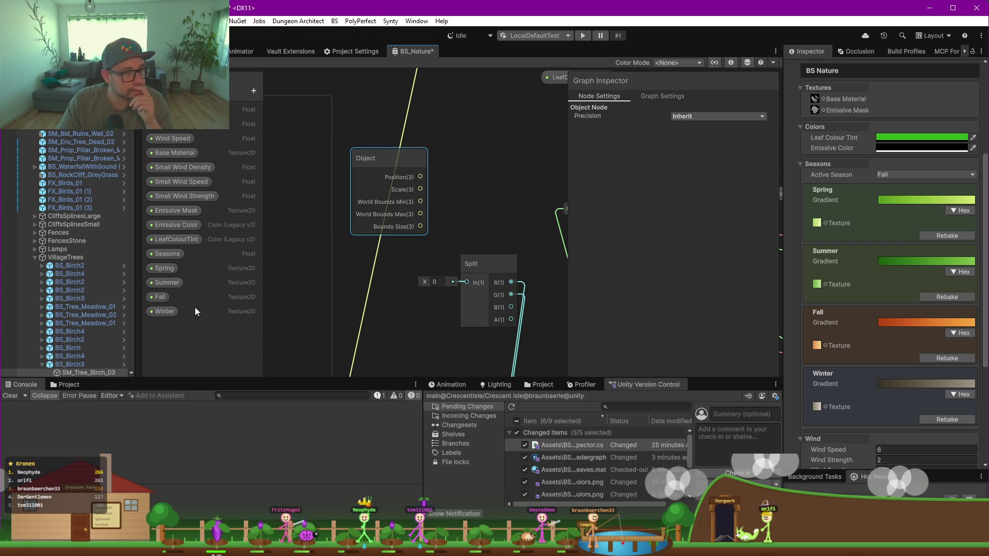
pyautogui.scroll(-1, 441, 281)
pyautogui.moveTo(465, 286); pyautogui.dragTo(400, 278)
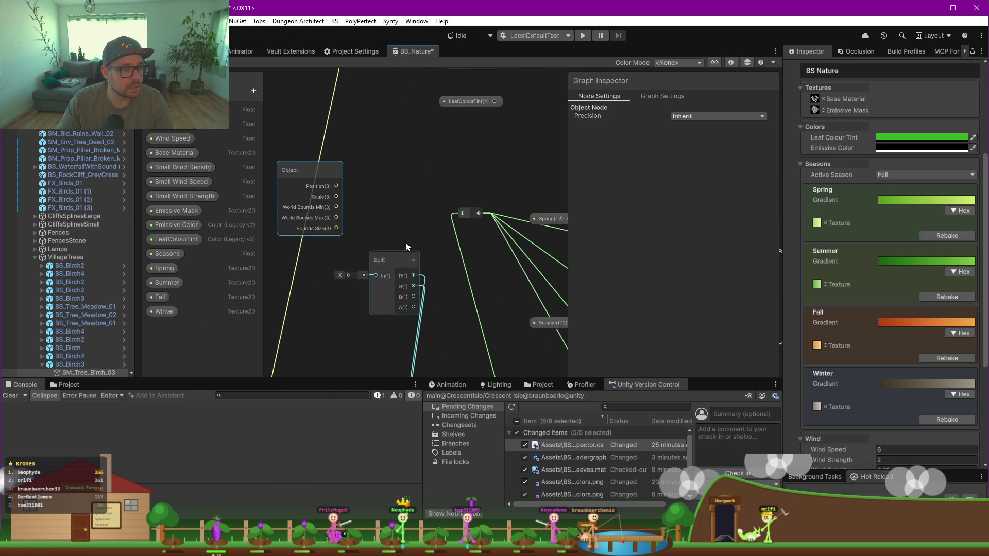
pyautogui.click(407, 202)
# Step: Add a Swizzle node with collapsed preview beside the Object node, and delete the Combine node
pyautogui.press('space')
pyautogui.write('swi')
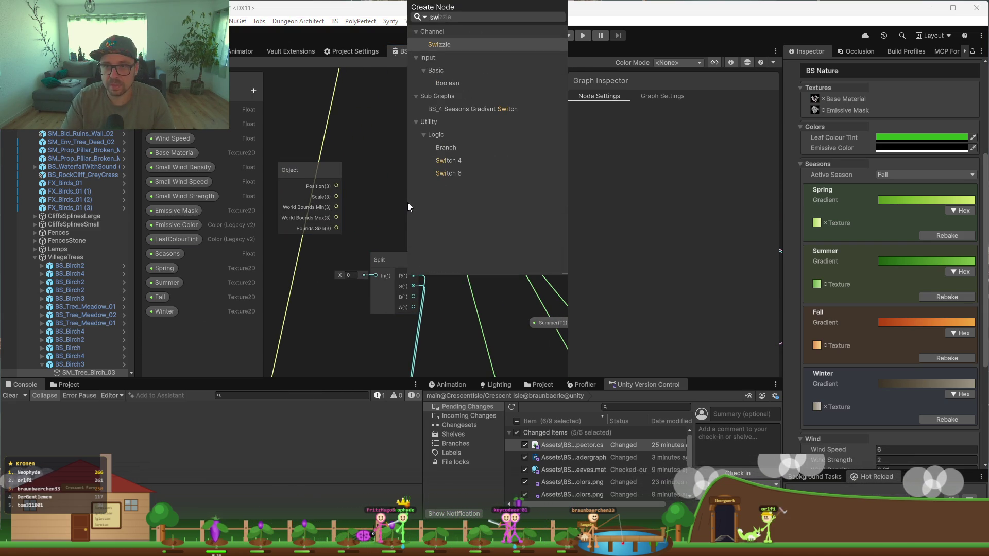
pyautogui.press('Return')
pyautogui.moveTo(419, 223); pyautogui.dragTo(367, 126)
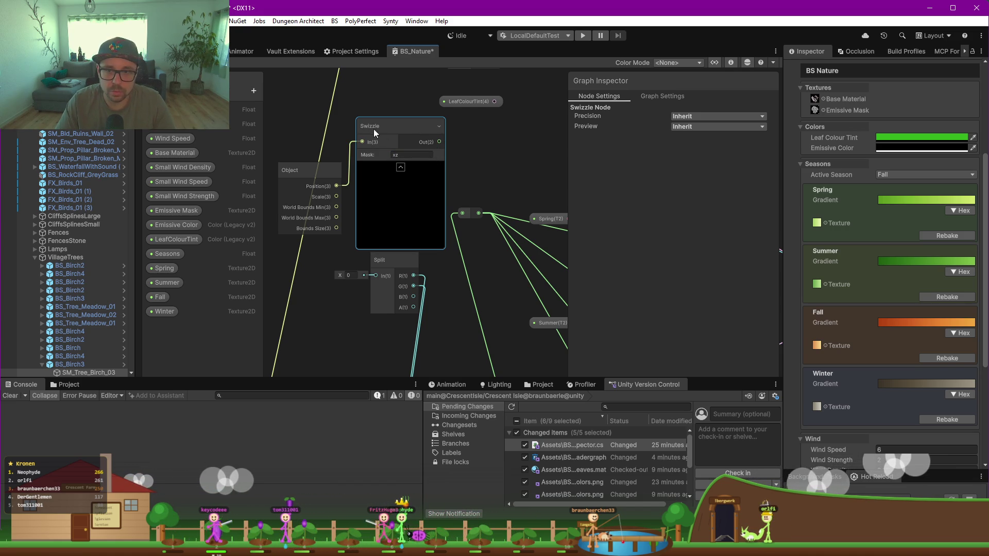
pyautogui.moveTo(400, 132)
pyautogui.mouseDown()
pyautogui.moveTo(386, 156)
pyautogui.moveTo(385, 196)
pyautogui.mouseUp()
pyautogui.click(388, 197)
pyautogui.moveTo(449, 273); pyautogui.dragTo(396, 258)
pyautogui.scroll(-3, 384, 239)
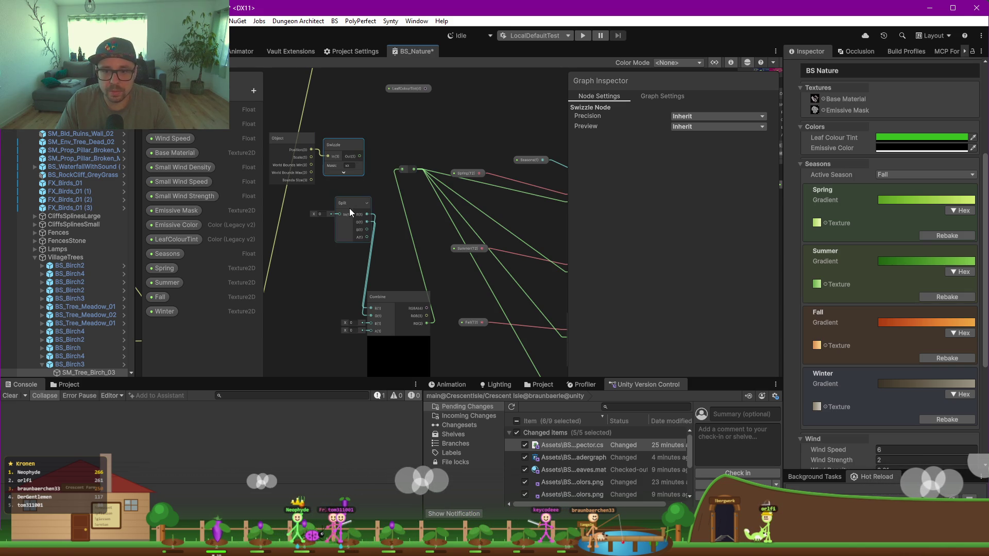
pyautogui.click(386, 298)
pyautogui.press('Delete')
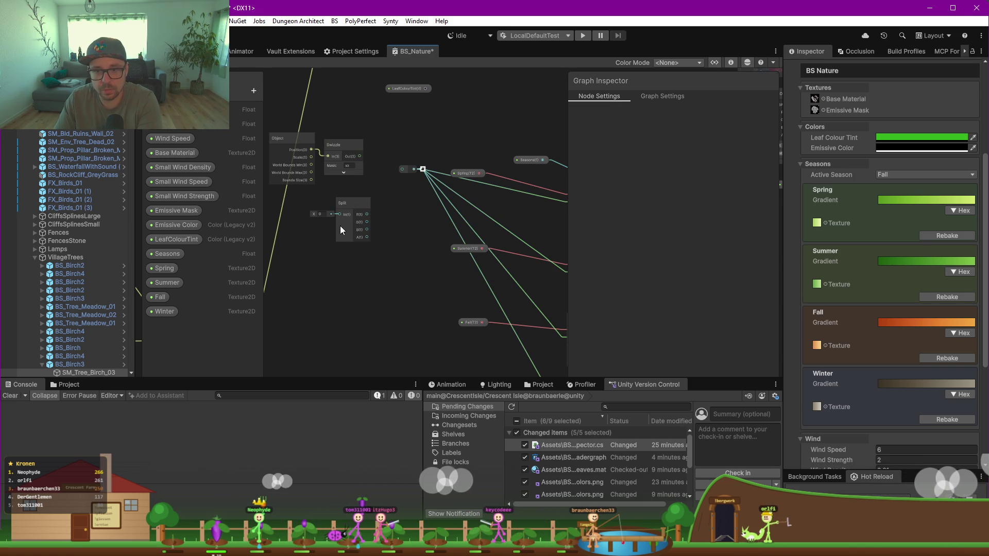
# Step: Replace the Split node with a Simple Noise node fed by the Swizzle output
pyautogui.click(348, 207)
pyautogui.press('Delete')
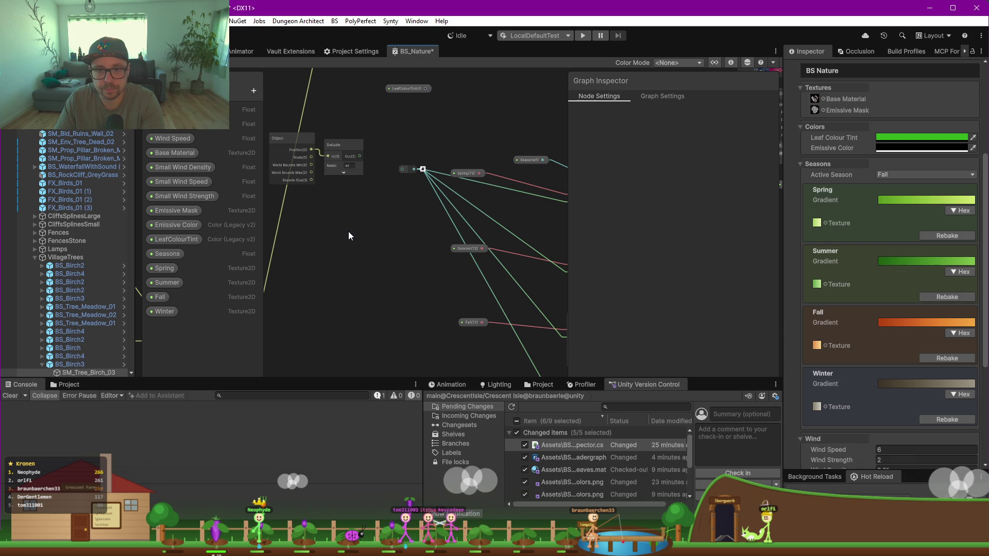
pyautogui.press('space')
pyautogui.write('noise')
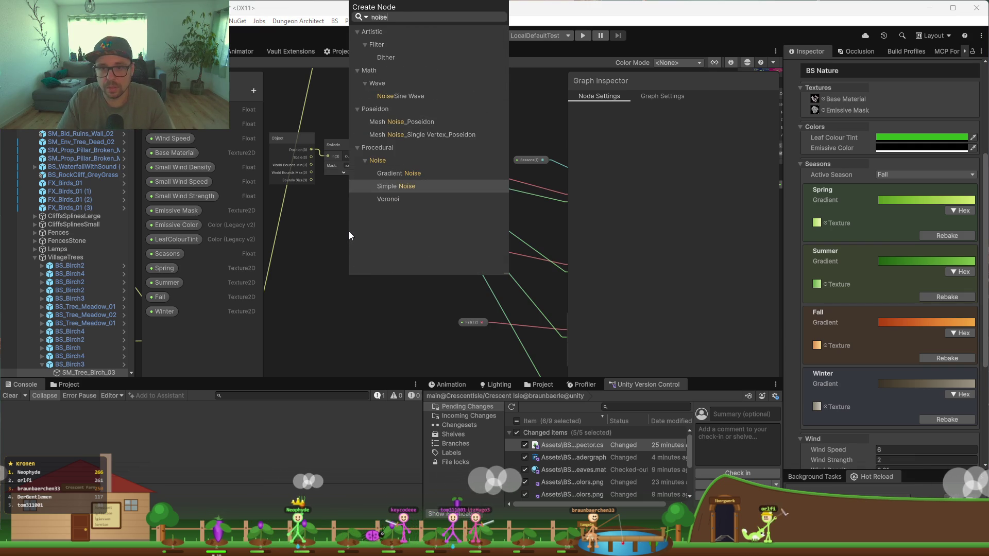
pyautogui.press('Return')
pyautogui.moveTo(359, 157)
pyautogui.mouseDown()
pyautogui.moveTo(354, 262)
pyautogui.moveTo(356, 217)
pyautogui.mouseUp()
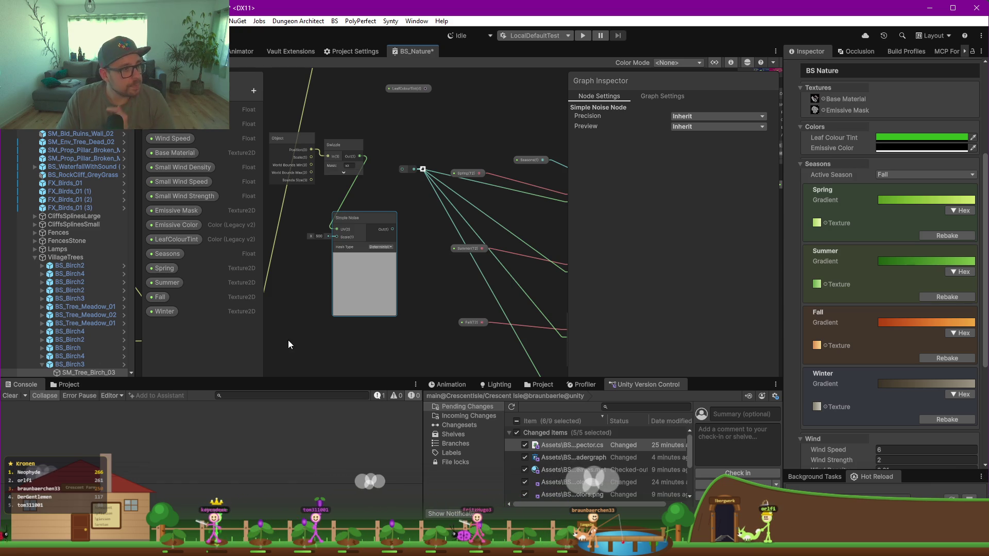
# Step: Add a Vector 2 node beside Simple Noise and route it into the season texture samplers
pyautogui.click(422, 309)
pyautogui.press('space')
pyautogui.write('vec')
pyautogui.press('Return')
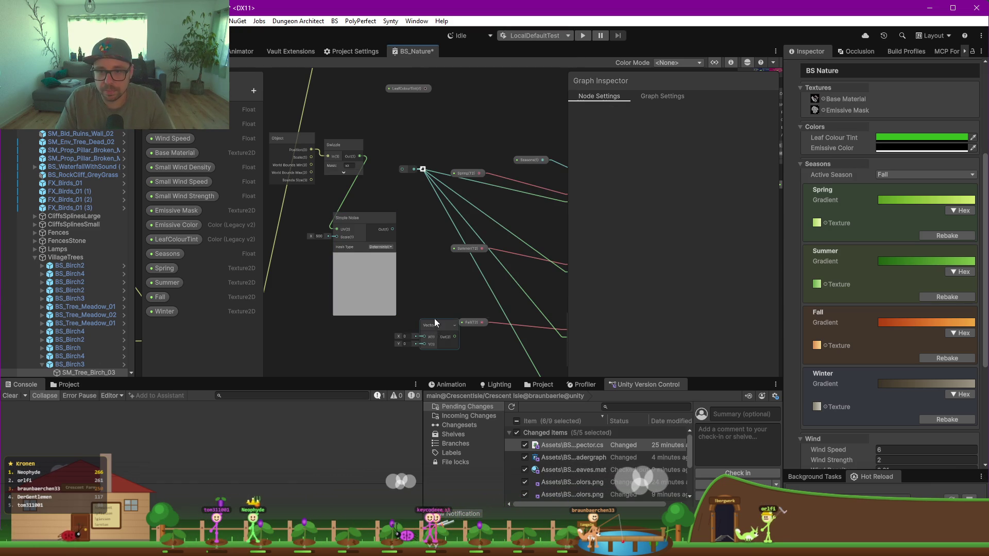
pyautogui.moveTo(435, 323); pyautogui.dragTo(417, 243)
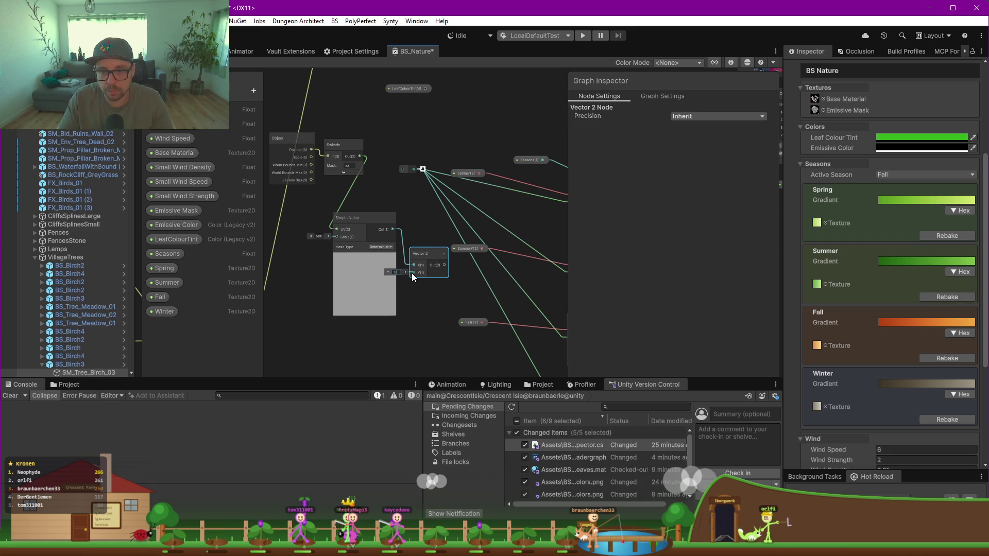
pyautogui.moveTo(420, 258)
pyautogui.mouseDown()
pyautogui.moveTo(419, 241)
pyautogui.moveTo(355, 269)
pyautogui.mouseUp()
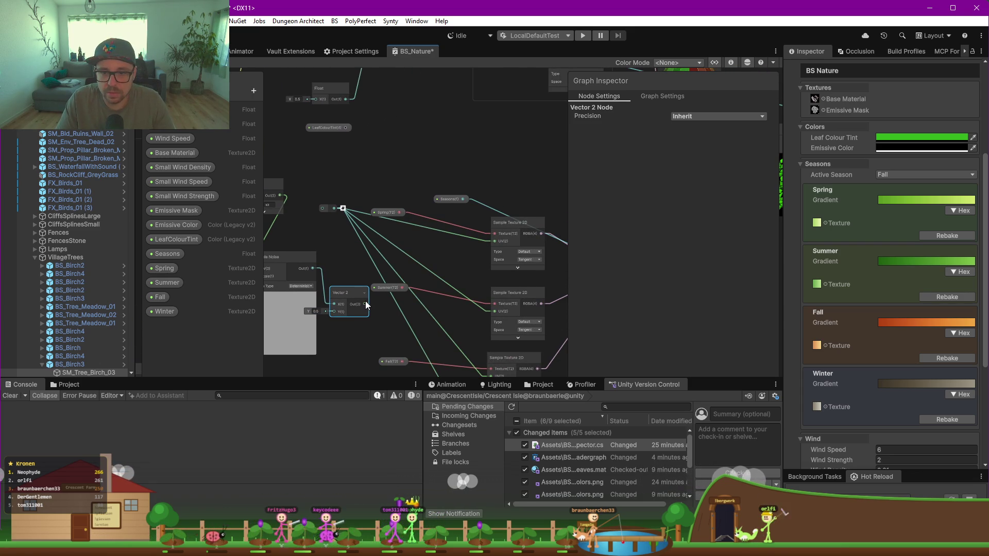
pyautogui.moveTo(322, 216); pyautogui.dragTo(322, 211)
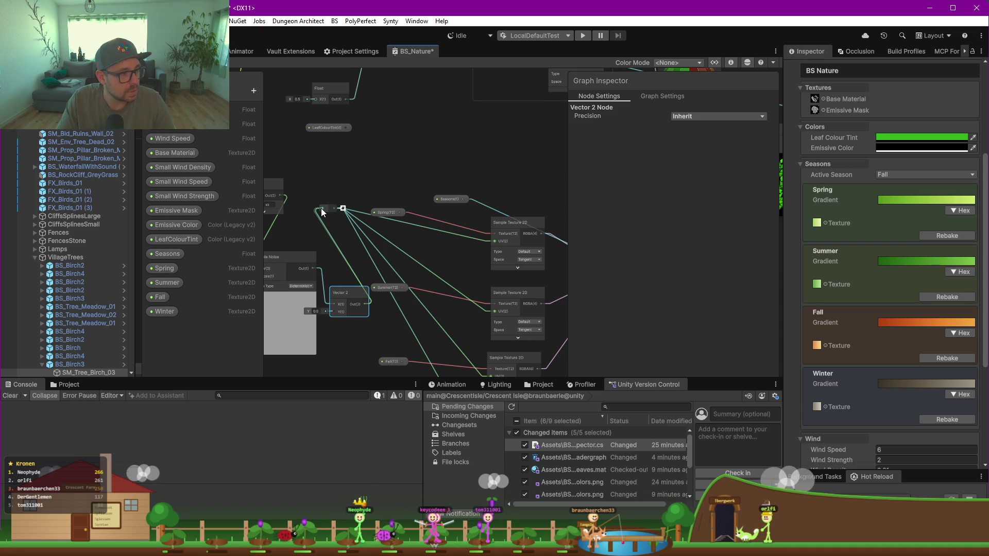
pyautogui.click(320, 208)
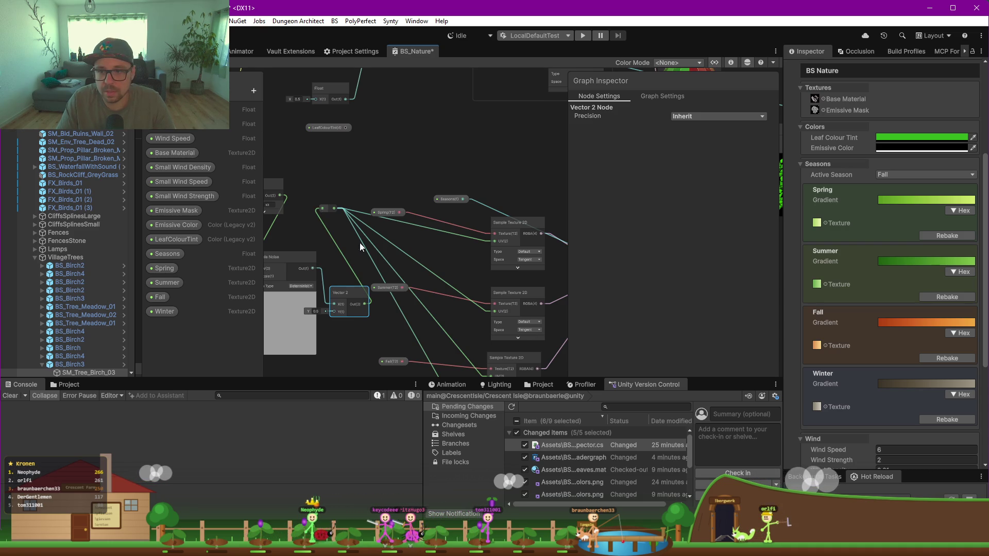
pyautogui.scroll(-3, 458, 270)
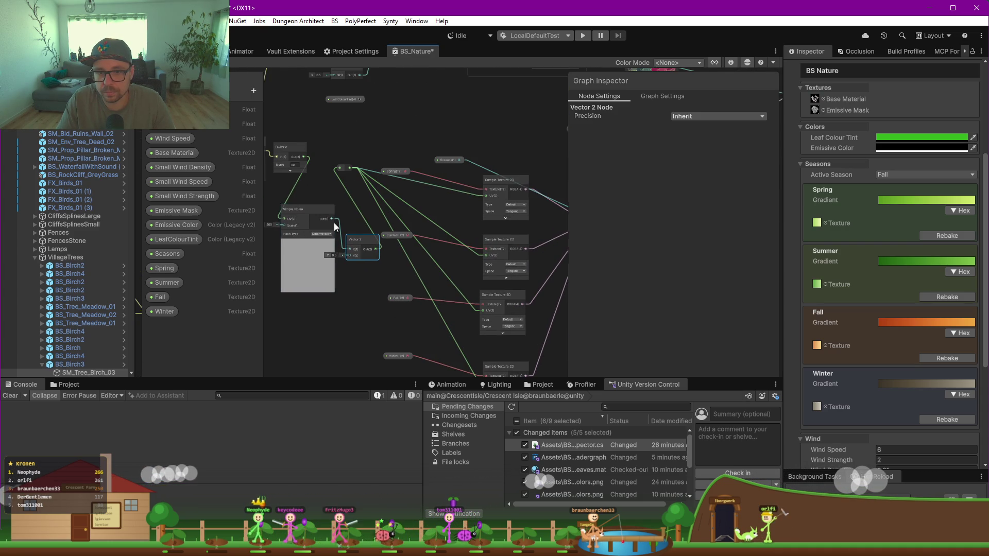
# Step: Move the Simple Noise node lower and set its Scale to 500
pyautogui.scroll(-1, 391, 232)
pyautogui.moveTo(477, 244)
pyautogui.mouseDown()
pyautogui.moveTo(364, 252)
pyautogui.moveTo(412, 227)
pyautogui.mouseUp()
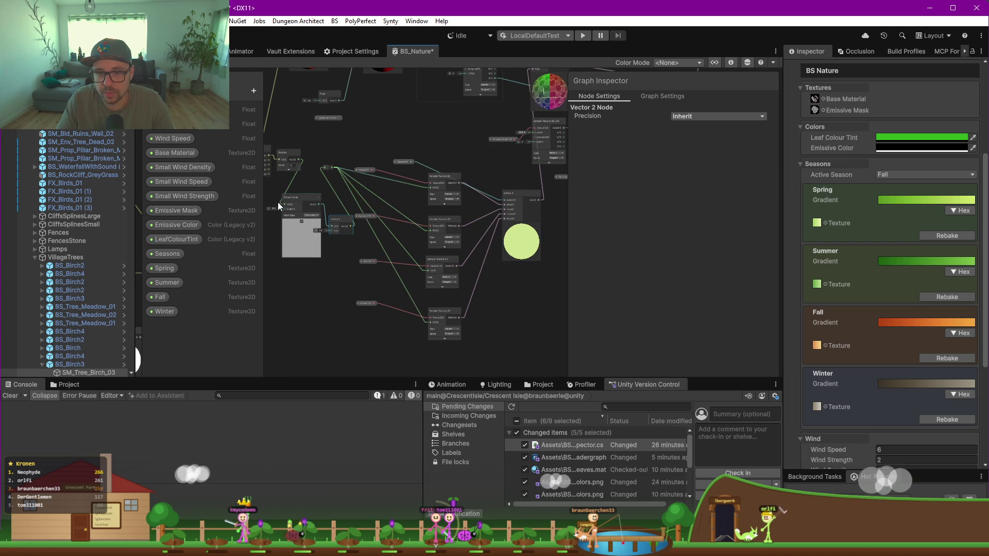
pyautogui.moveTo(282, 195); pyautogui.dragTo(292, 268)
pyautogui.scroll(5, 280, 280)
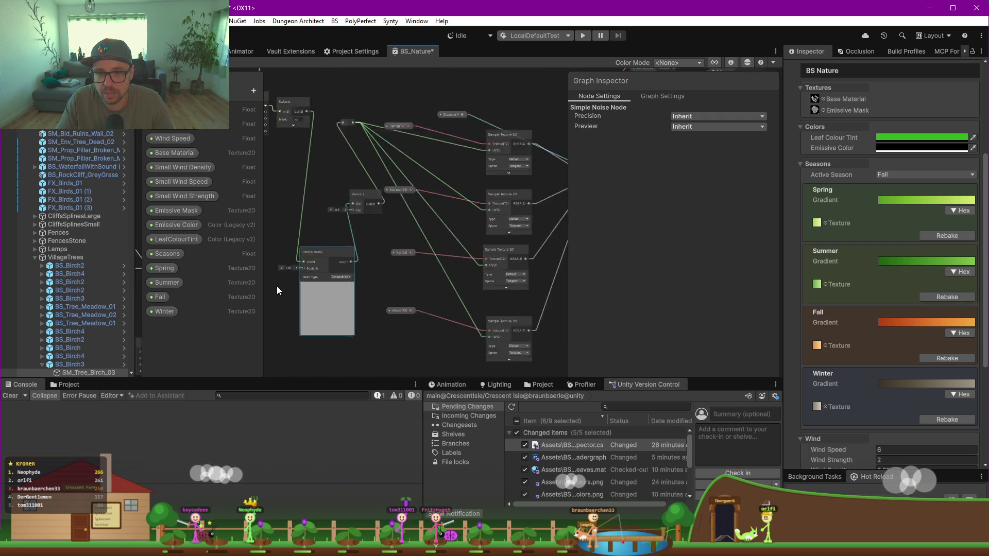
pyautogui.scroll(-5, 290, 277)
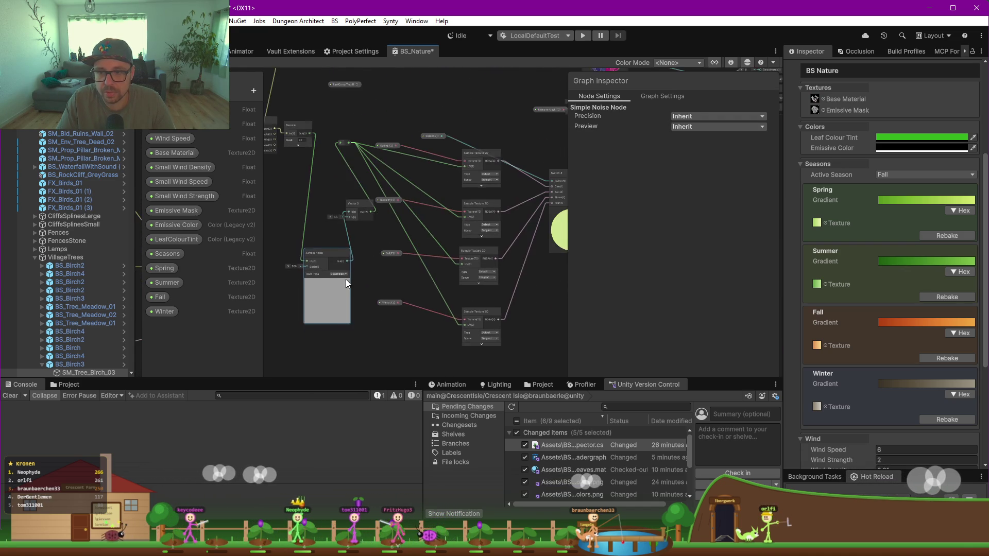
pyautogui.scroll(-2, 554, 229)
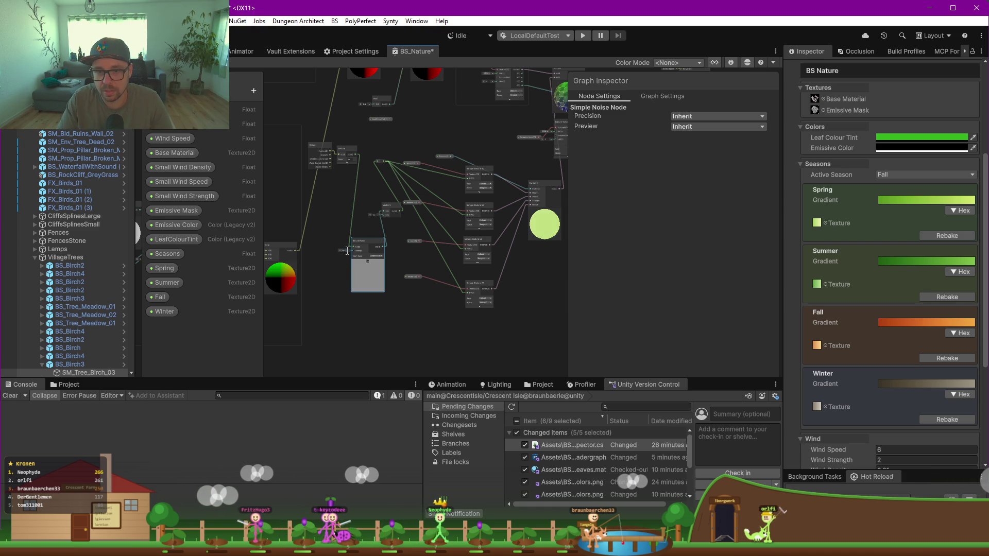
pyautogui.press('BackSpace')
pyautogui.press('BackSpace')
pyautogui.press('BackSpace')
pyautogui.write('5')
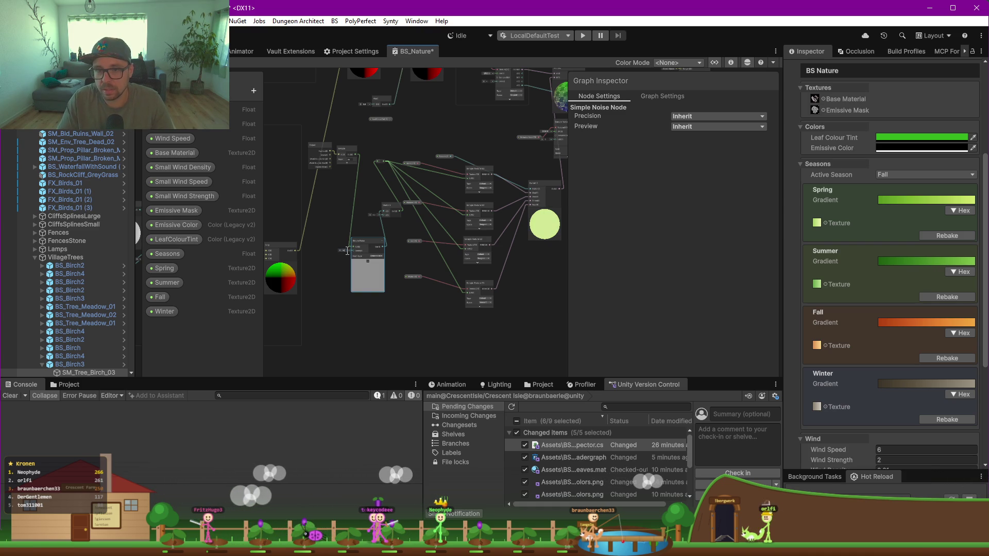
pyautogui.scroll(5, 348, 251)
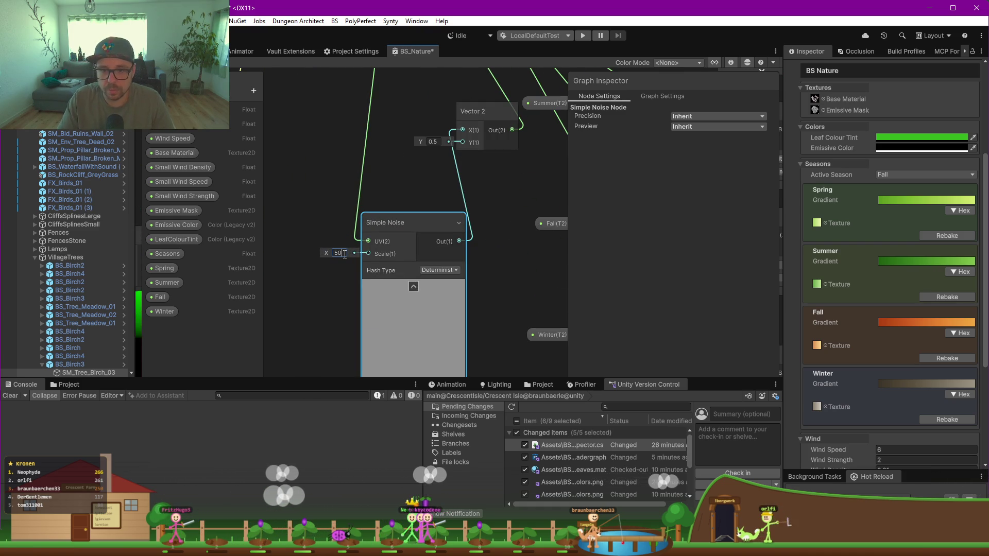
pyautogui.write('0')
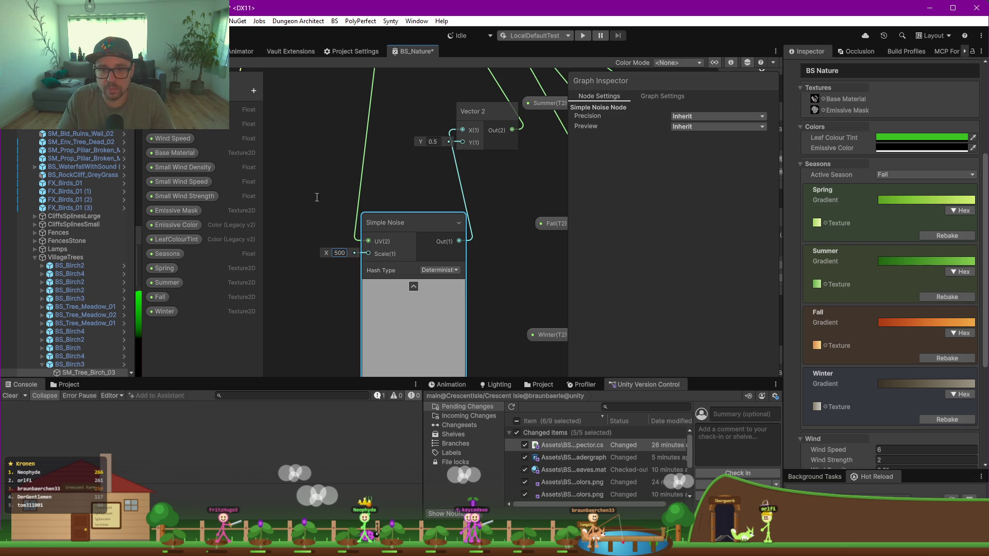
pyautogui.click(314, 184)
# Step: Save the BS_Nature shader graph and return to the 3D scene
pyautogui.scroll(-3, 314, 184)
pyautogui.scroll(-3, 393, 155)
pyautogui.scroll(2, 355, 289)
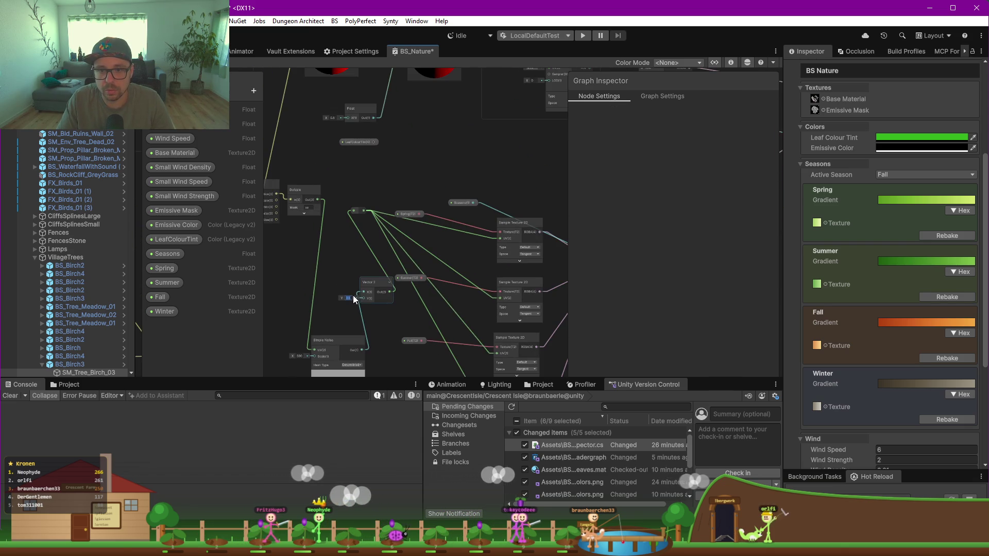
pyautogui.hotkey('ctrl', 's')
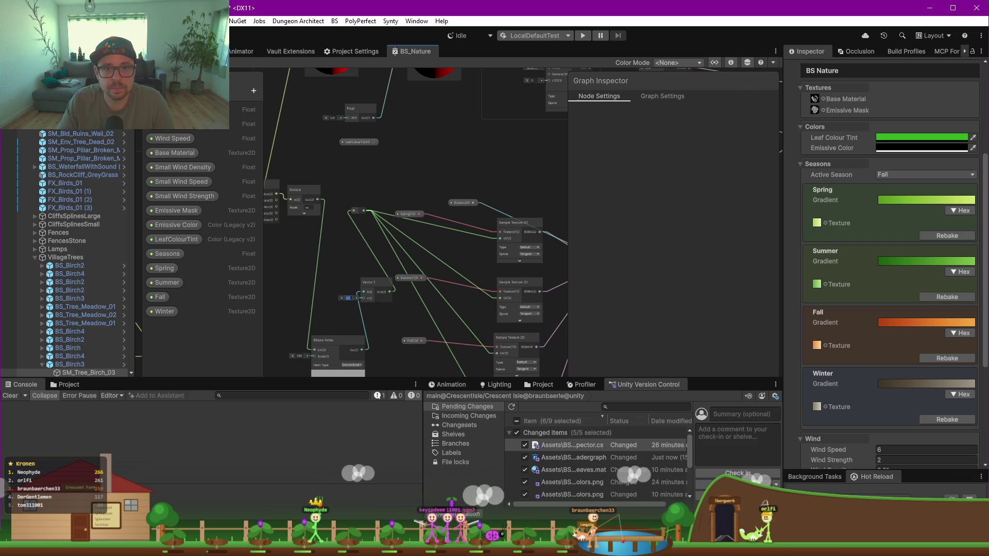
pyautogui.hotkey('ctrl', '1')
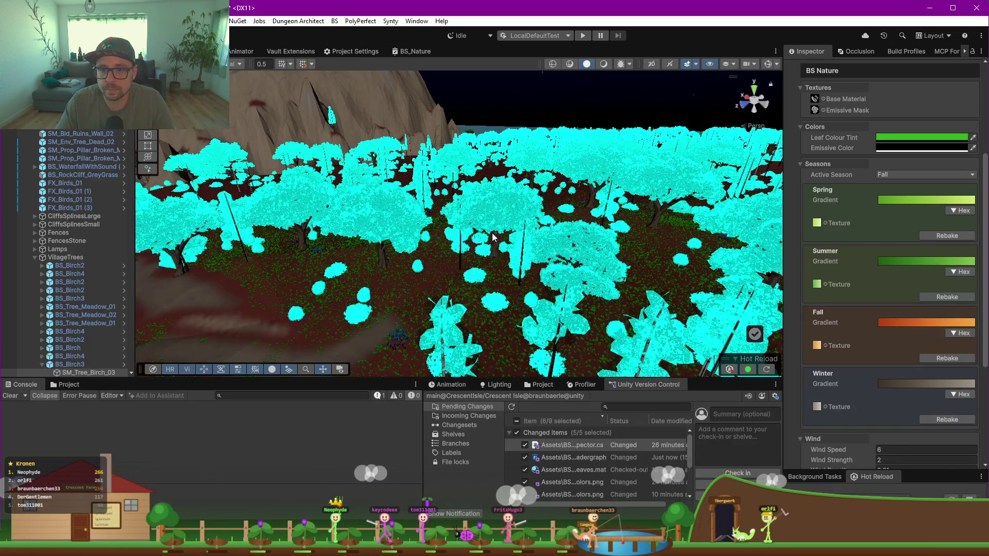
# Step: Orbit over the forest to inspect the trees' varied brown and orange Fall leaves
pyautogui.moveTo(552, 259)
pyautogui.mouseDown()
pyautogui.moveTo(285, 258)
pyautogui.moveTo(415, 220)
pyautogui.moveTo(445, 238)
pyautogui.moveTo(565, 241)
pyautogui.moveTo(404, 214)
pyautogui.moveTo(623, 265)
pyautogui.moveTo(392, 222)
pyautogui.moveTo(314, 215)
pyautogui.moveTo(223, 230)
pyautogui.moveTo(556, 227)
pyautogui.moveTo(581, 239)
pyautogui.moveTo(453, 210)
pyautogui.moveTo(435, 235)
pyautogui.mouseUp()
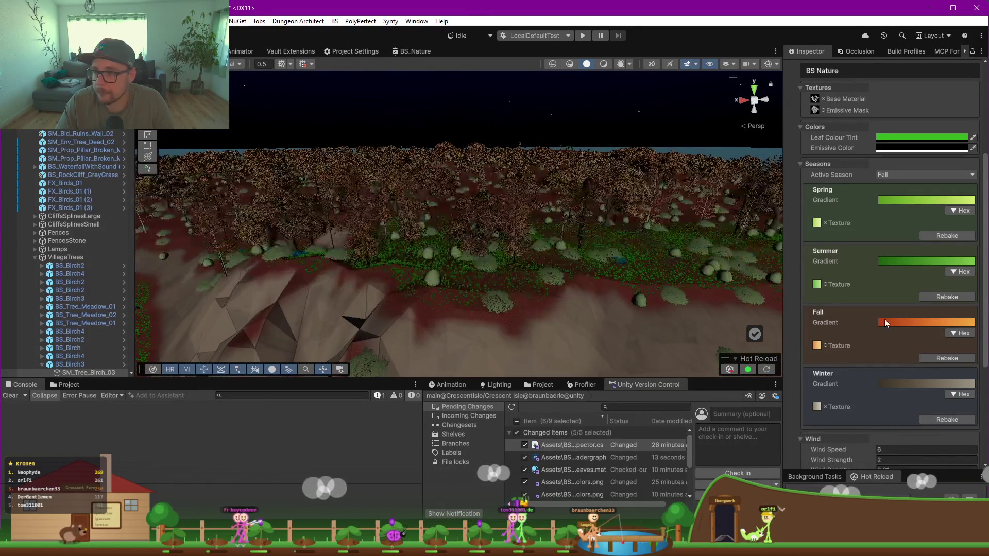
# Step: Make the Fall gradient's first key blue and delete the middle orange key
pyautogui.click(932, 326)
pyautogui.click(315, 306)
pyautogui.click(334, 330)
pyautogui.press('Return')
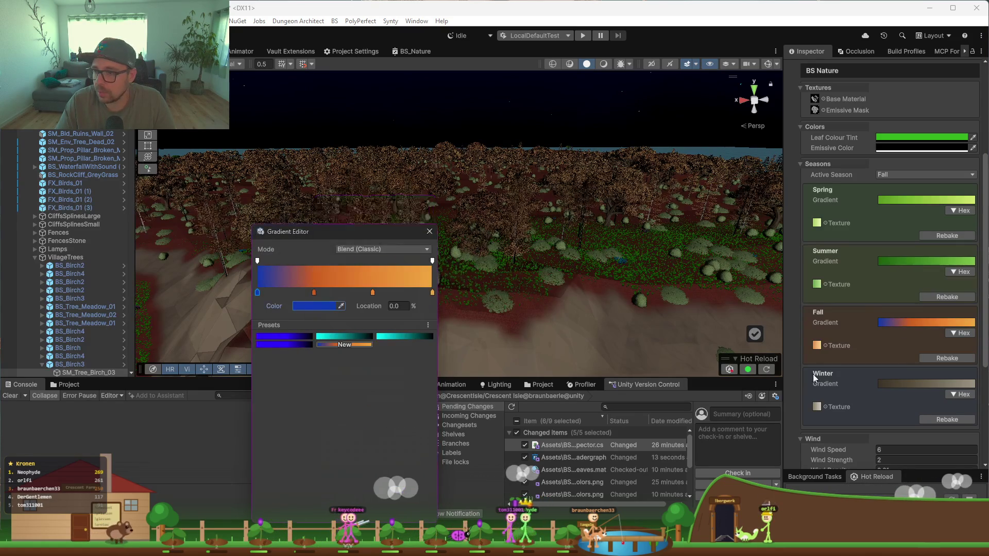
pyautogui.moveTo(314, 289); pyautogui.dragTo(376, 292)
pyautogui.press('Delete')
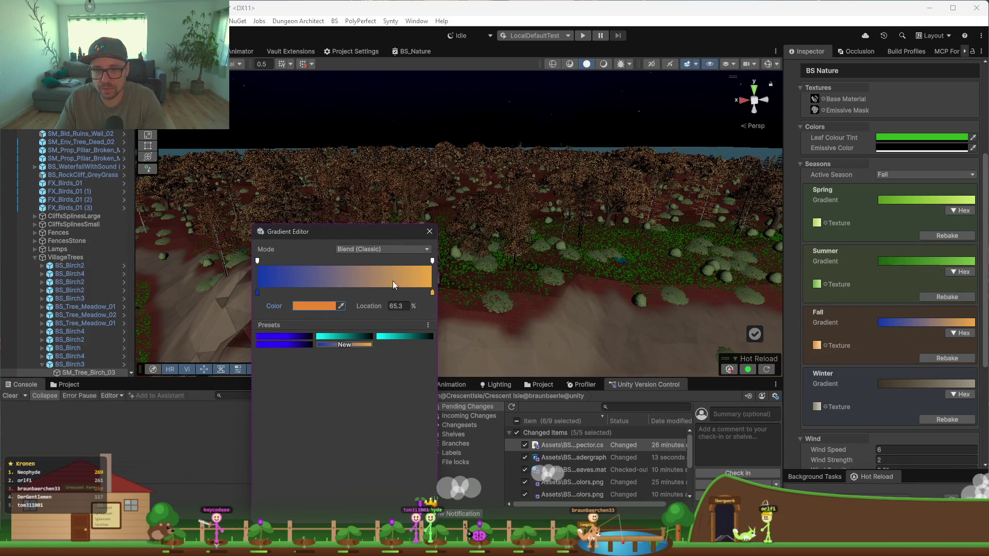
# Step: Rebake the Fall texture and orbit the scene to check the purplish-blue to tan leaves
pyautogui.click(947, 358)
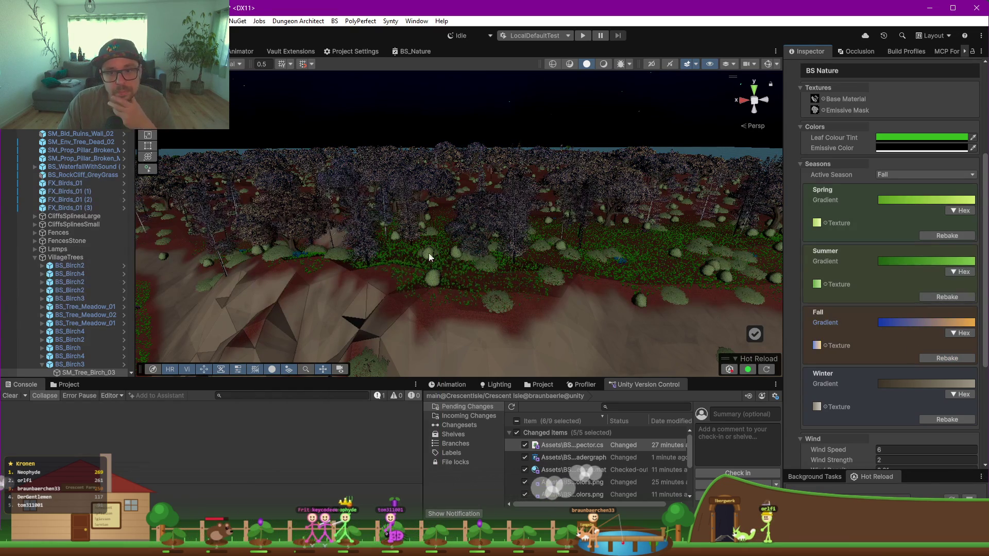
pyautogui.moveTo(418, 255)
pyautogui.mouseDown()
pyautogui.moveTo(357, 238)
pyautogui.moveTo(353, 250)
pyautogui.moveTo(466, 276)
pyautogui.moveTo(399, 248)
pyautogui.moveTo(552, 273)
pyautogui.moveTo(428, 252)
pyautogui.mouseUp()
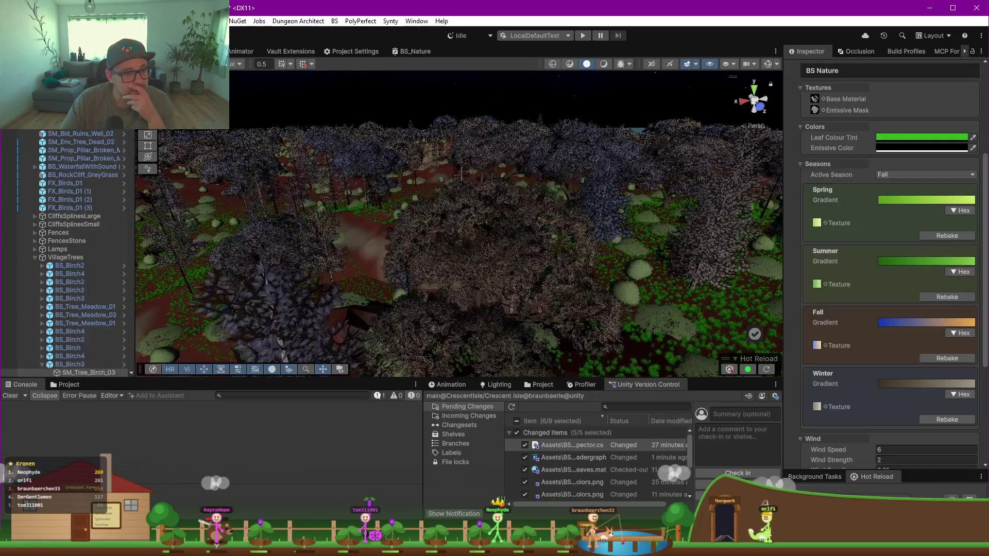
pyautogui.click(917, 323)
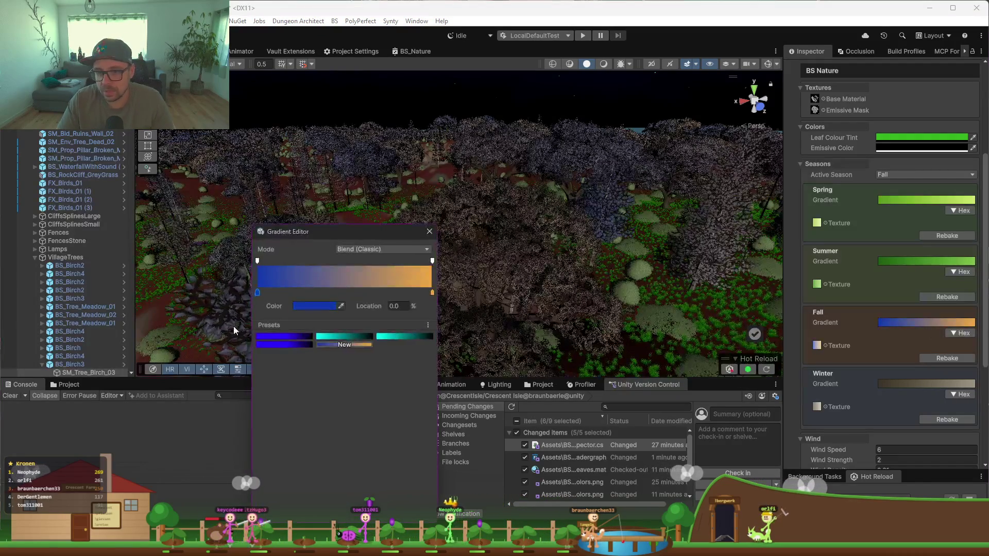
pyautogui.click(430, 233)
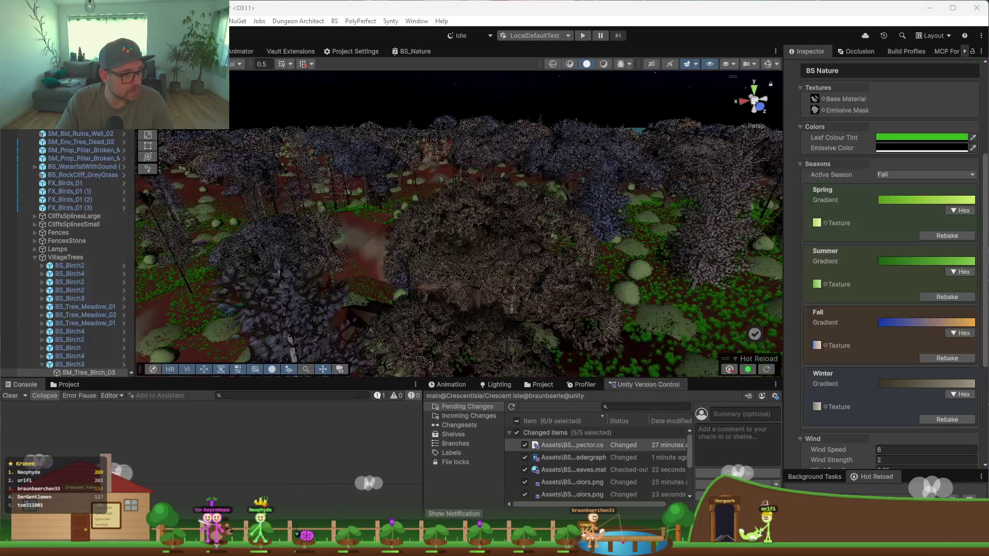
# Step: In Rider, search 'import' to reach the DrawHexImport method declaration
pyautogui.hotkey('alt', 'Tab')
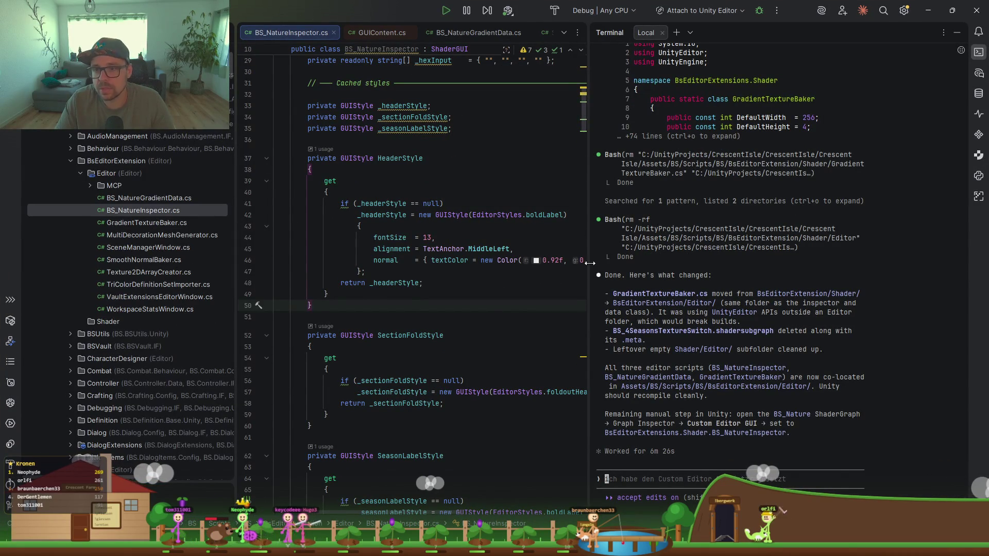
pyautogui.moveTo(590, 264); pyautogui.dragTo(645, 263)
pyautogui.click(474, 204)
pyautogui.hotkey('ctrl', 'f')
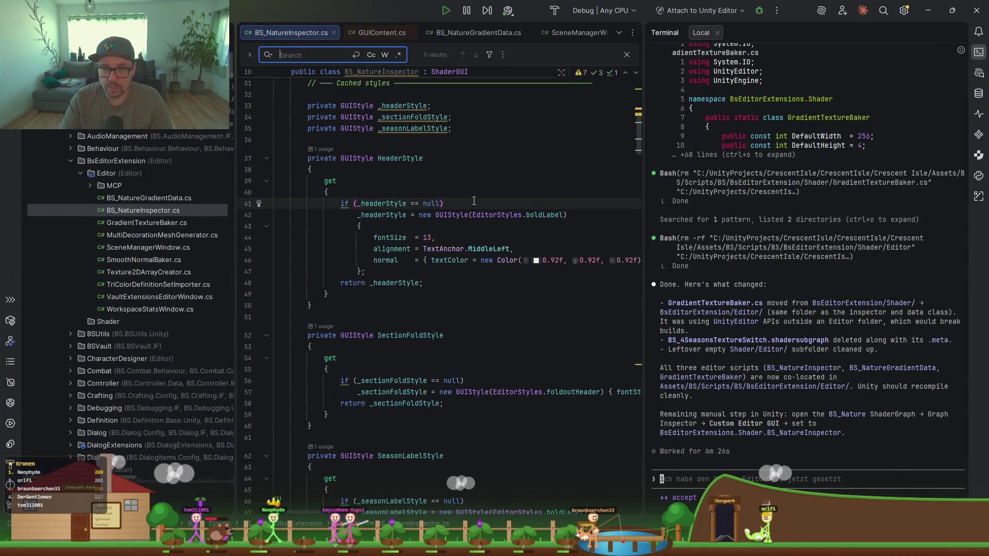
pyautogui.write('import')
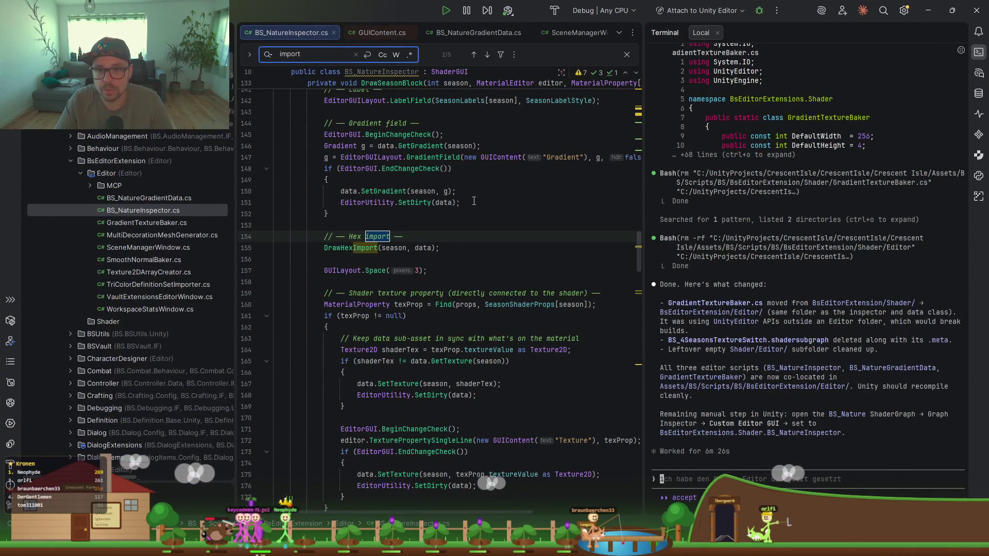
pyautogui.press('F3')
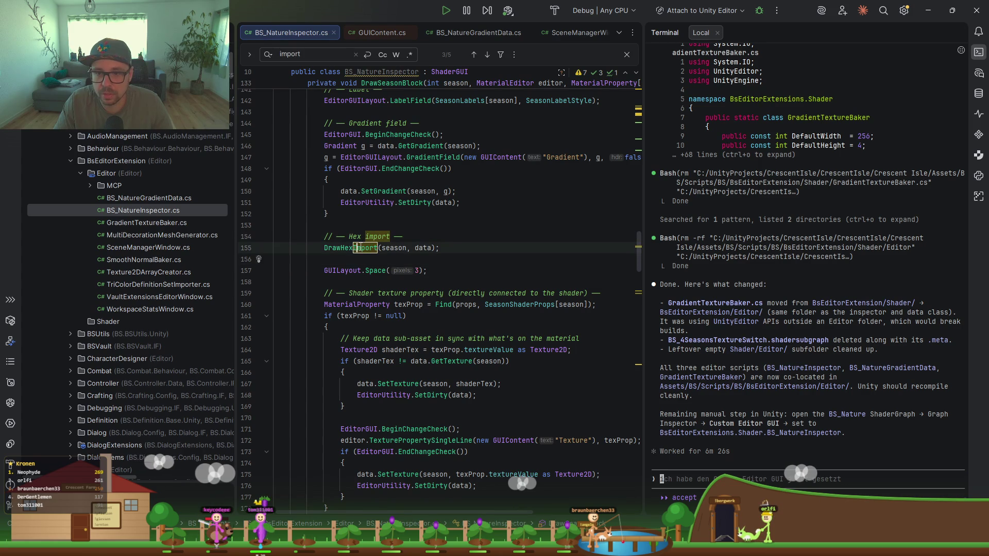
pyautogui.keyDown('ctrl'); pyautogui.click(335, 250); pyautogui.keyUp('ctrl')
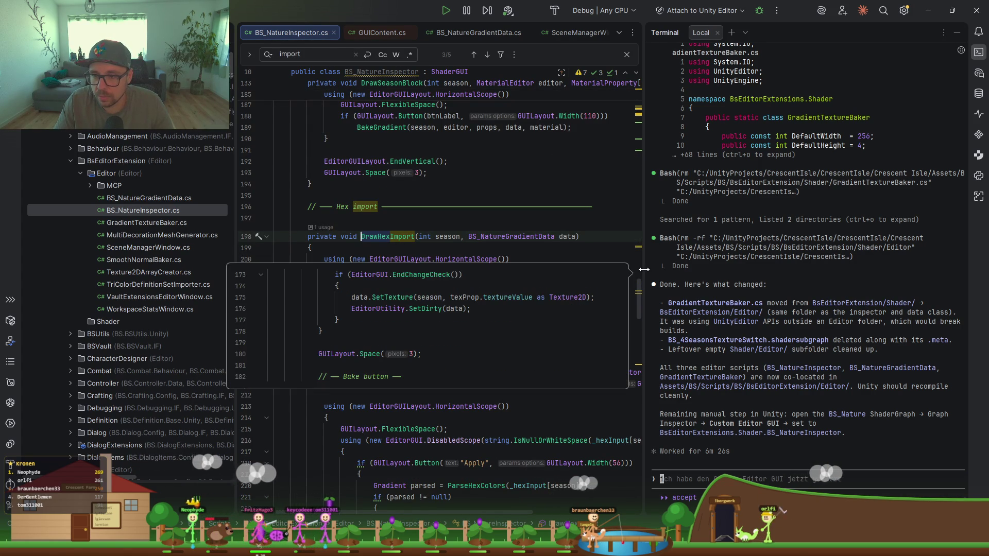
# Step: Review DrawHexImport's hex toggle, TextArea on line 211 and every _hexInput usage
pyautogui.moveTo(643, 285); pyautogui.dragTo(713, 288)
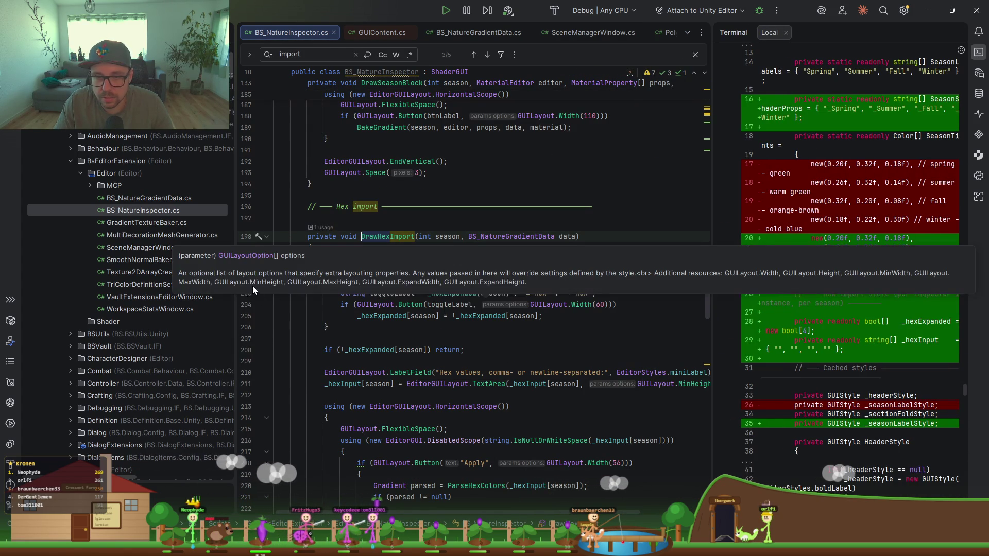
pyautogui.click(377, 316)
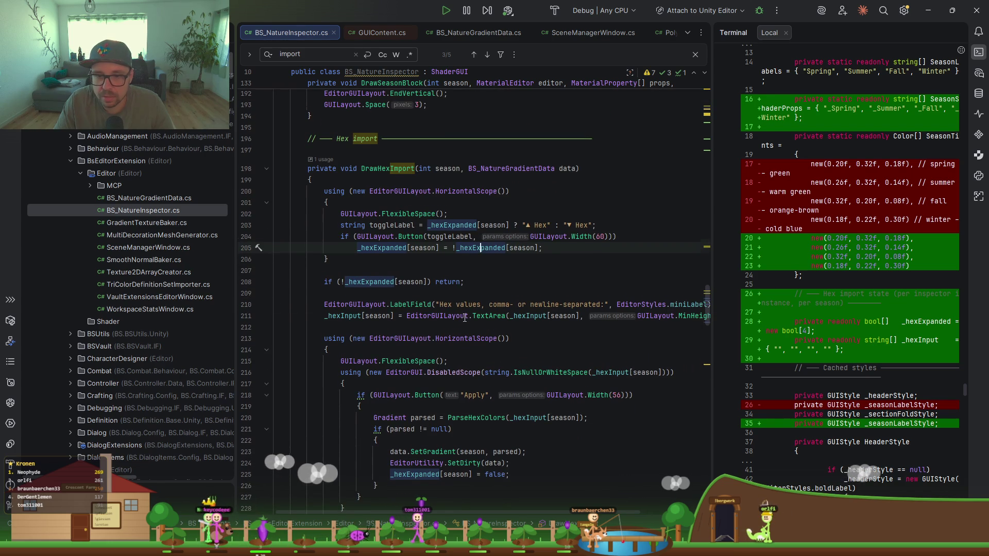
pyautogui.scroll(-3, 338, 287)
pyautogui.click(492, 282)
pyautogui.hscroll(3, 515, 296)
pyautogui.hscroll(-3, 326, 277)
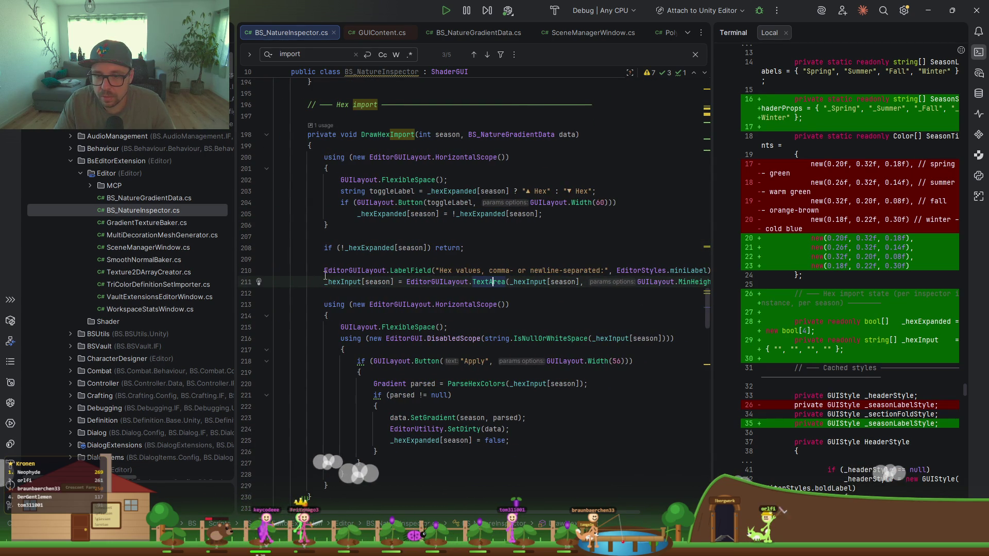
pyautogui.click(341, 282)
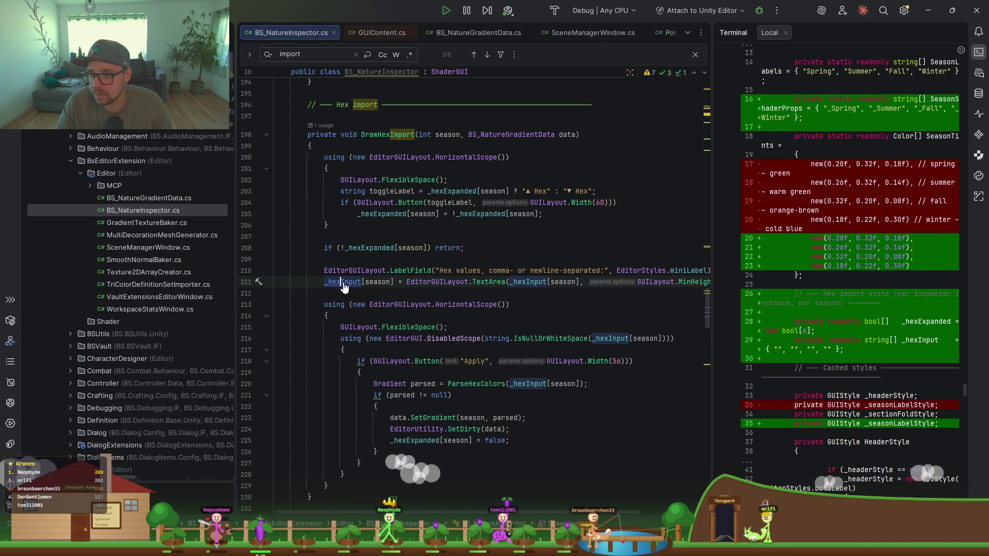
pyautogui.scroll(-8, 360, 294)
pyautogui.scroll(8, 427, 319)
pyautogui.scroll(8, 437, 292)
pyautogui.scroll(20, 437, 292)
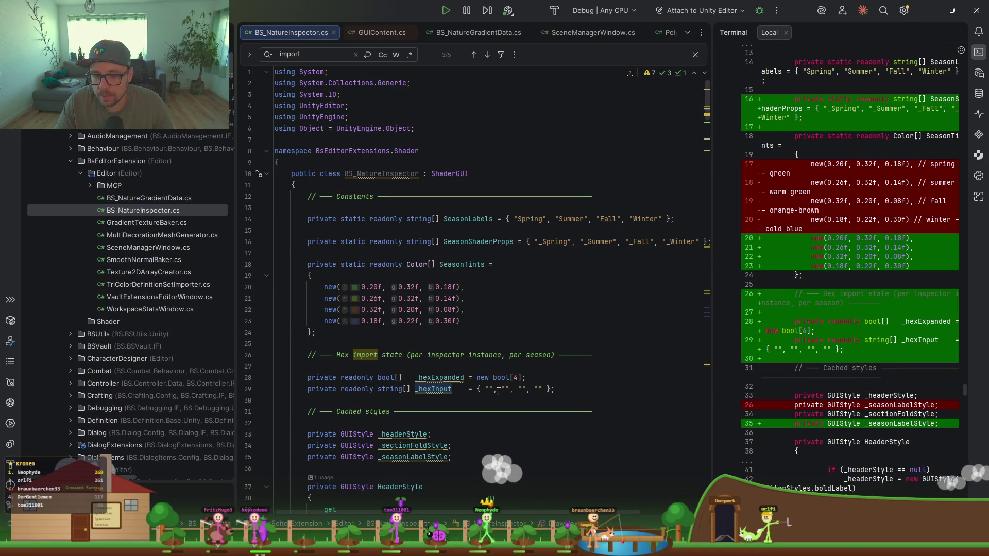
pyautogui.scroll(-3, 478, 360)
pyautogui.scroll(-20, 478, 360)
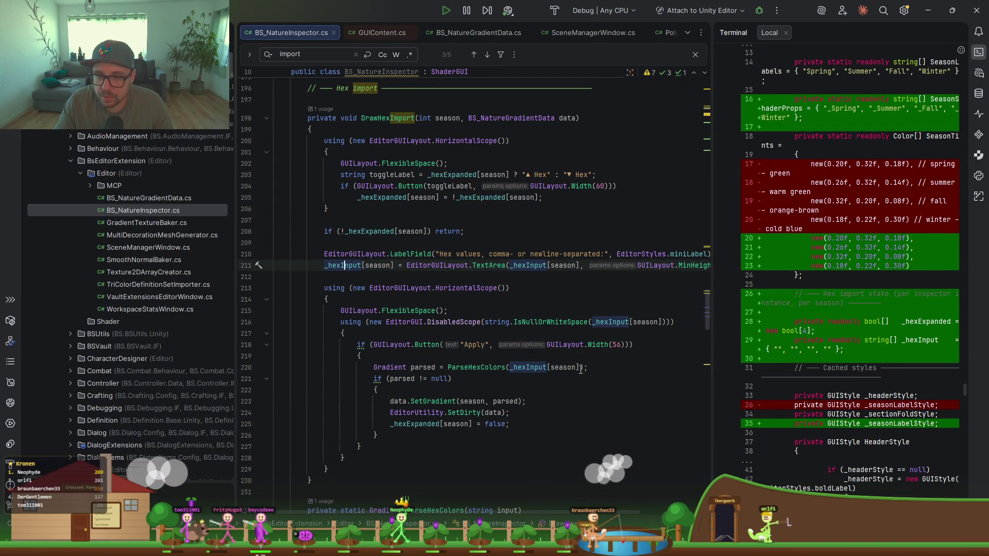
# Step: Set a breakpoint on the ParseHexColors call at line 220 and attach the debugger to Unity
pyautogui.click(611, 322)
pyautogui.scroll(-2, 494, 256)
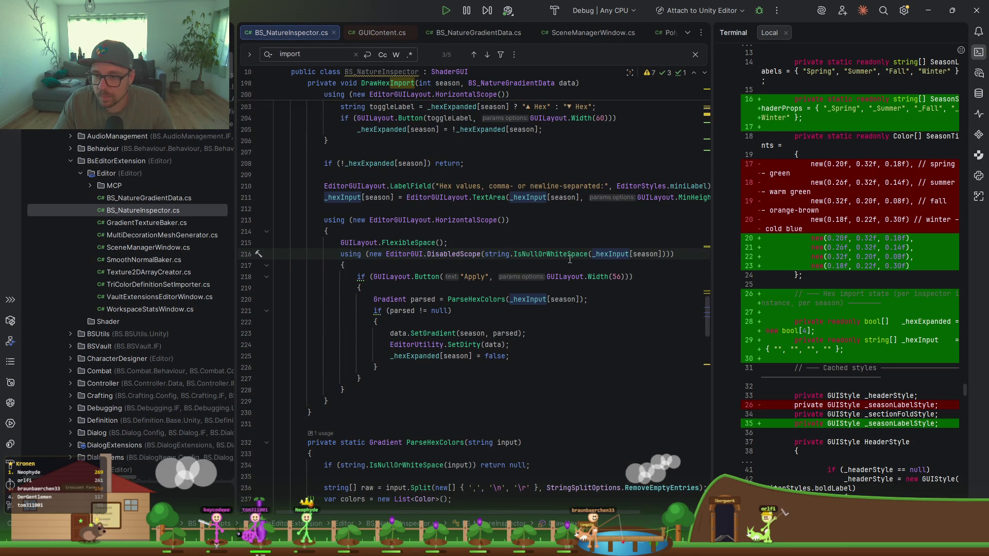
pyautogui.click(482, 299)
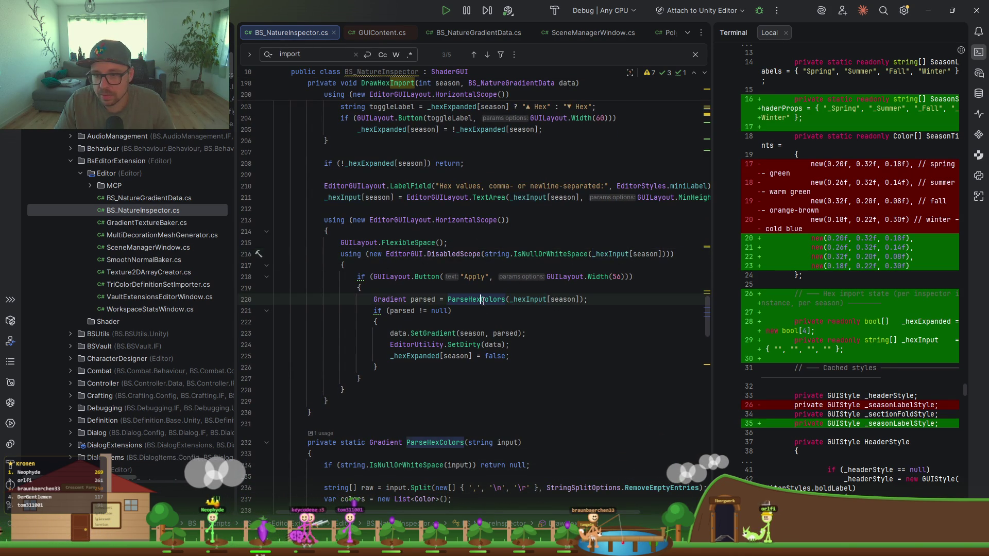
pyautogui.press('F9')
pyautogui.press('F5')
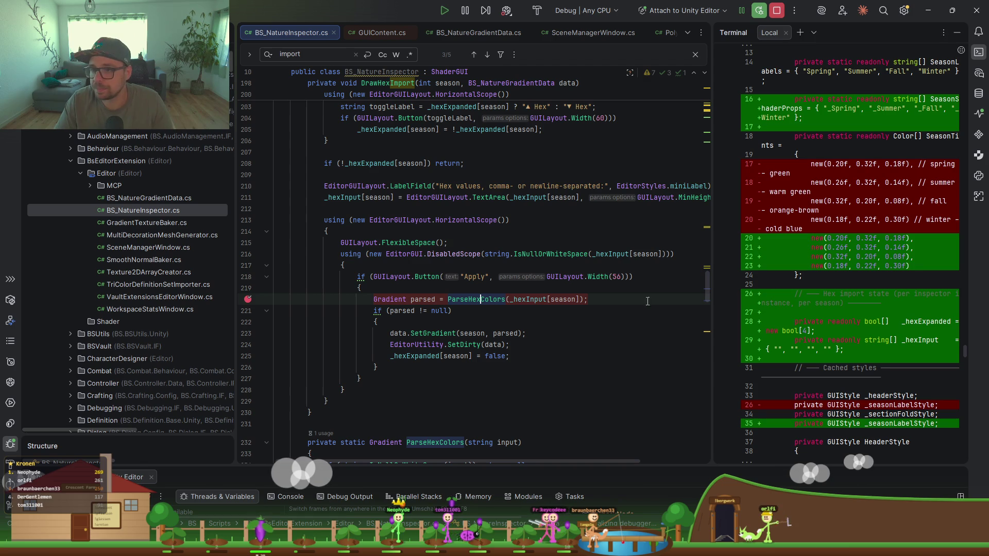
pyautogui.click(930, 10)
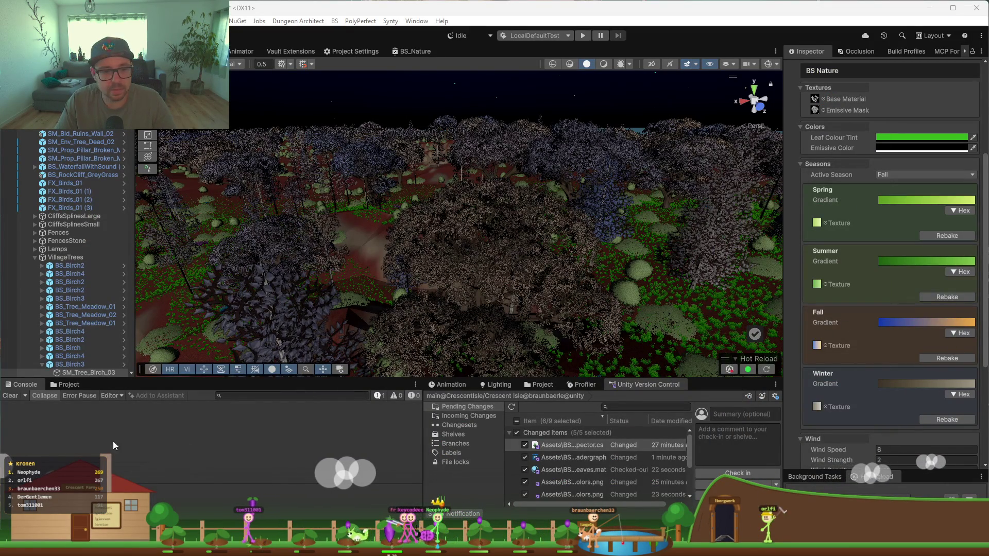
# Step: Paste the Fall hex colours #B04010, #D06020, #E8B830, #F0A840 and apply them
pyautogui.click(961, 333)
pyautogui.click(882, 361)
pyautogui.write('"#B04010", "#D06020", "#E88830", "#F0A840"')
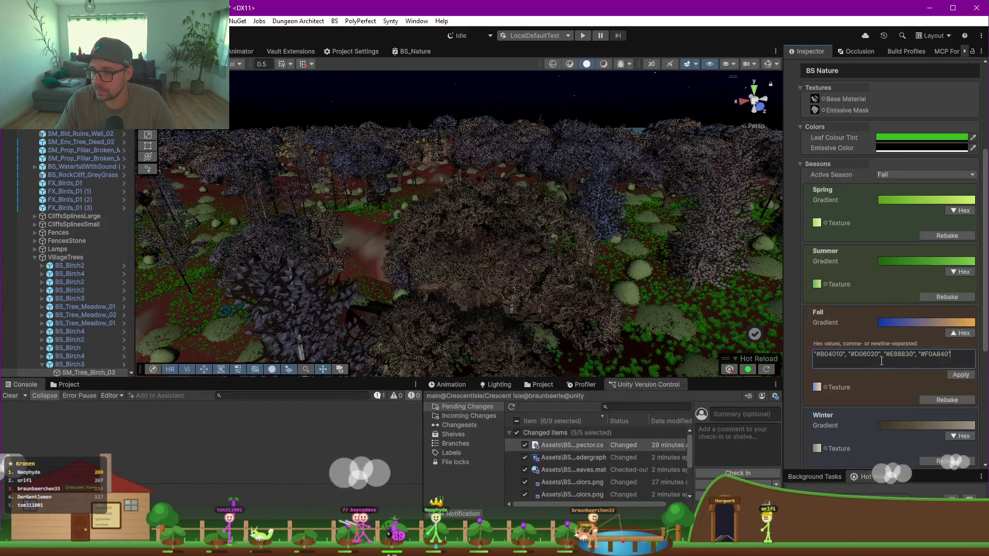
pyautogui.click(961, 375)
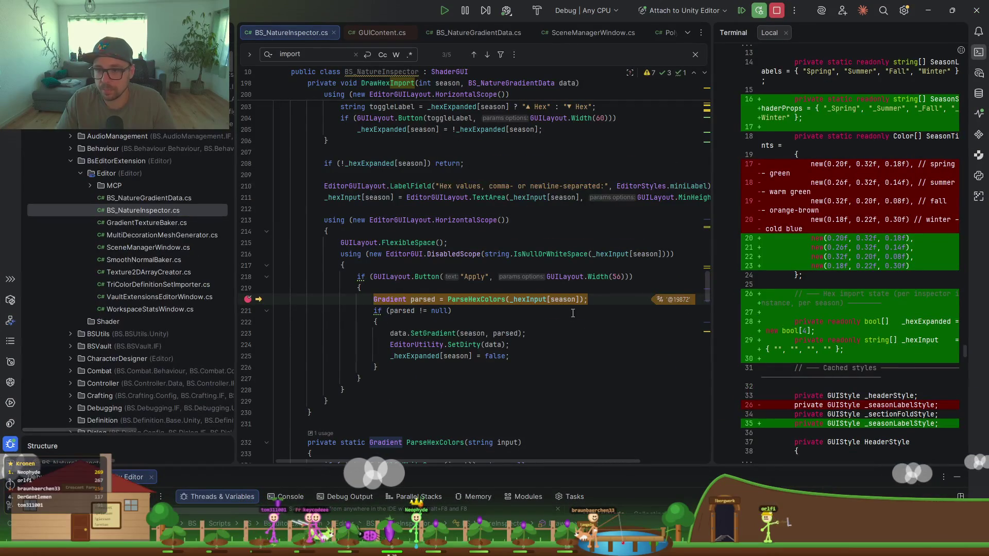
# Step: Expand _hexInput at the breakpoint to confirm the Fall hex entries arrived
pyautogui.moveTo(528, 299)
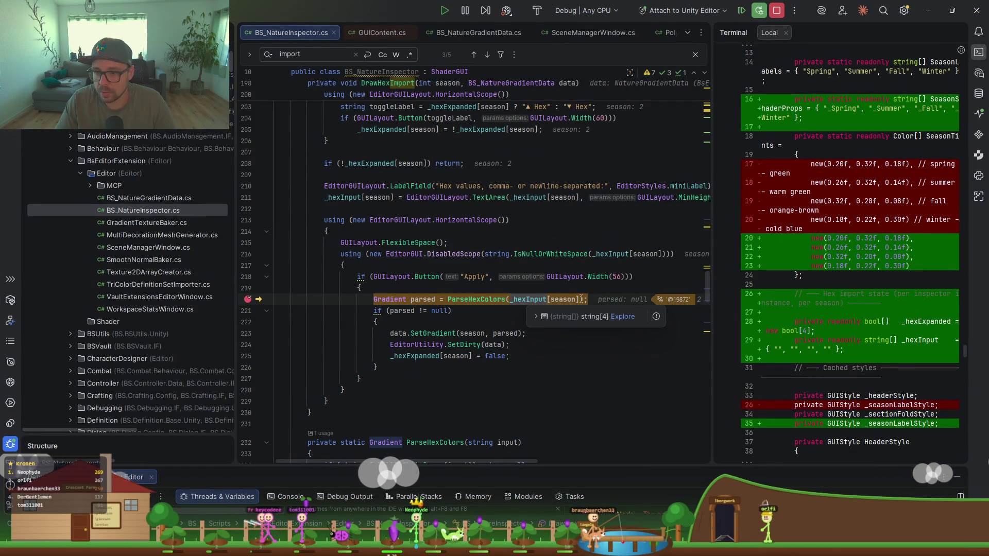
pyautogui.click(528, 317)
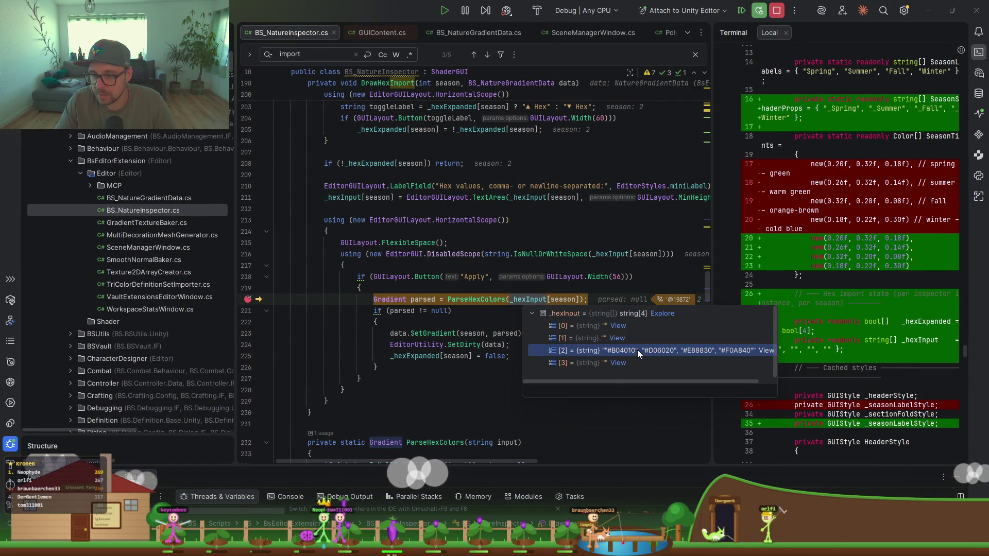
pyautogui.click(467, 309)
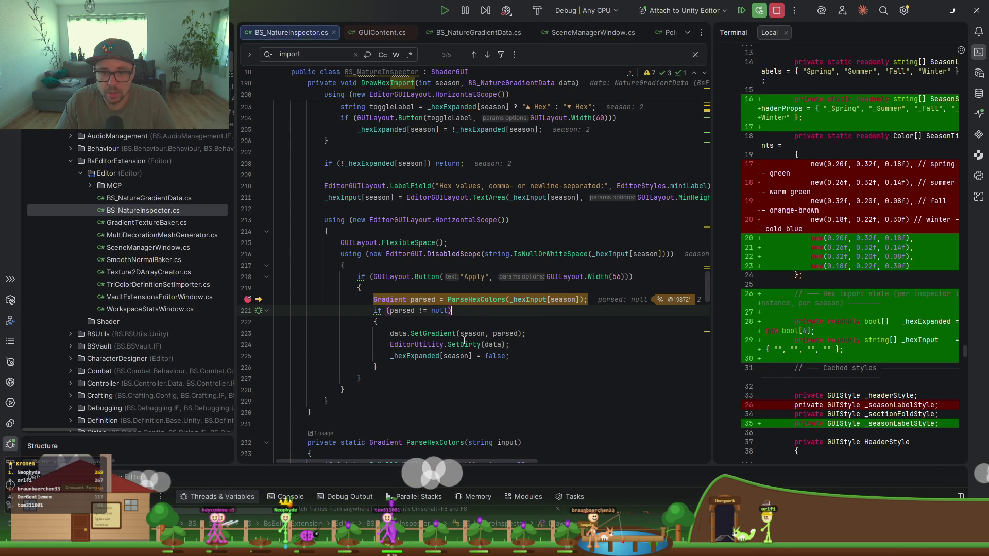
pyautogui.scroll(-1, 470, 310)
# Step: Evaluate ParseHexColors(...), see it returns null, and resume execution
pyautogui.moveTo(583, 265)
pyautogui.moveTo(585, 265); pyautogui.dragTo(453, 265)
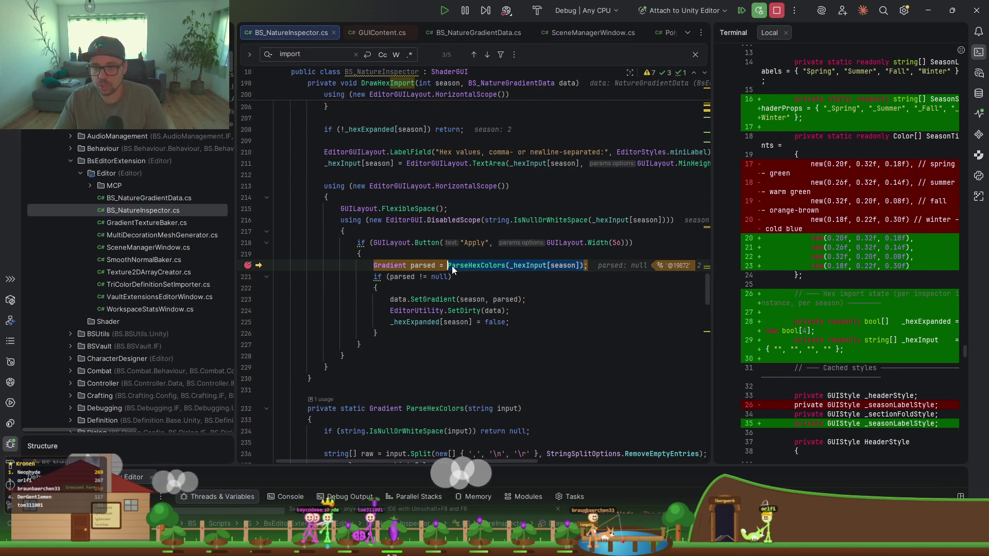
pyautogui.hotkey('alt', 'F8')
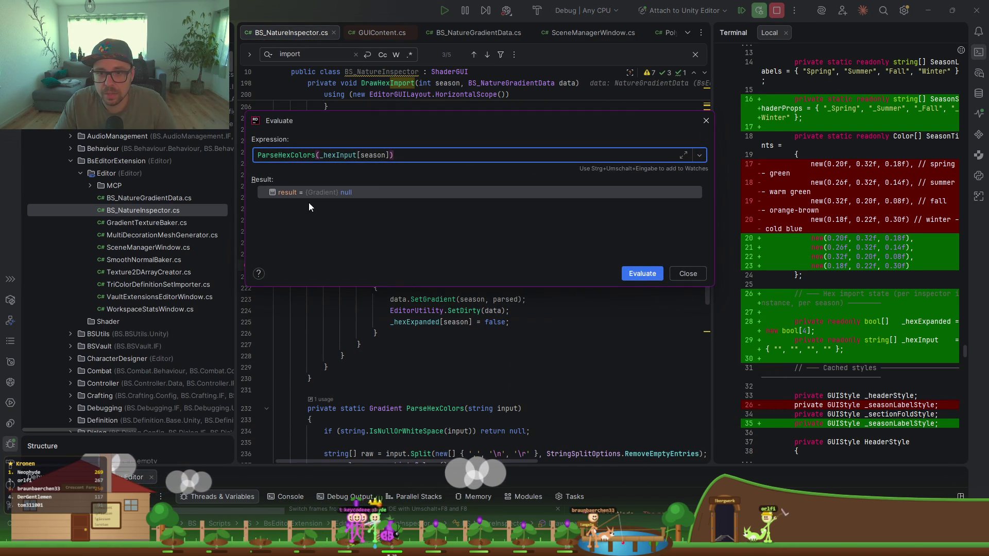
pyautogui.click(689, 274)
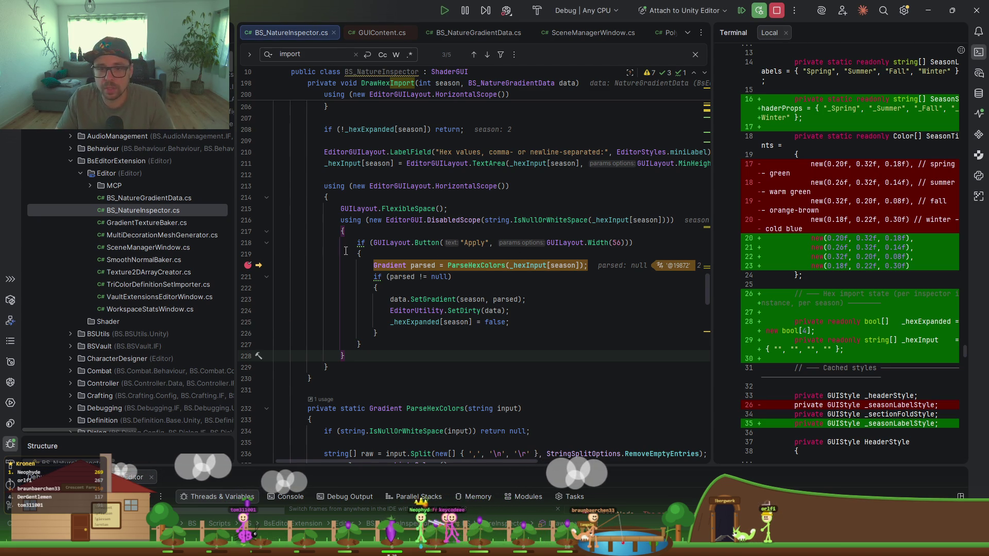
pyautogui.press('F5')
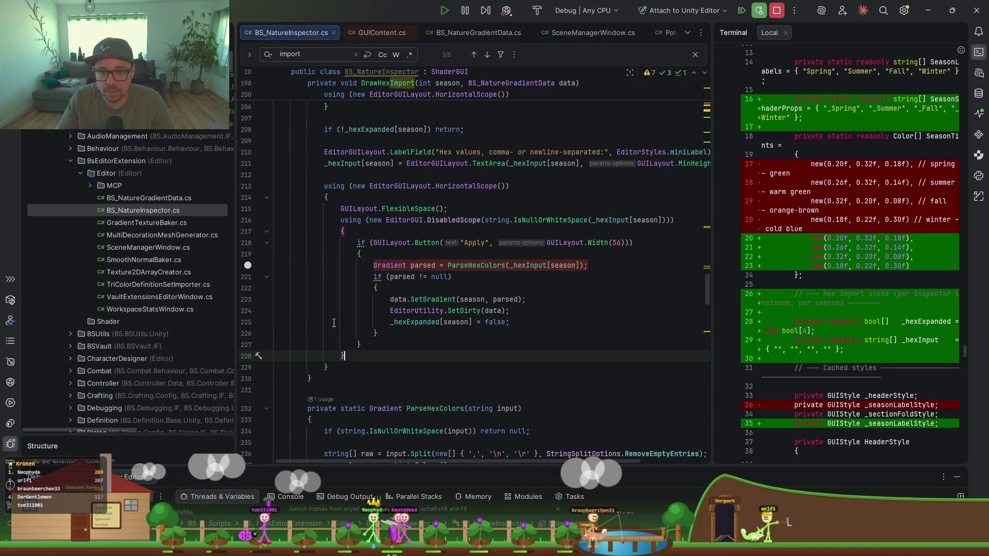
pyautogui.hotkey('alt', 'Tab')
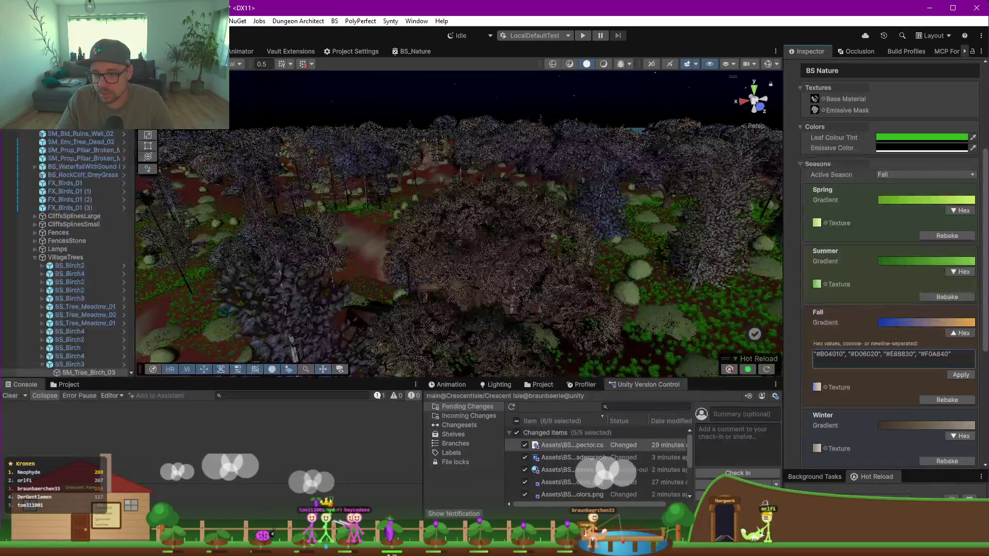
pyautogui.hotkey('alt', 'Tab')
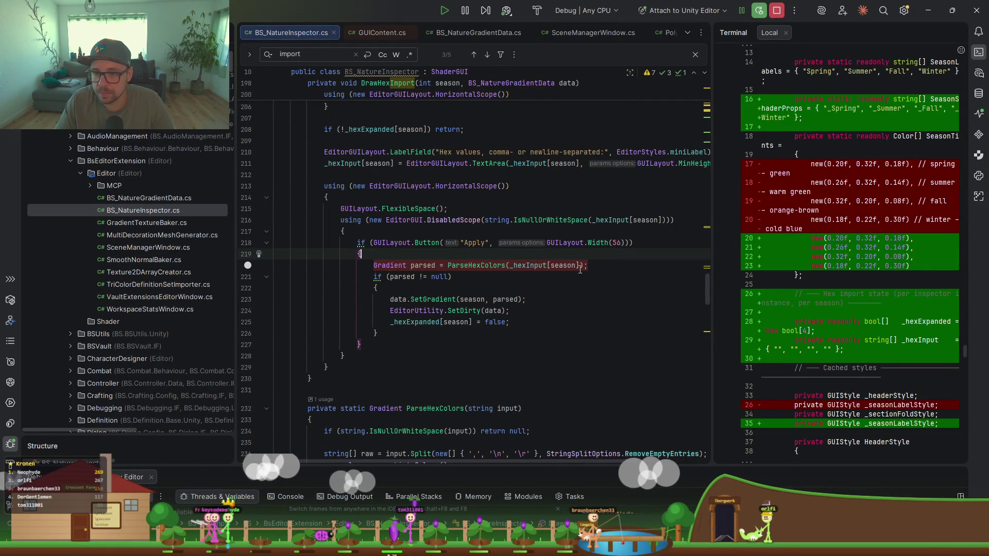
# Step: Extract _hexInput[season] into a new local string variable named 'values'
pyautogui.click(510, 266)
pyautogui.hotkey('ctrl', 'Delete')
pyautogui.hotkey('ctrl', 'Delete')
pyautogui.hotkey('ctrl', 'Delete')
pyautogui.click(489, 253)
pyautogui.press('Return')
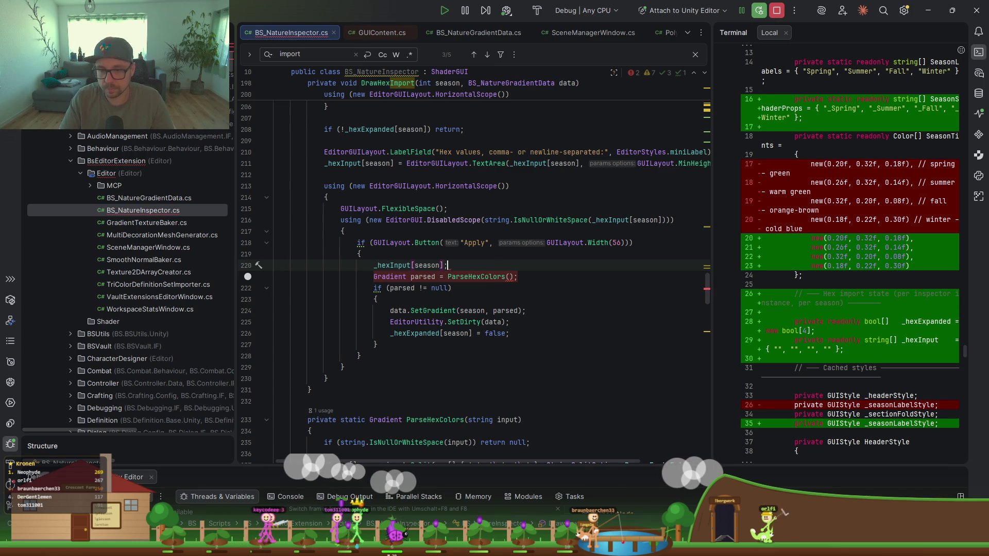
pyautogui.hotkey('alt', 'Return')
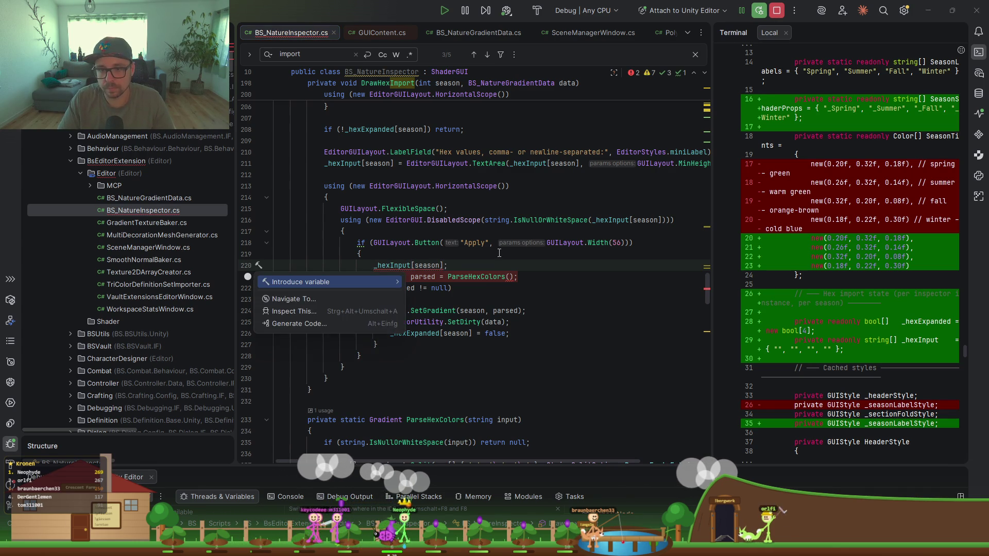
pyautogui.press('Return')
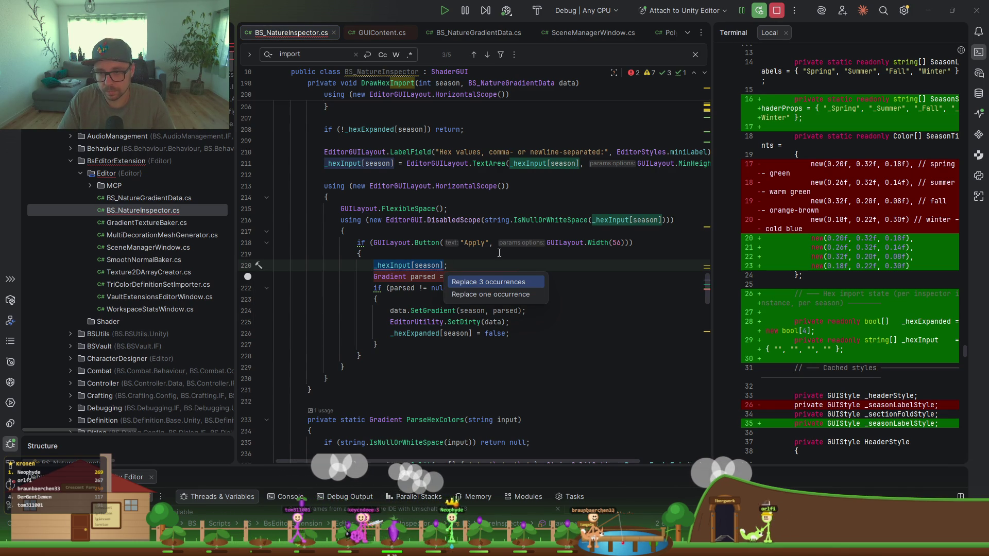
pyautogui.press('Return')
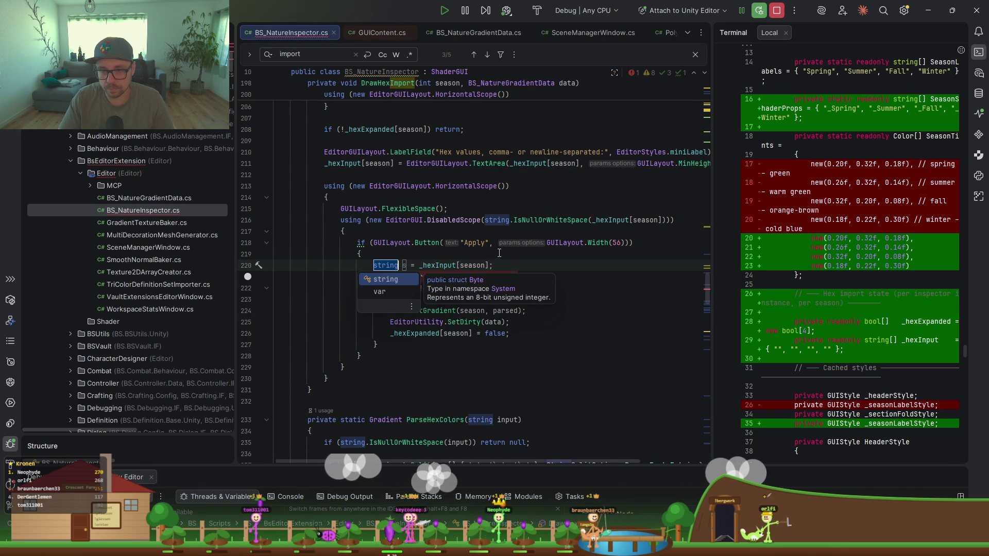
pyautogui.write('s')
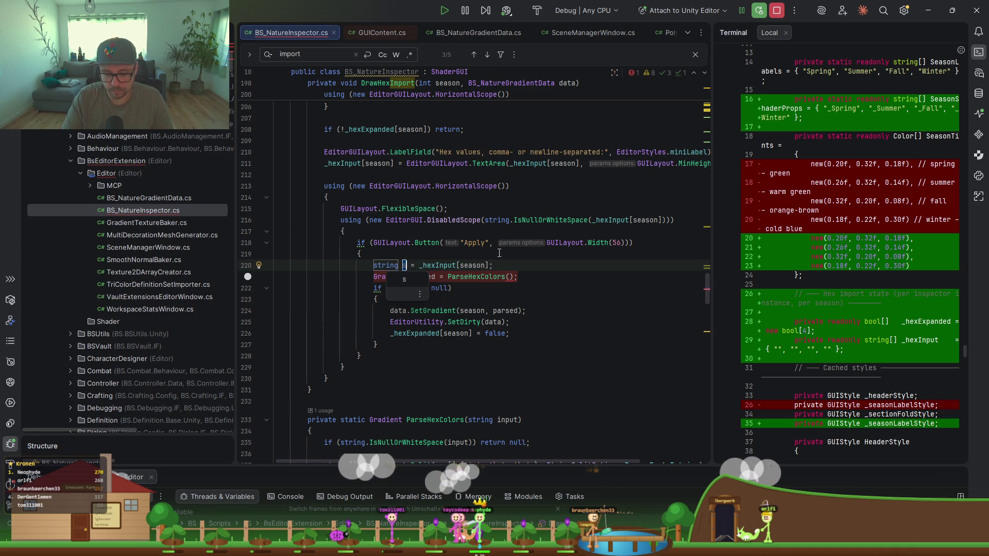
pyautogui.press('BackSpace')
pyautogui.write('value')
pyautogui.write('s')
pyautogui.press('Return')
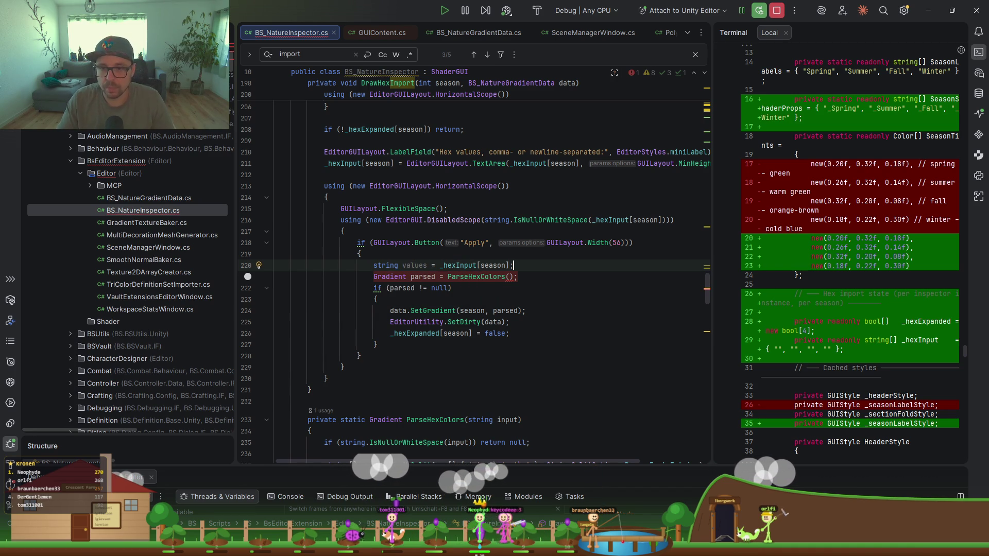
# Step: Add values = values.Replace(" ", "") to strip spaces from the hex input
pyautogui.click(510, 277)
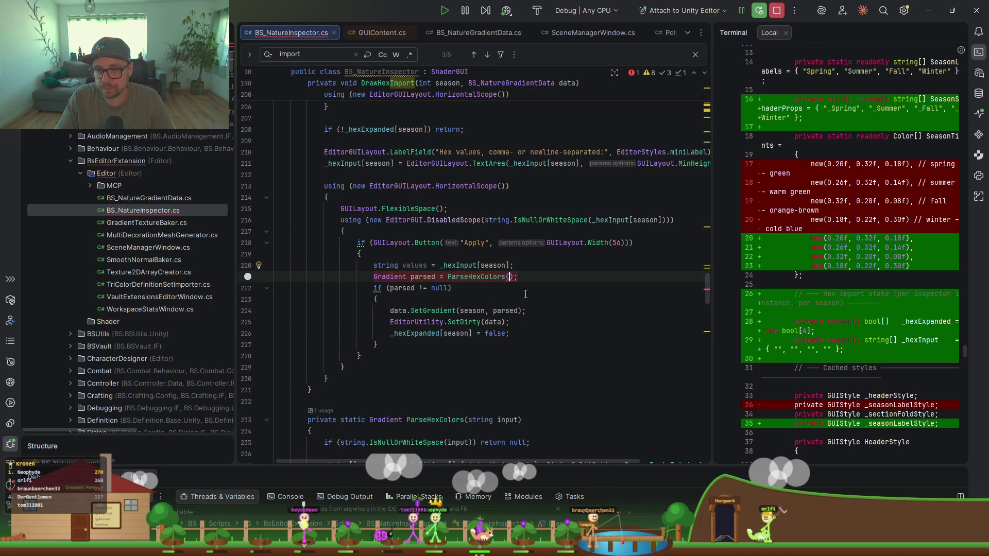
pyautogui.write('values')
pyautogui.click(548, 266)
pyautogui.press('Return')
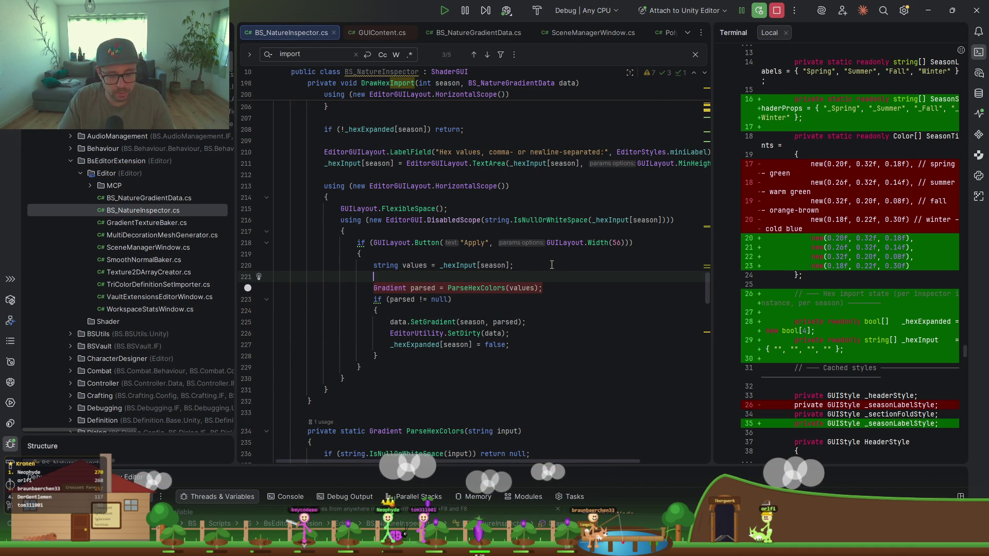
pyautogui.write('ues.')
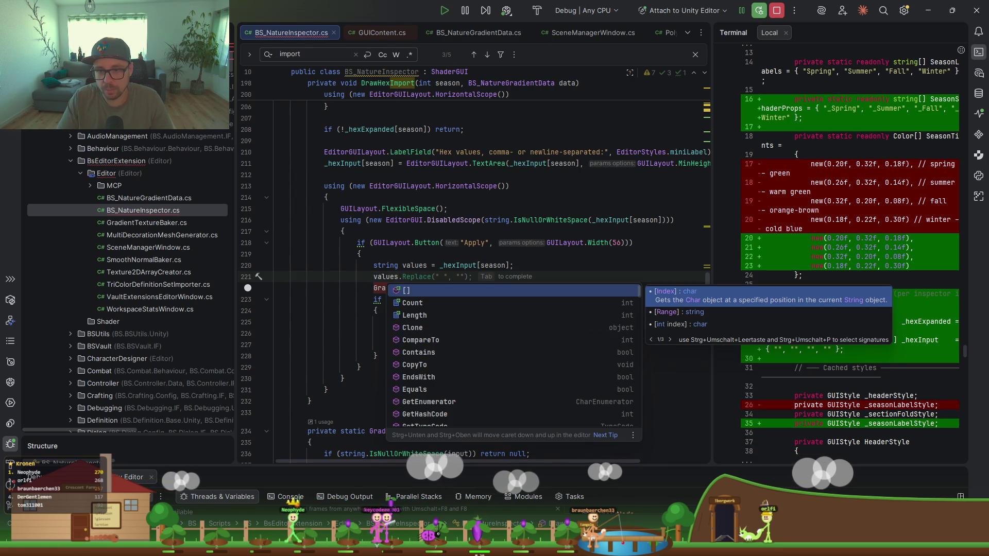
pyautogui.press('Tab')
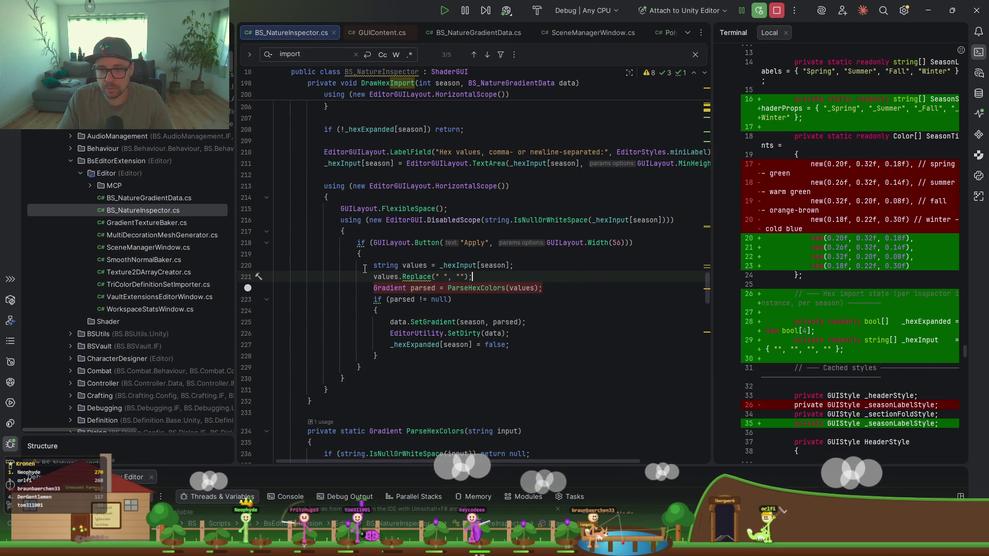
pyautogui.press('Home')
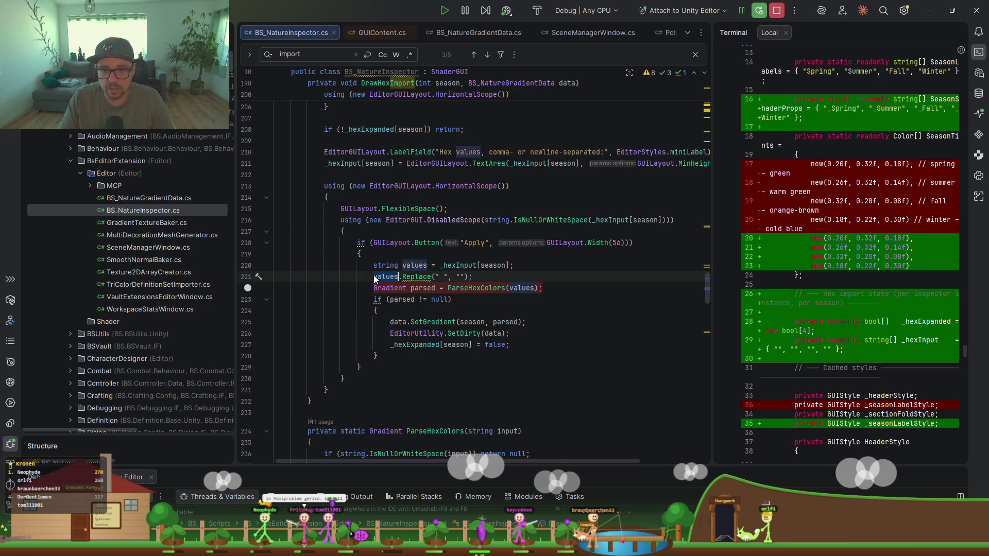
pyautogui.write('=')
pyautogui.click(531, 277)
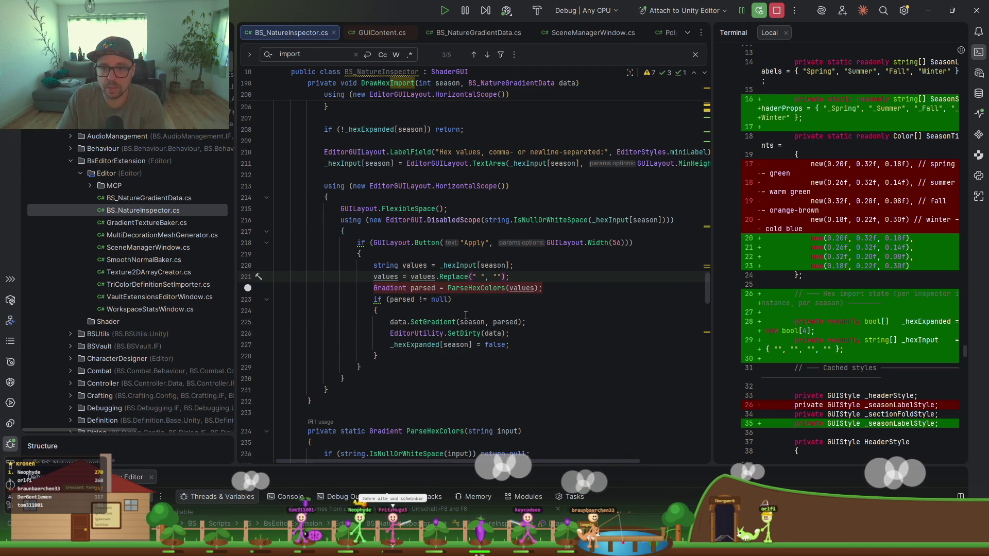
pyautogui.press('Return')
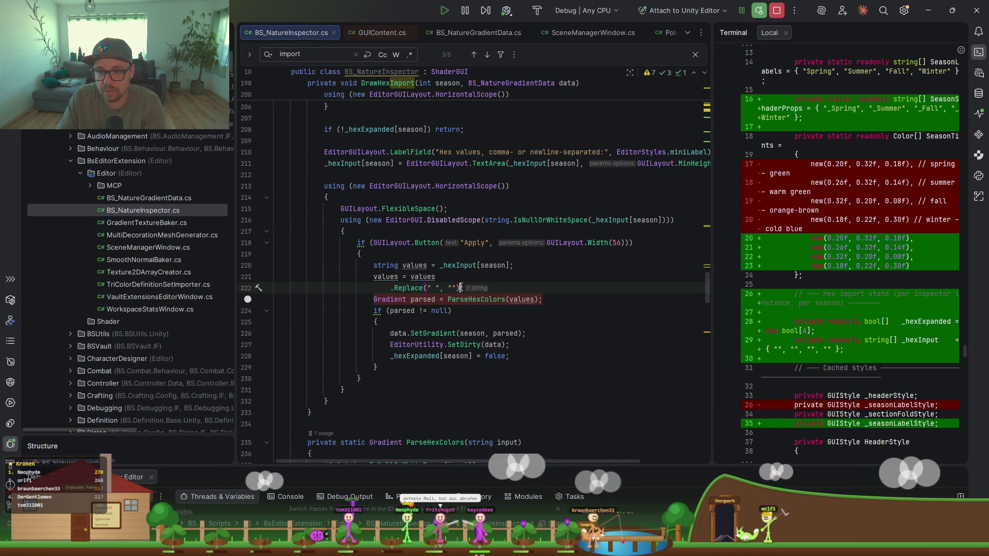
# Step: Chain .Replace("\"", "") to remove quote marks and reformat the code
pyautogui.click(461, 288)
pyautogui.press('Return')
pyautogui.write('.Repla;')
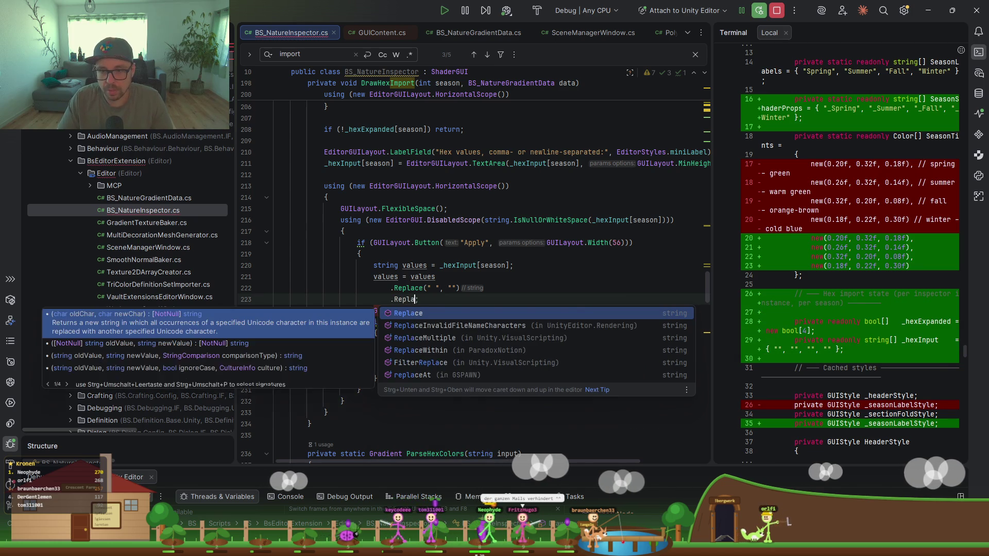
pyautogui.press('Return')
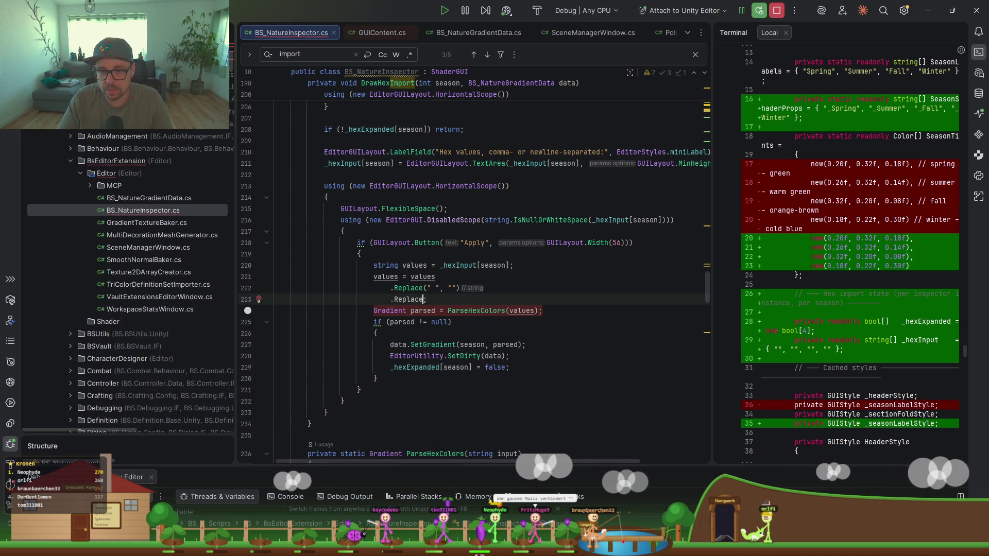
pyautogui.write('"/')
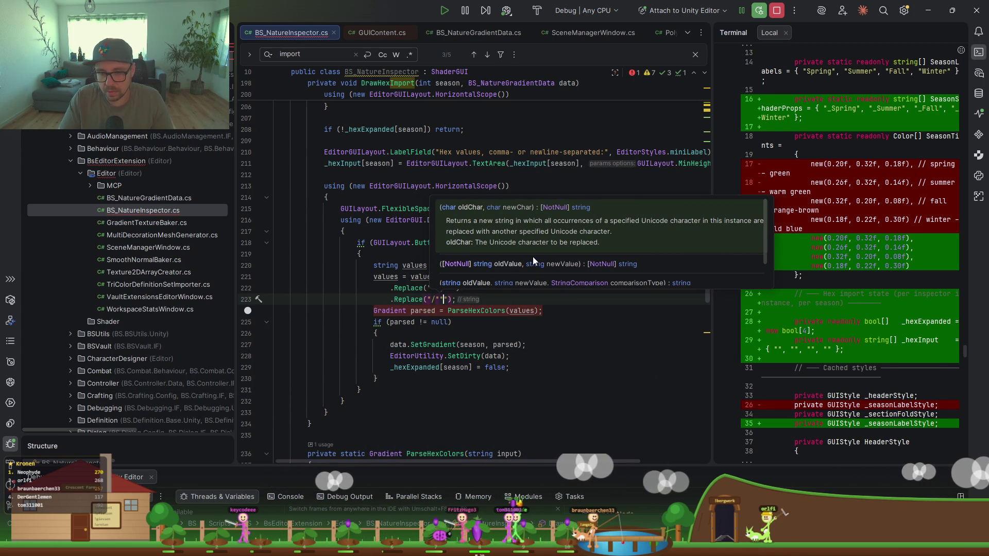
pyautogui.write('"')
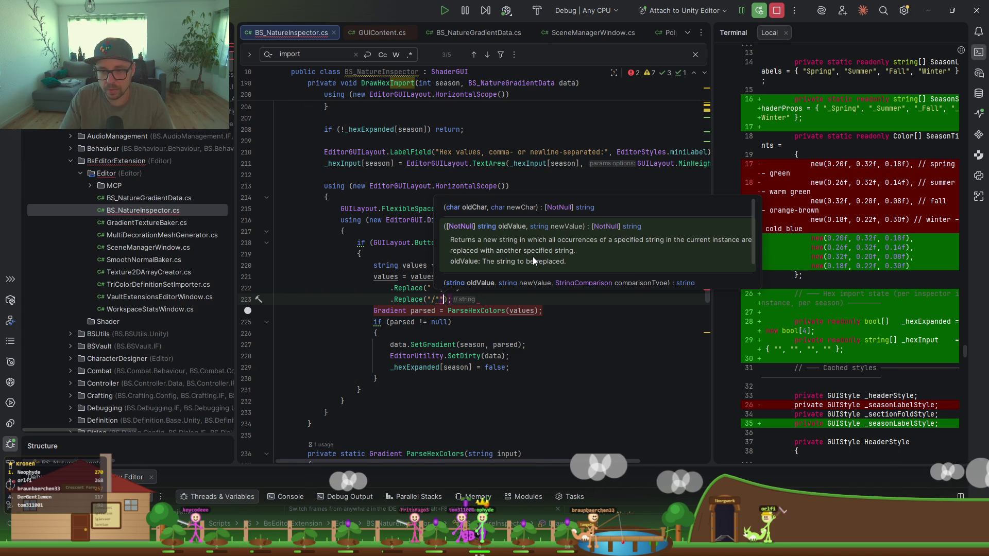
pyautogui.press('BackSpace')
pyautogui.press('BackSpace')
pyautogui.write('\\"",')
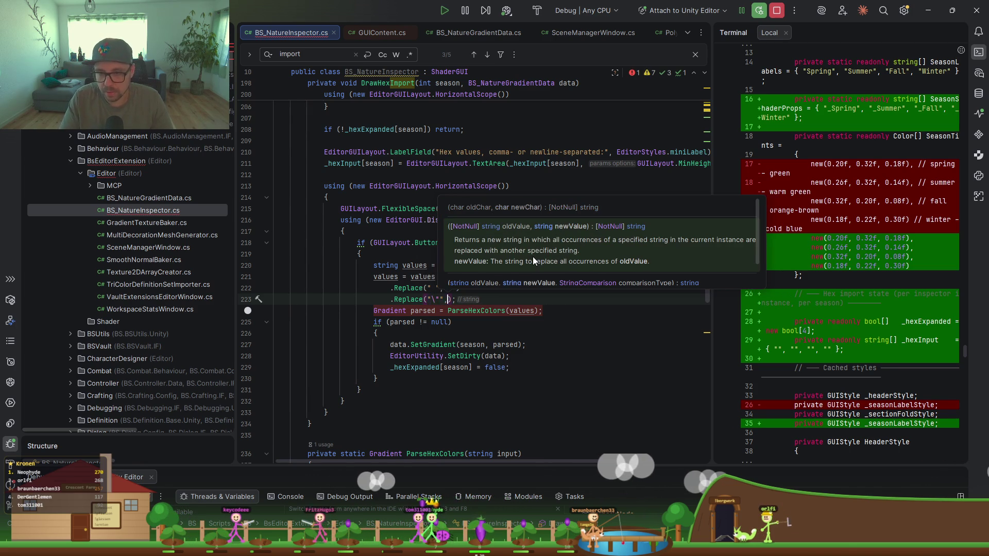
pyautogui.write('""')
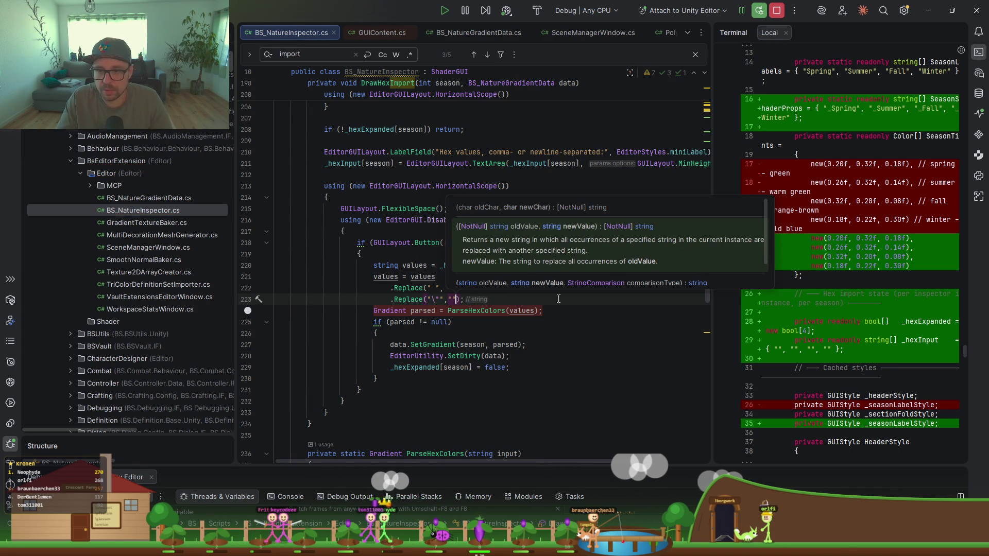
pyautogui.press('End')
pyautogui.hotkey('ctrl', 'alt', 'l')
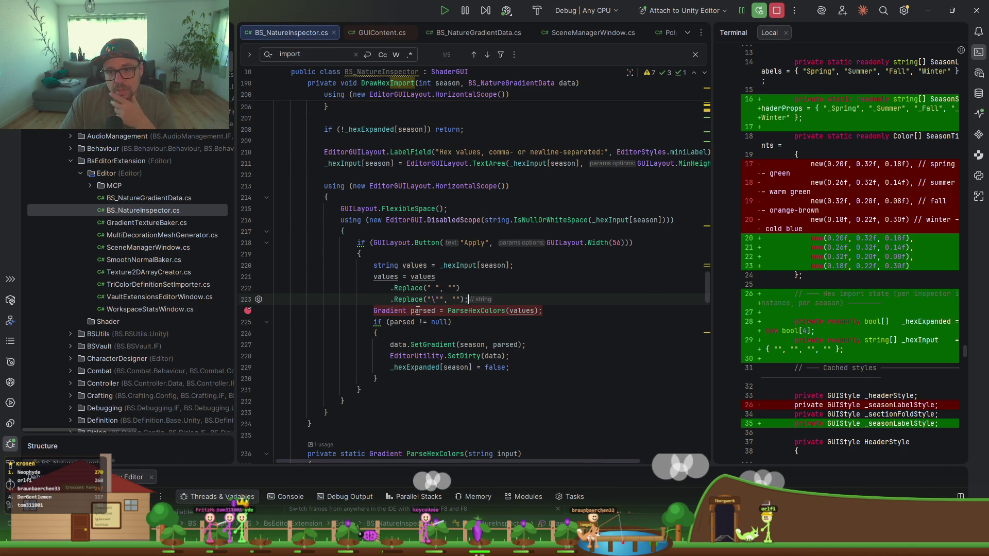
pyautogui.click(465, 310)
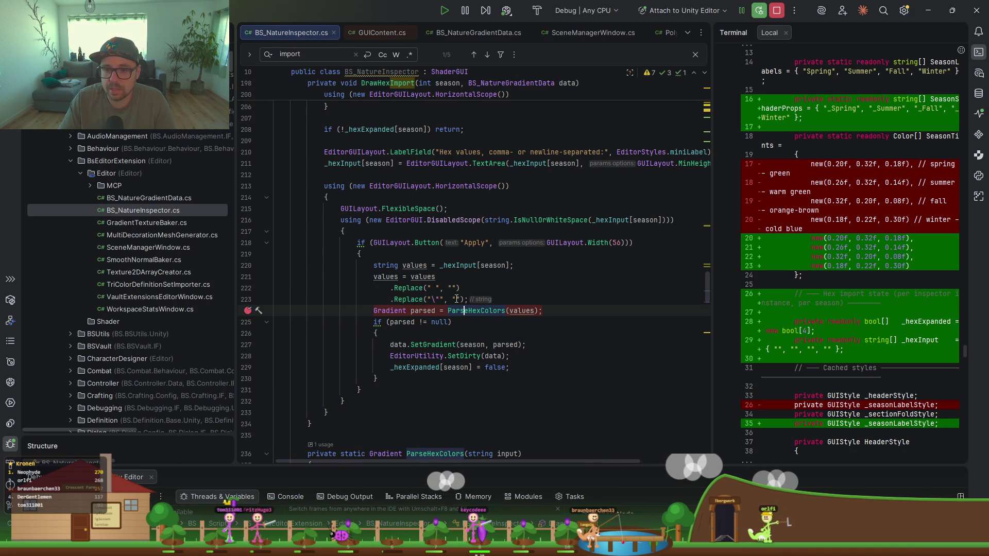
pyautogui.click(929, 10)
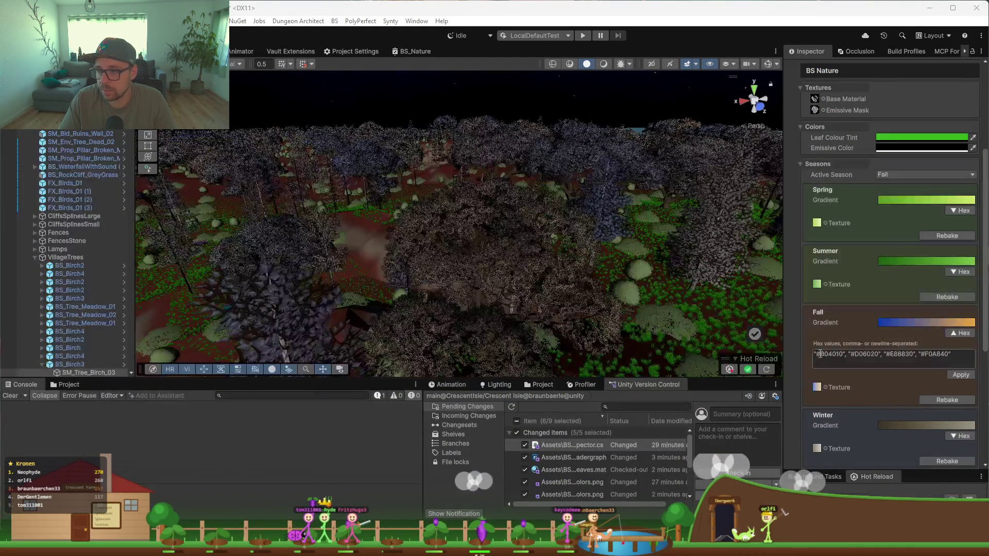
# Step: Apply the four hex values in the Fall hex field
pyautogui.click(817, 356)
pyautogui.click(814, 356)
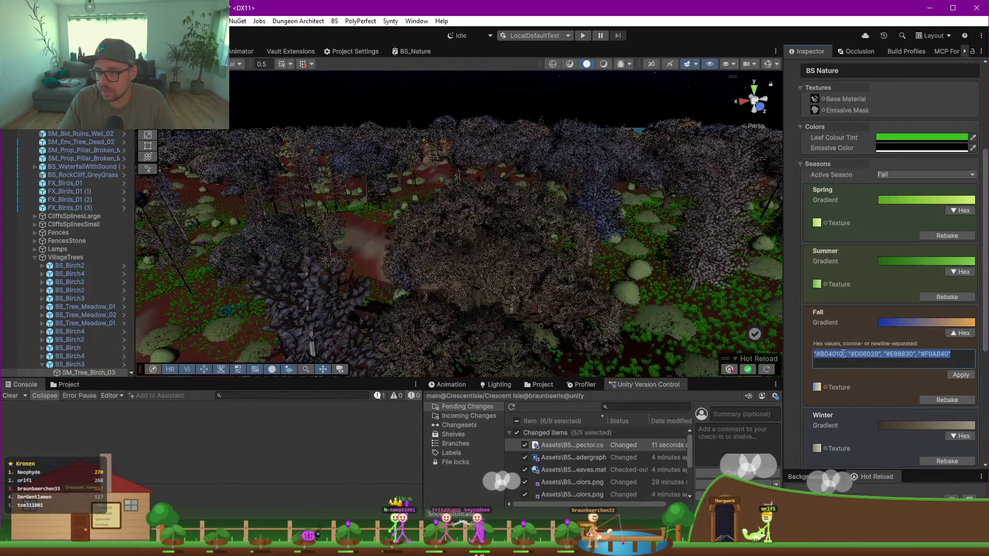
pyautogui.click(851, 355)
pyautogui.click(961, 375)
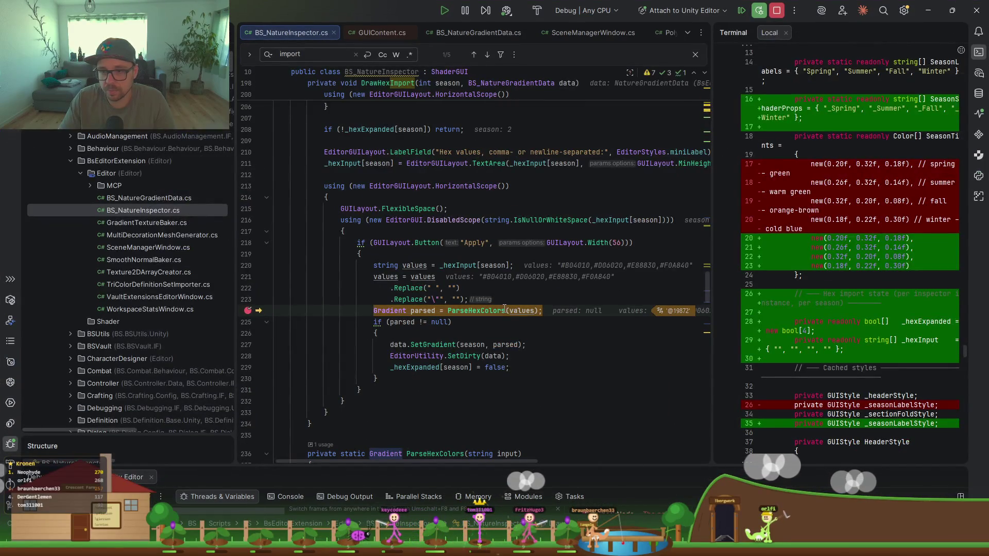
# Step: Evaluate ParseHexColors(values) to confirm a four-key gradient, then resume back to Unity
pyautogui.moveTo(514, 312)
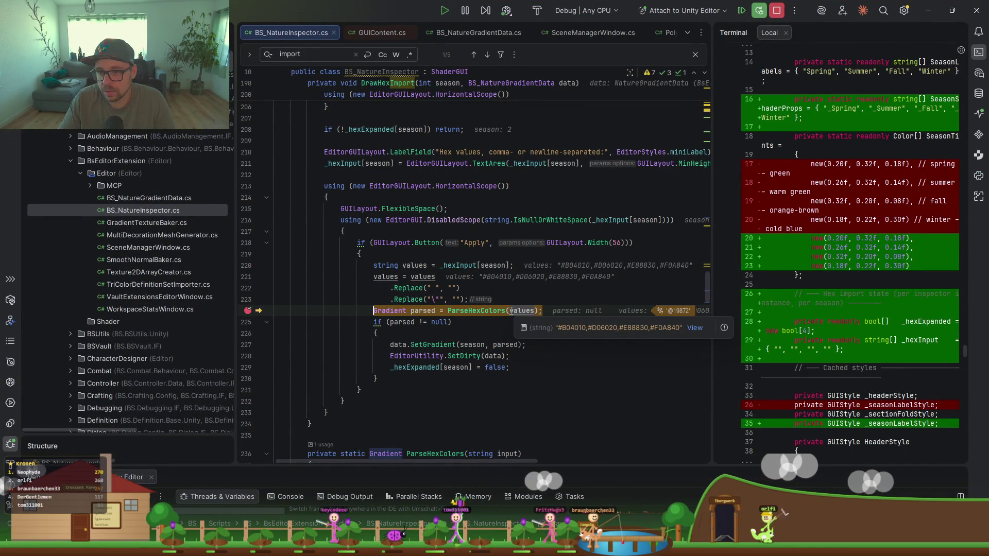
pyautogui.moveTo(541, 310); pyautogui.dragTo(457, 310)
pyautogui.hotkey('alt', 'F8')
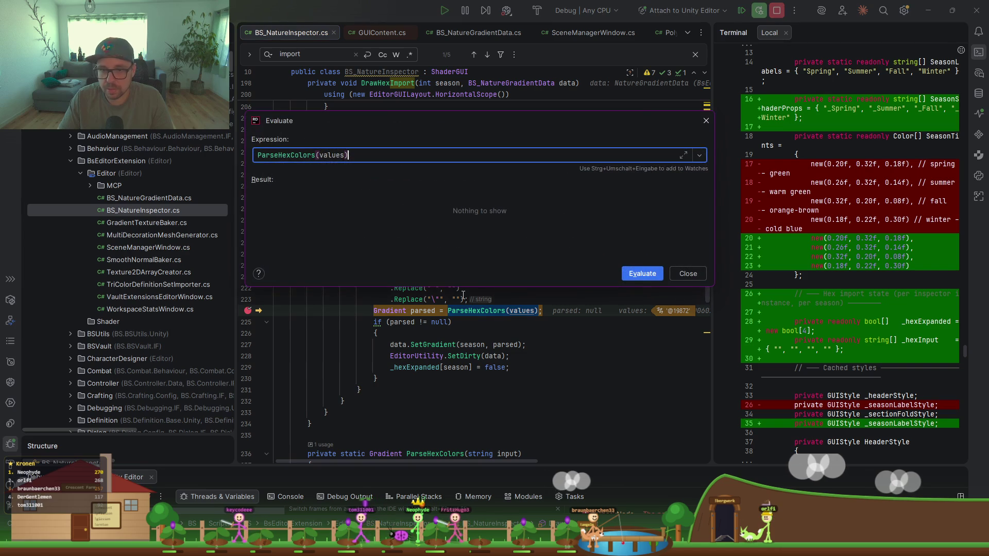
pyautogui.press('Return')
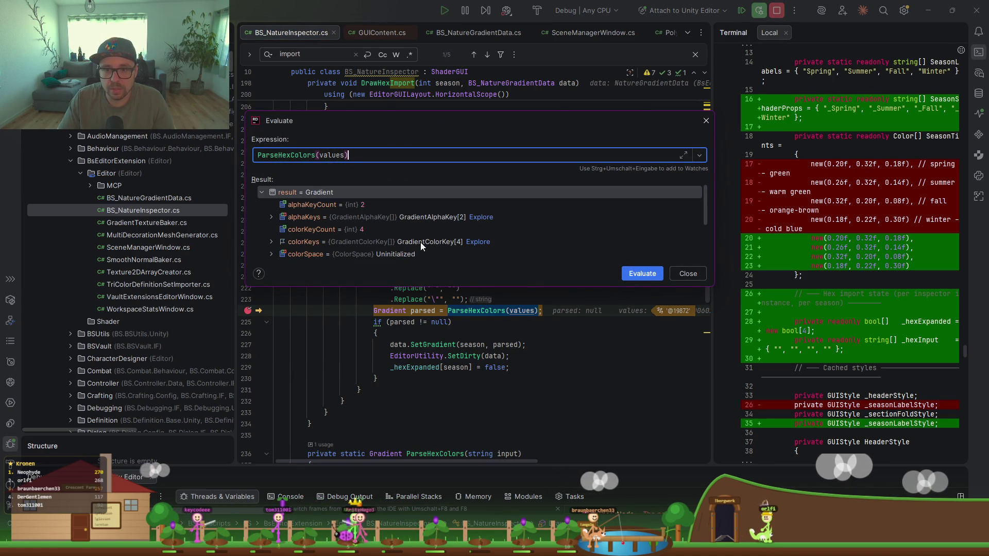
pyautogui.click(571, 375)
pyautogui.click(677, 274)
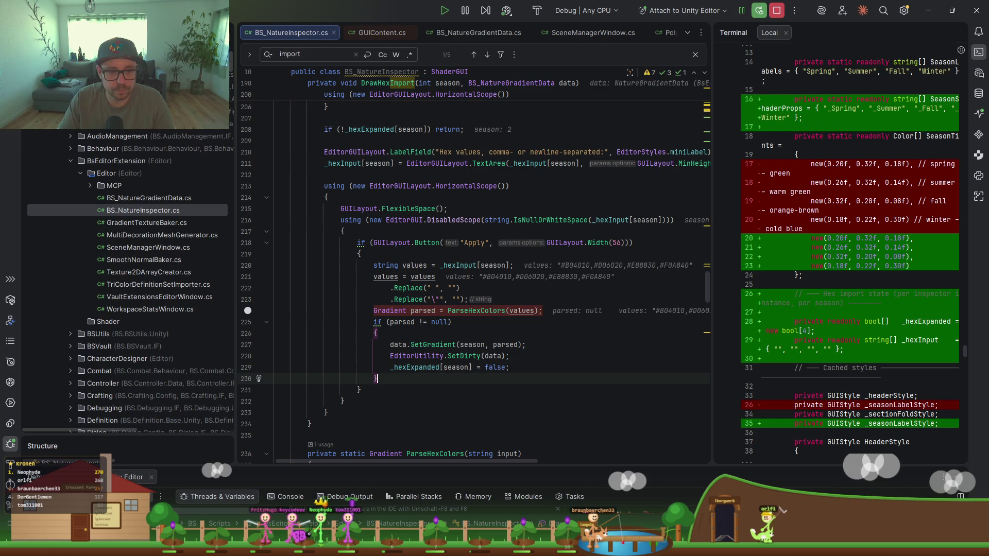
pyautogui.press('F9')
pyautogui.hotkey('alt', 'Tab')
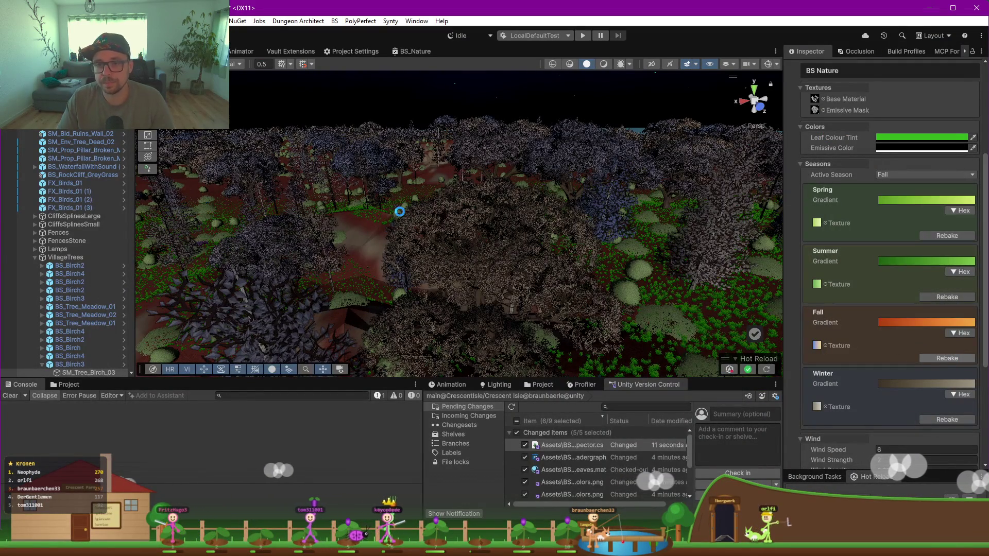
# Step: Orbit into the forest to view the orange-brown Fall leaves, then bring up Claude
pyautogui.moveTo(400, 216)
pyautogui.mouseDown()
pyautogui.moveTo(391, 217)
pyautogui.moveTo(486, 235)
pyautogui.moveTo(434, 241)
pyautogui.moveTo(414, 229)
pyautogui.moveTo(434, 217)
pyautogui.moveTo(451, 235)
pyautogui.mouseUp()
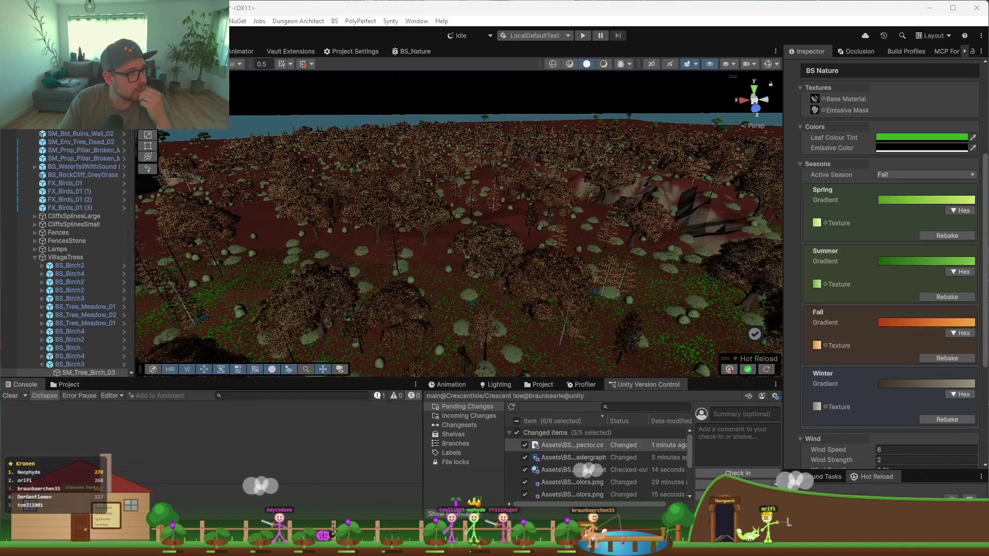
pyautogui.hotkey('alt', 'Tab')
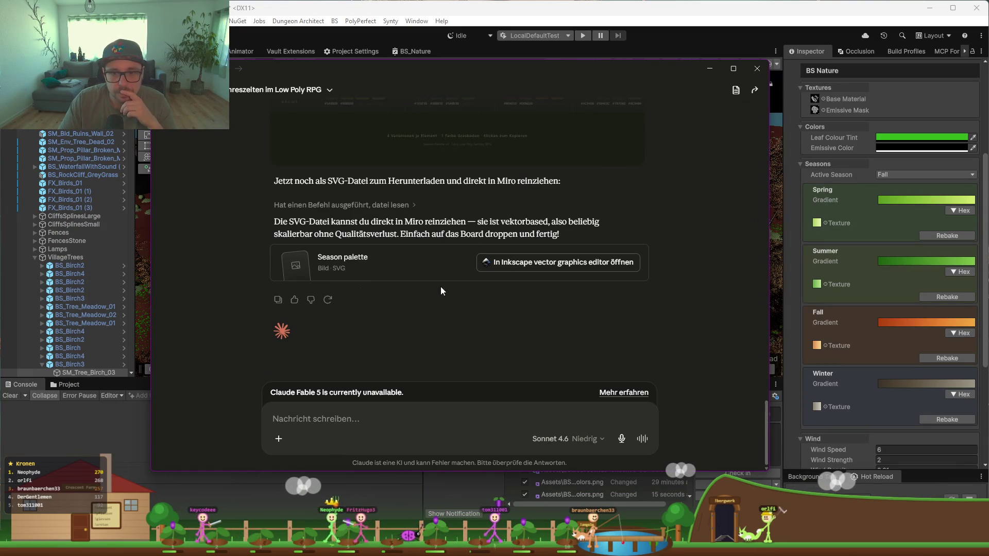
# Step: Tell Claude in German that the season colours are too close together and ask for new ones
pyautogui.scroll(3, 391, 349)
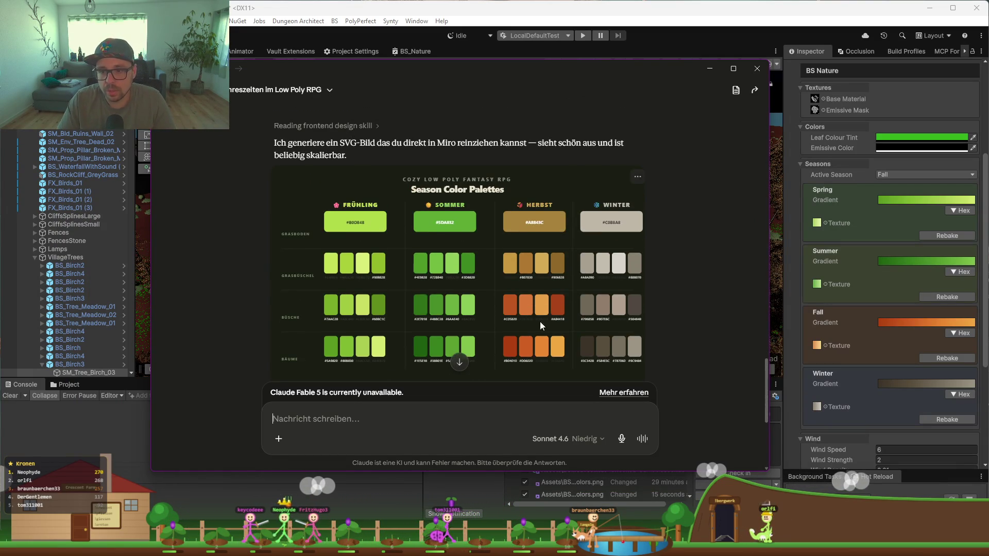
pyautogui.scroll(-3, 433, 260)
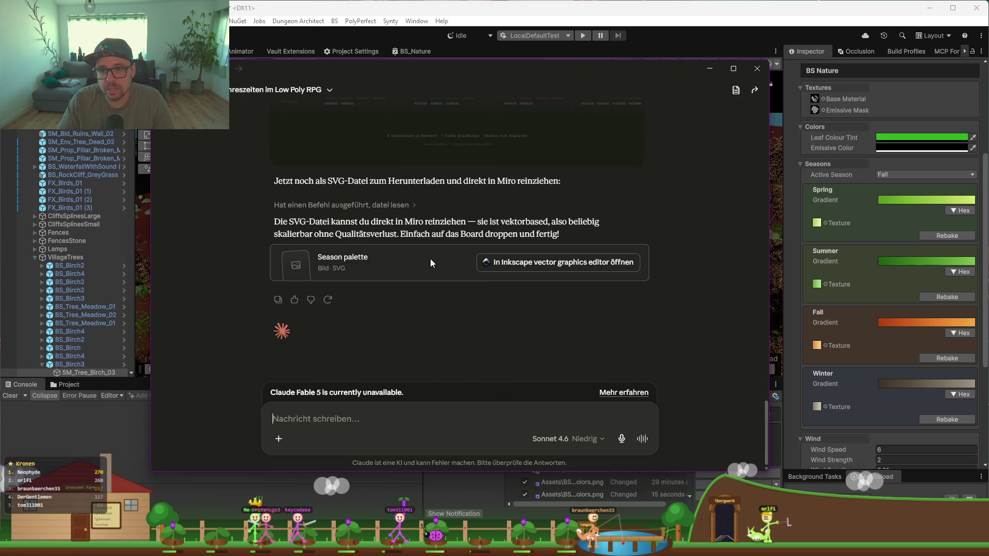
pyautogui.write('Die Farben sind alle zu na bei')
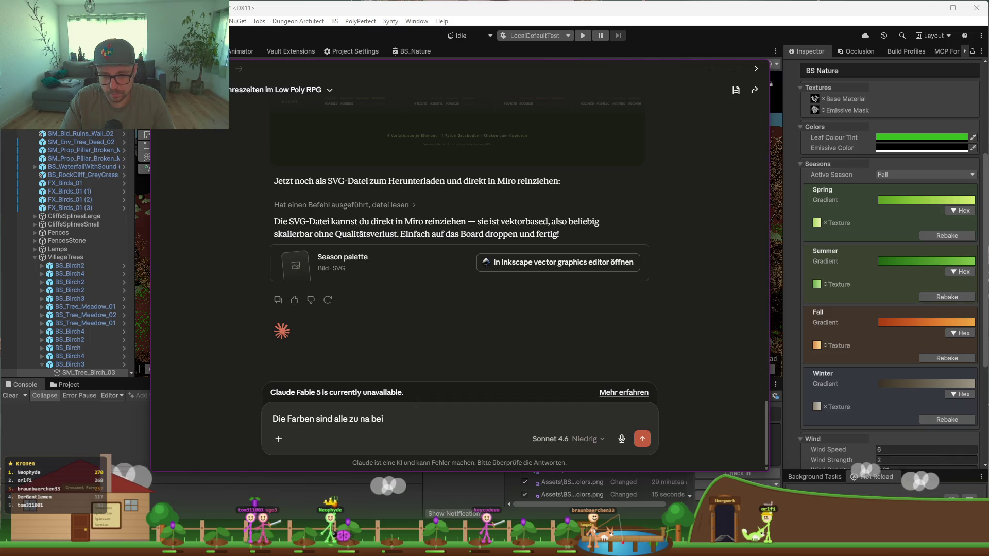
pyautogui.write('einander. Wenn ich')
pyautogui.press('BackSpace')
pyautogui.press('BackSpace')
pyautogui.press('BackSpace')
pyautogui.write('Im P')
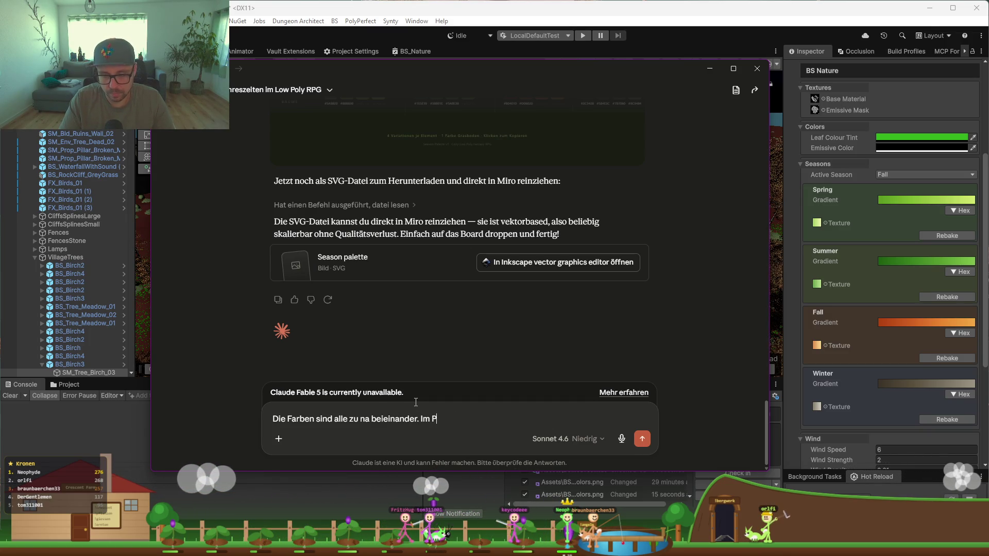
pyautogui.press('BackSpace')
pyautogui.write('Spiel faellt e')
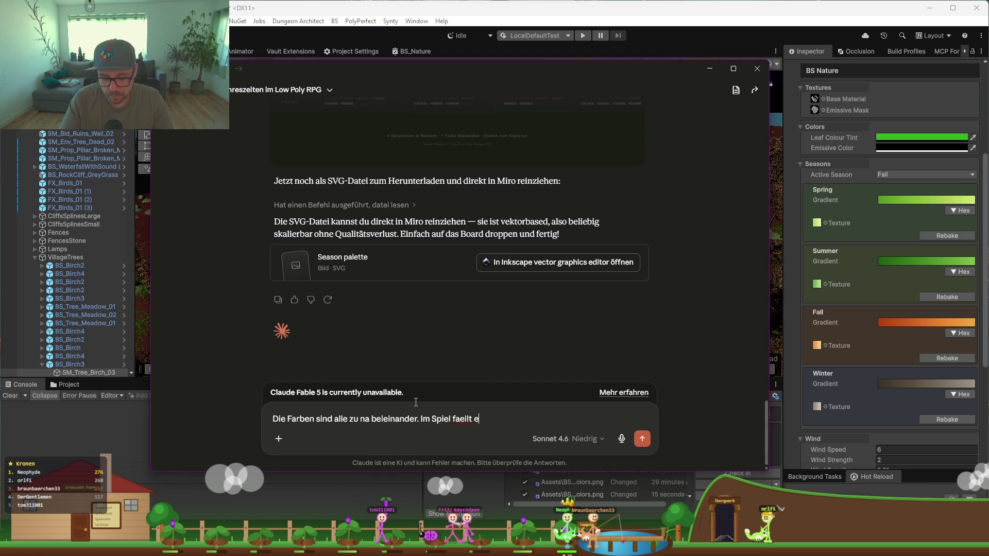
pyautogui.write('s kaum auf, dass hier unterschiedliche Fa')
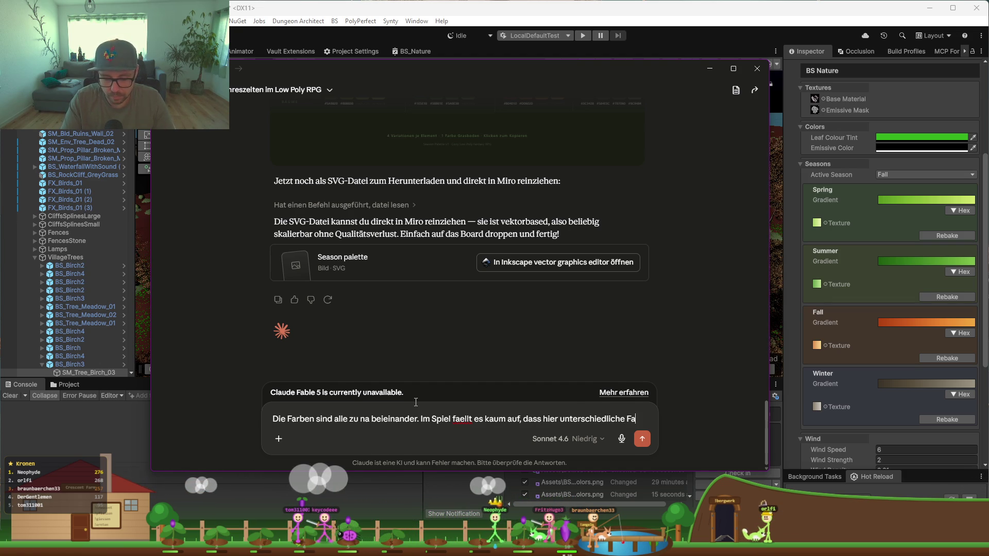
pyautogui.write('rben genommen wurde. Erstelle alle far')
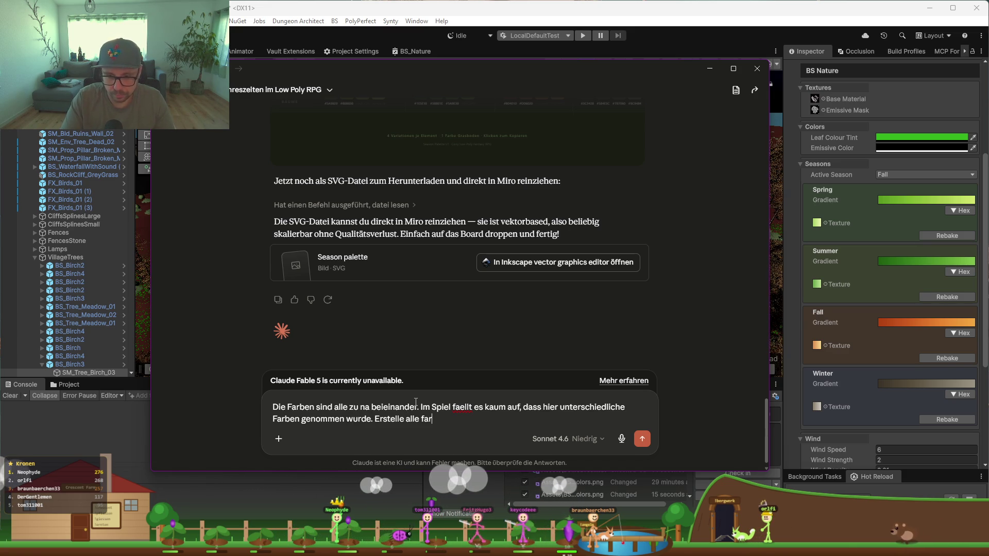
pyautogui.write('ben neu aber mit groesserer Distanz')
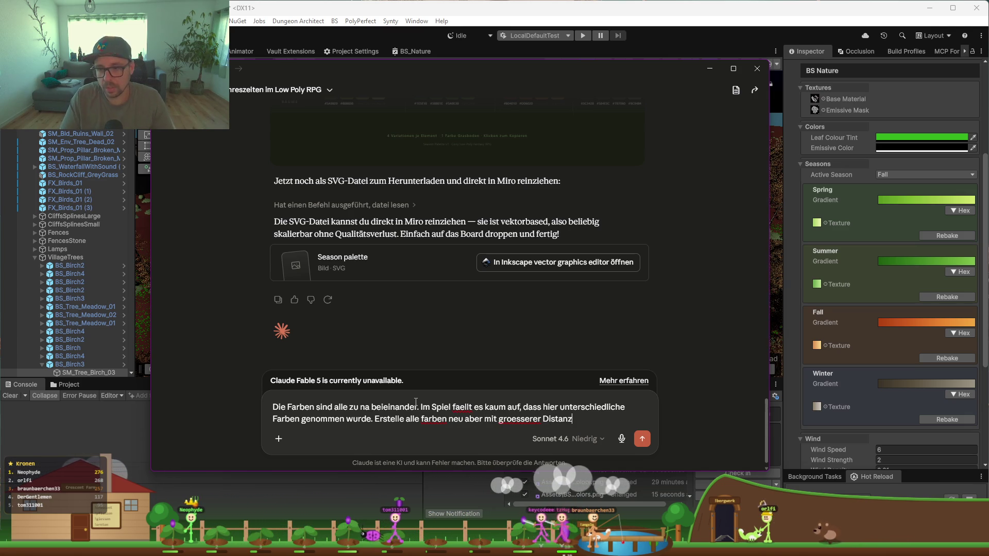
pyautogui.press('Return')
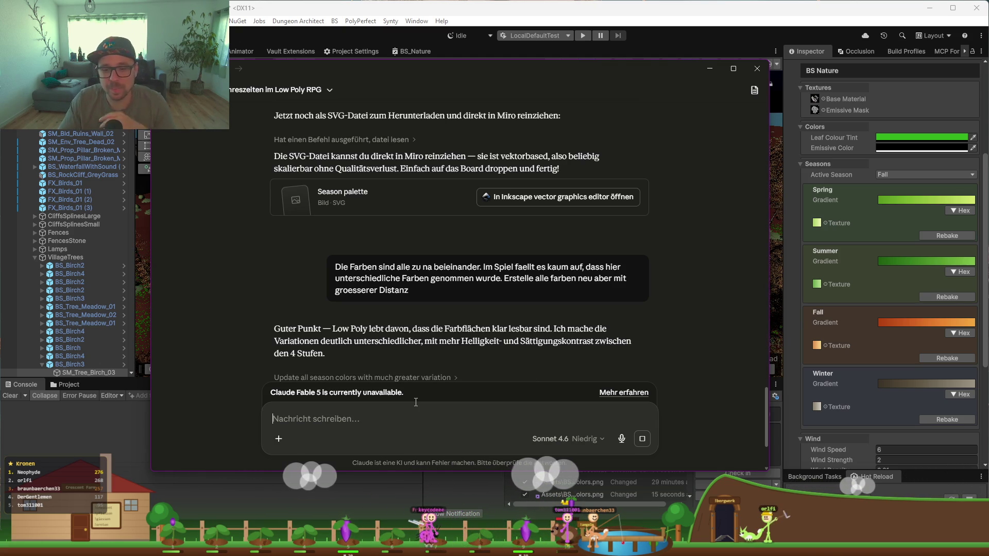
# Step: Scroll through Claude's revised Season palette showing high-contrast hex colours per season
pyautogui.scroll(-2, 461, 198)
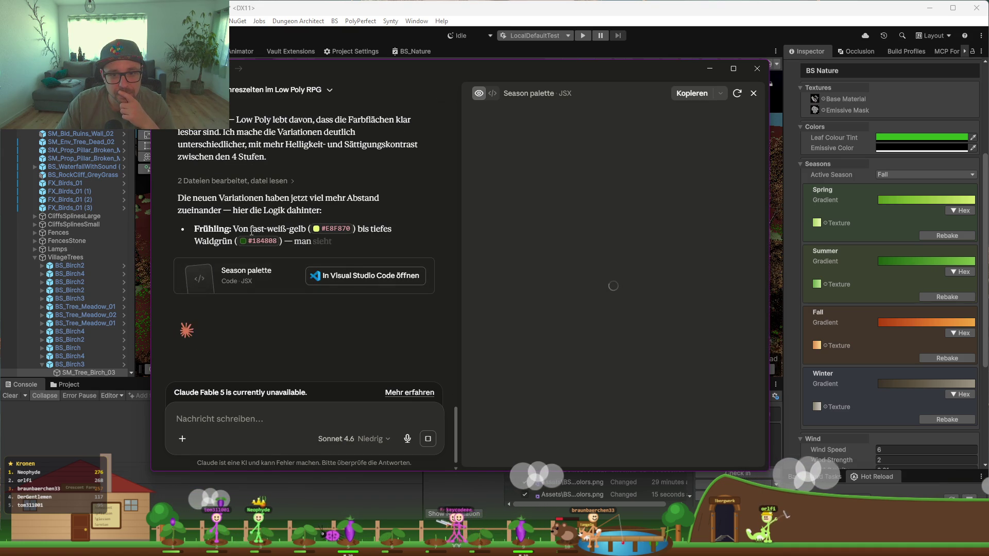
pyautogui.scroll(-3, 563, 236)
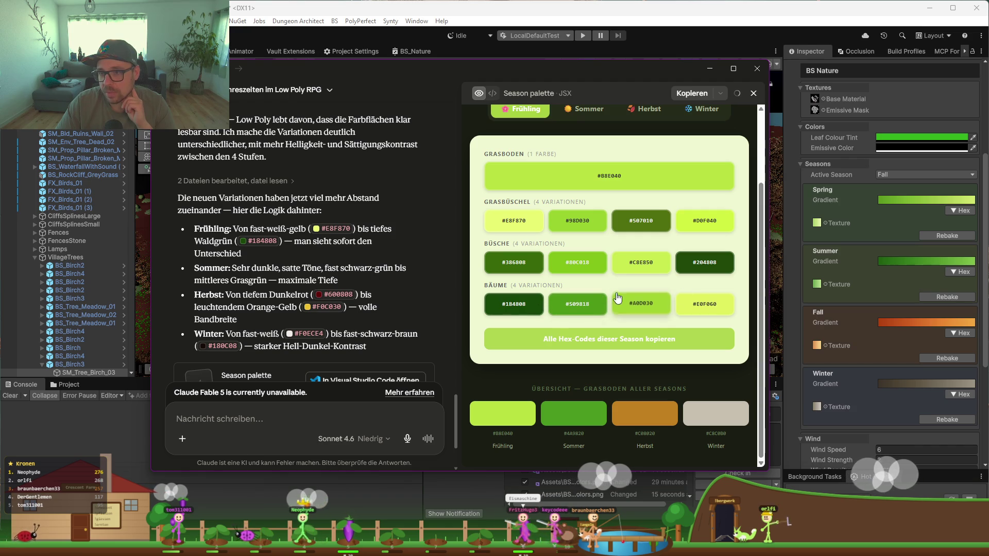
# Step: Review the Sommer, Herbst and Winter palettes, then open the palette code in Visual Studio Code
pyautogui.click(734, 70)
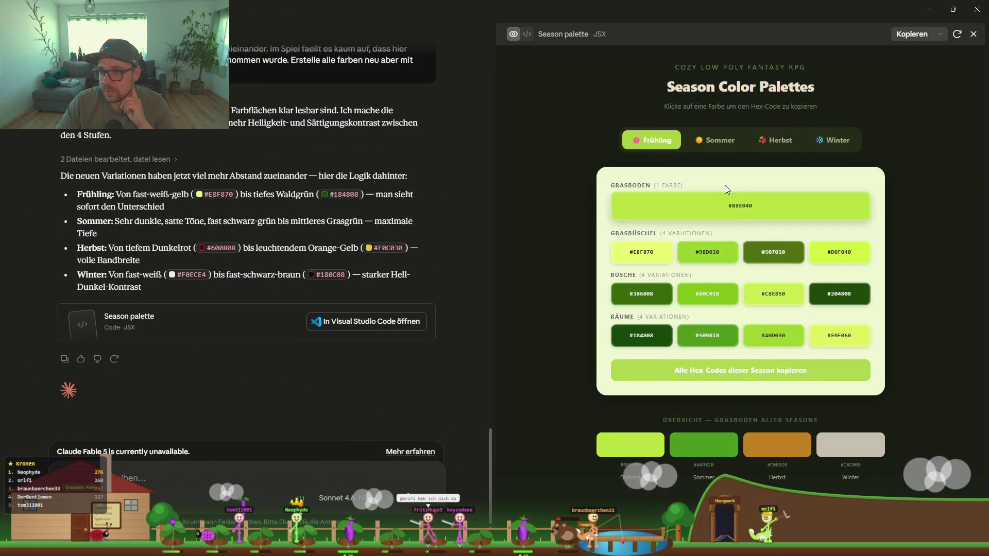
pyautogui.click(718, 140)
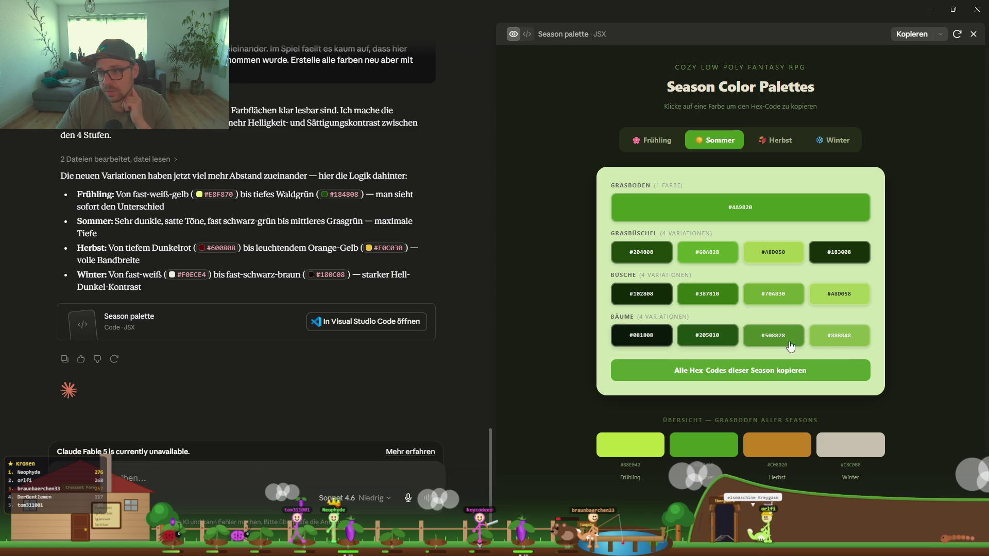
pyautogui.click(772, 143)
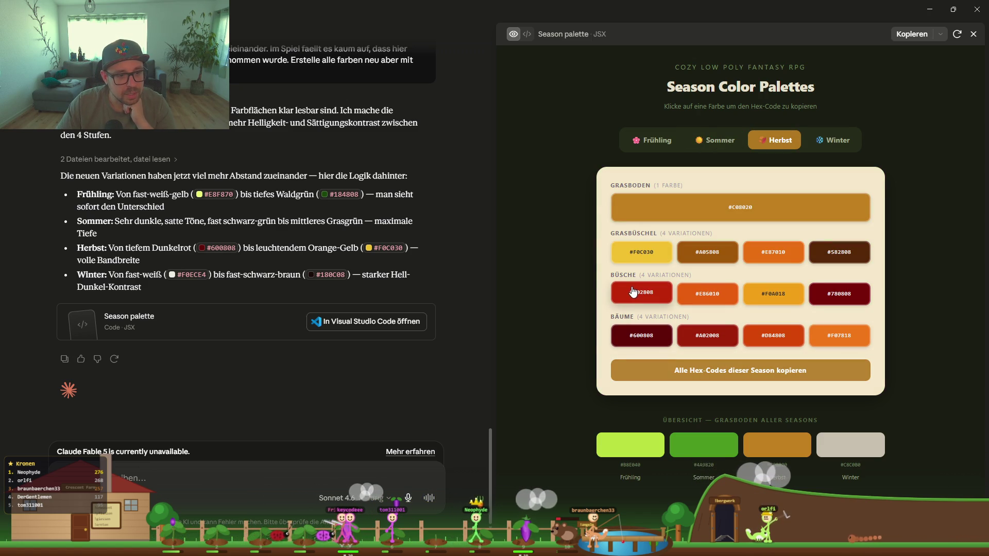
pyautogui.click(825, 146)
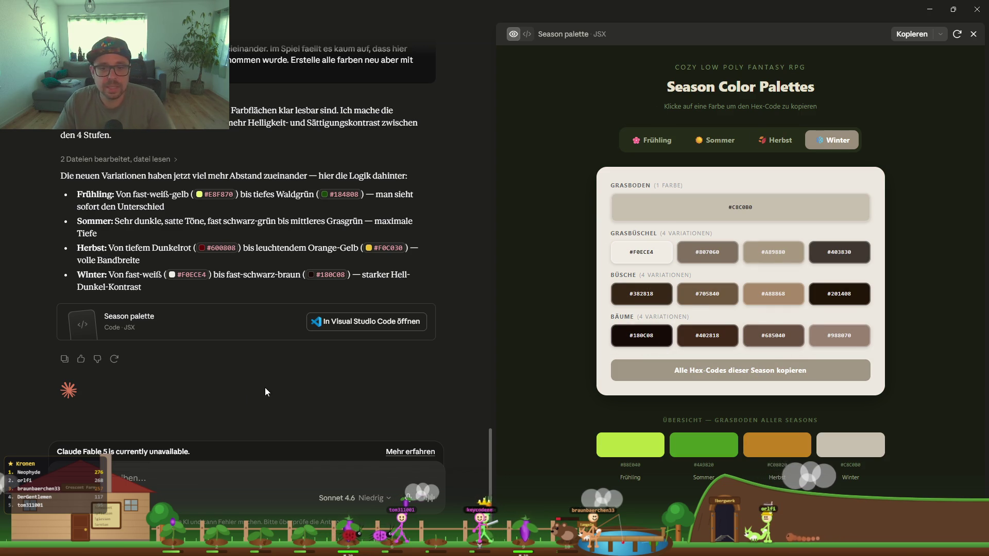
pyautogui.click(382, 322)
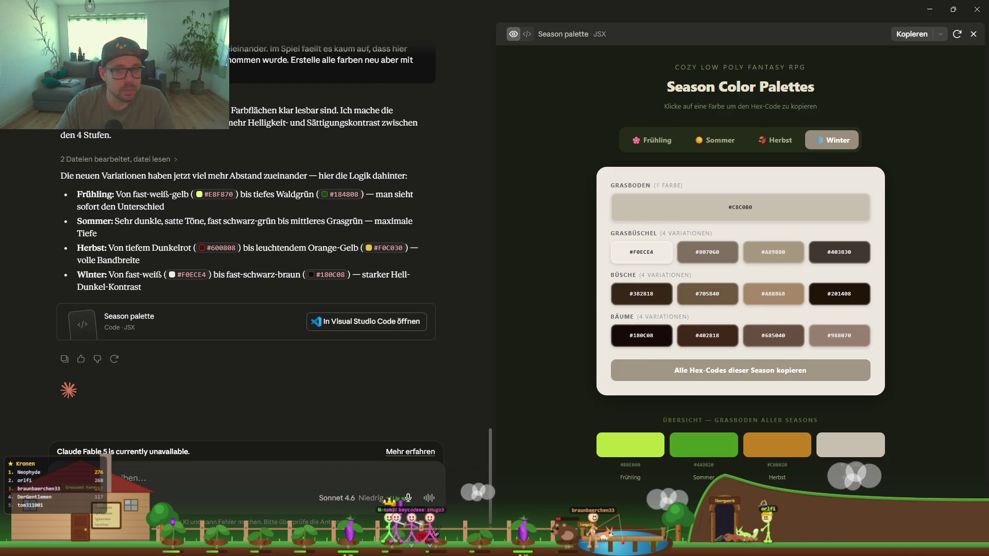
pyautogui.click(927, 10)
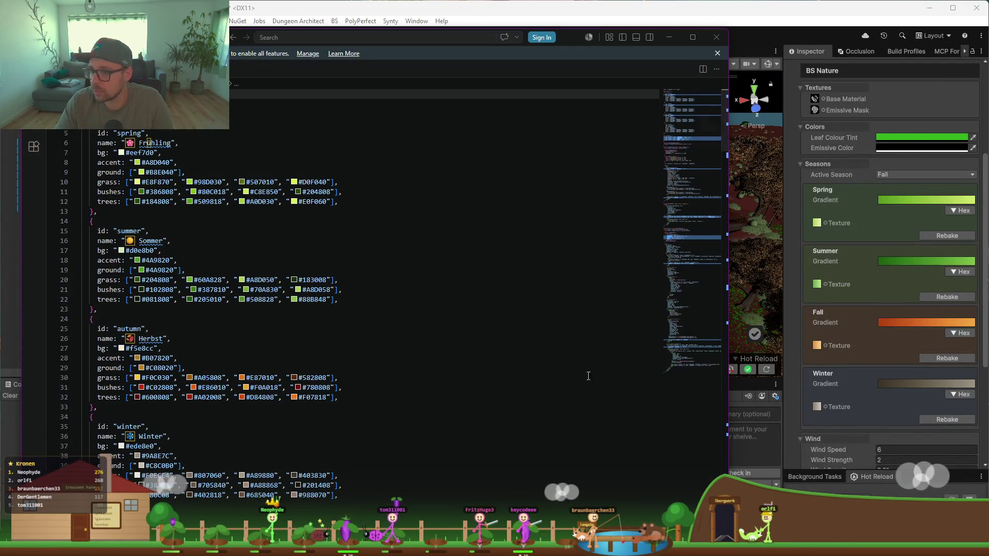
# Step: Apply the autumn tree colours #600808, #A02008, #D84808, #F07818 to Fall and rebake it
pyautogui.moveTo(333, 399); pyautogui.dragTo(130, 398)
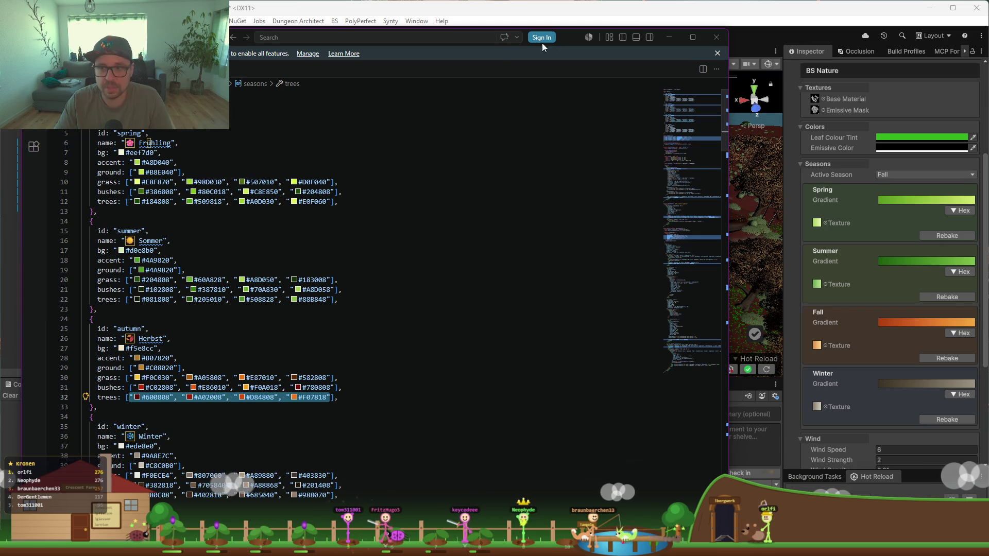
pyautogui.click(670, 37)
pyautogui.click(957, 334)
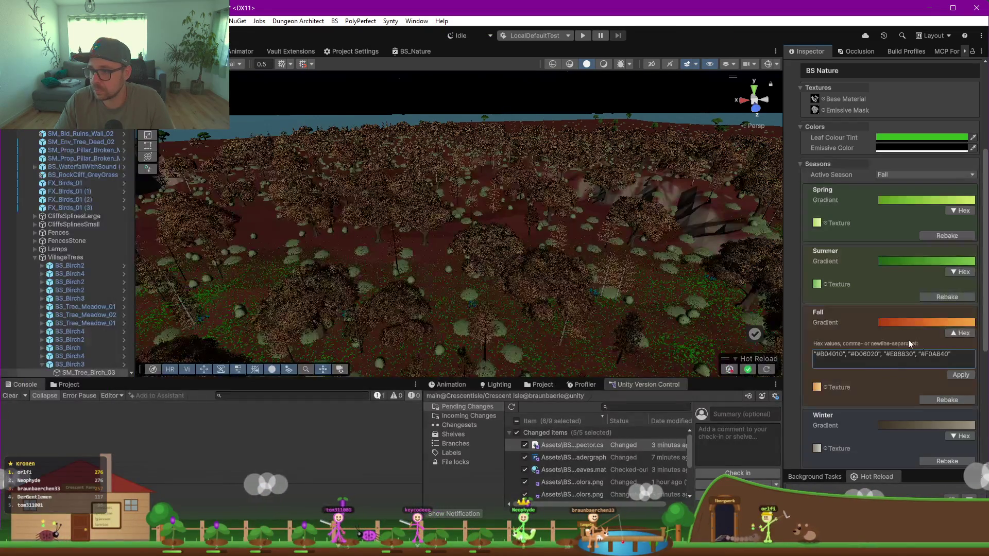
pyautogui.click(918, 356)
pyautogui.write('"#600808", "#A02008", "#D84808", "#F07818"')
pyautogui.click(962, 376)
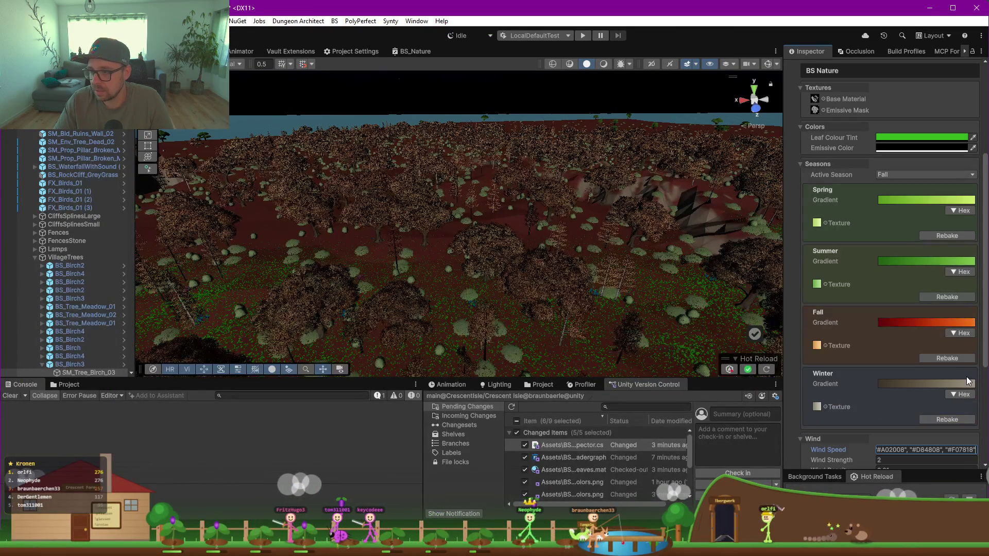
pyautogui.click(939, 361)
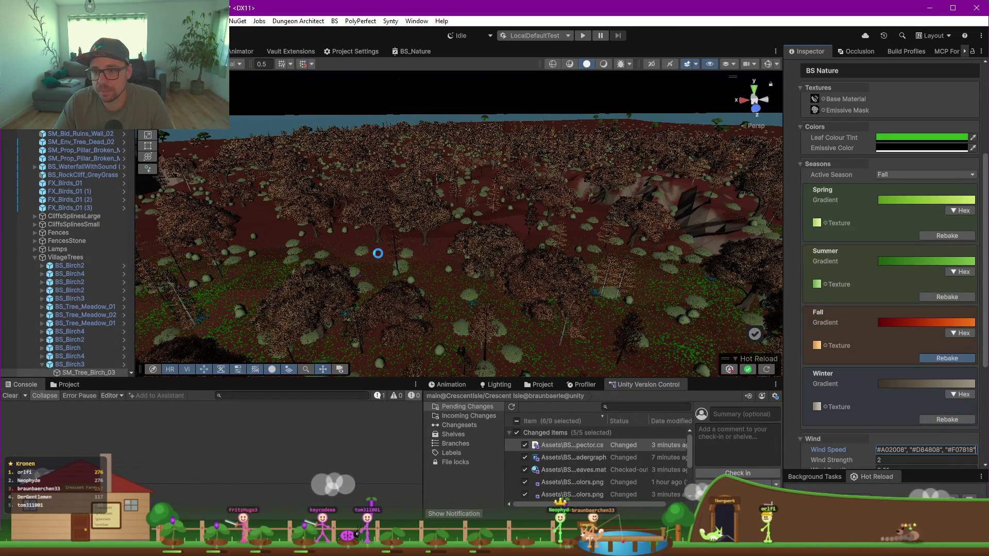
pyautogui.moveTo(378, 246)
pyautogui.mouseDown()
pyautogui.moveTo(433, 270)
pyautogui.moveTo(369, 269)
pyautogui.moveTo(419, 283)
pyautogui.moveTo(633, 266)
pyautogui.moveTo(675, 251)
pyautogui.moveTo(505, 232)
pyautogui.moveTo(421, 229)
pyautogui.moveTo(390, 239)
pyautogui.moveTo(674, 254)
pyautogui.moveTo(565, 283)
pyautogui.mouseUp()
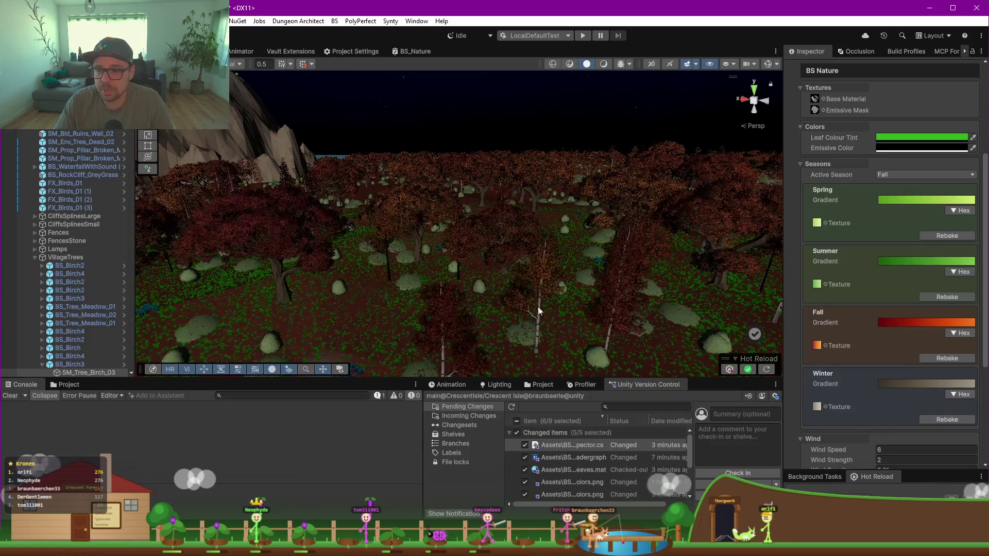
pyautogui.hotkey('alt', 'Tab')
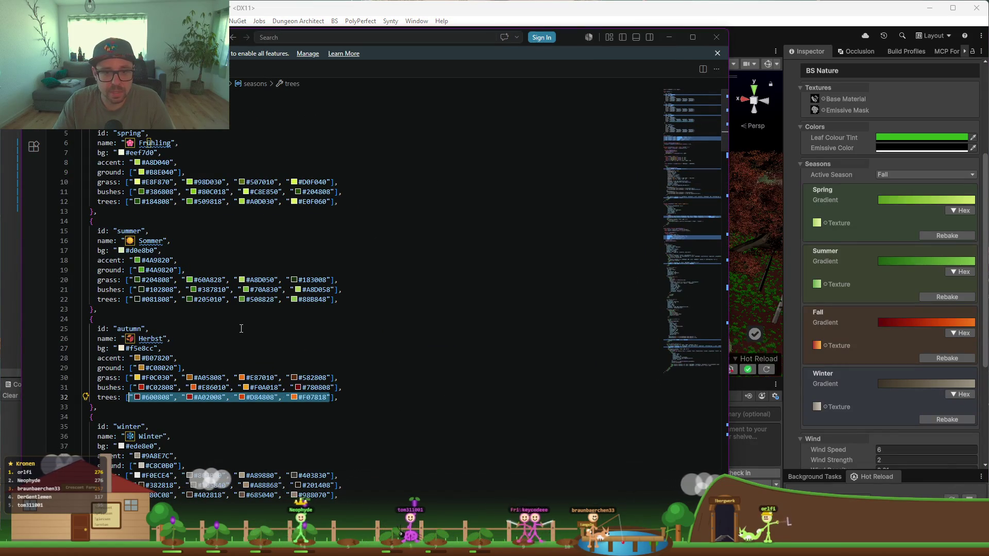
# Step: Paste the new spring tree colours into the Spring gradient and apply them
pyautogui.moveTo(330, 202); pyautogui.dragTo(271, 202)
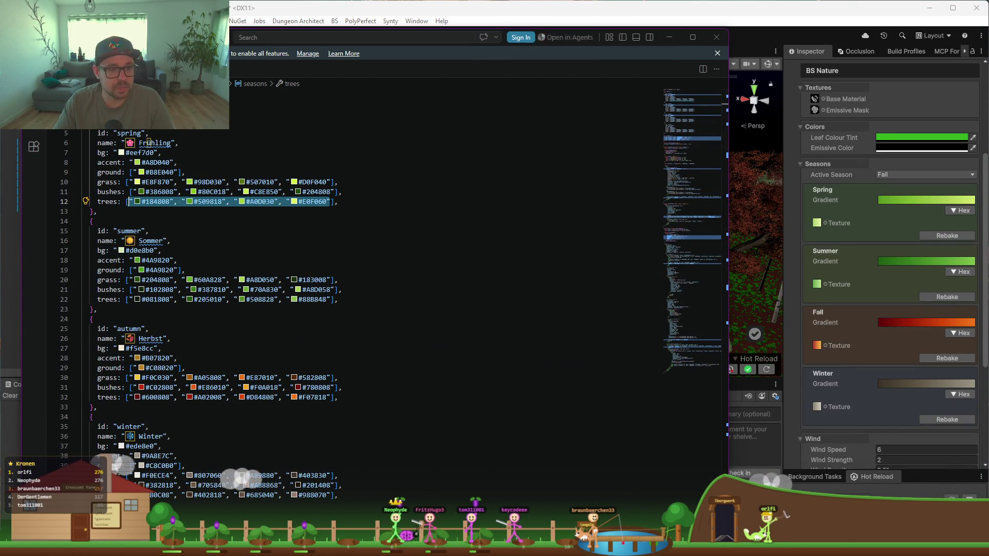
pyautogui.hotkey('alt', 'Tab')
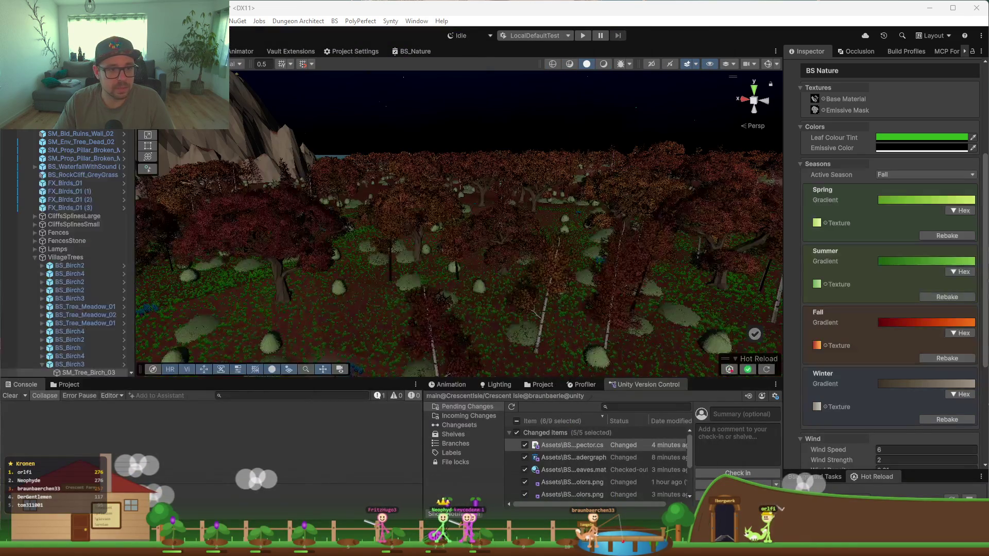
pyautogui.click(960, 212)
pyautogui.click(904, 233)
pyautogui.hotkey('ctrl', 'v')
pyautogui.click(954, 251)
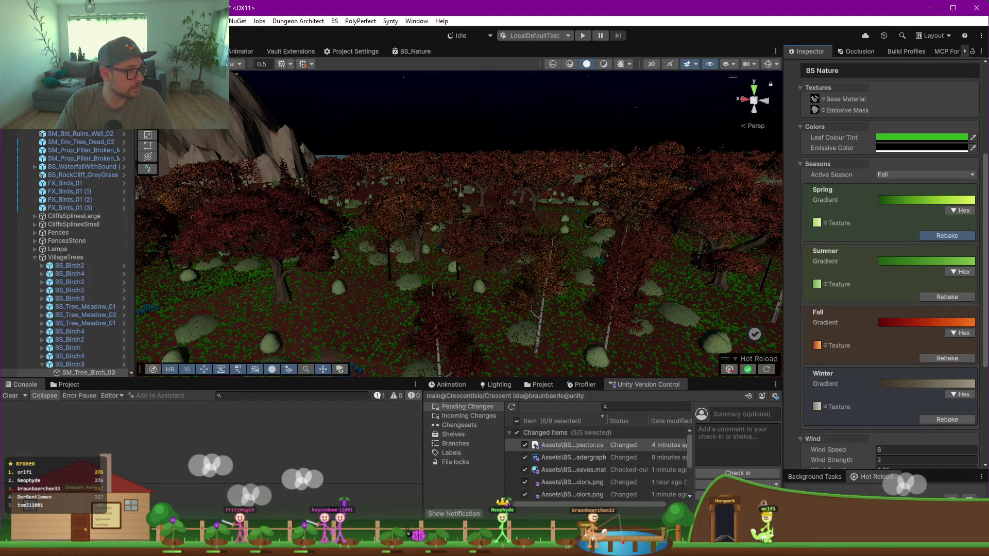
# Step: Apply the new summer colours to the Summer gradient
pyautogui.hotkey('alt', 'Tab')
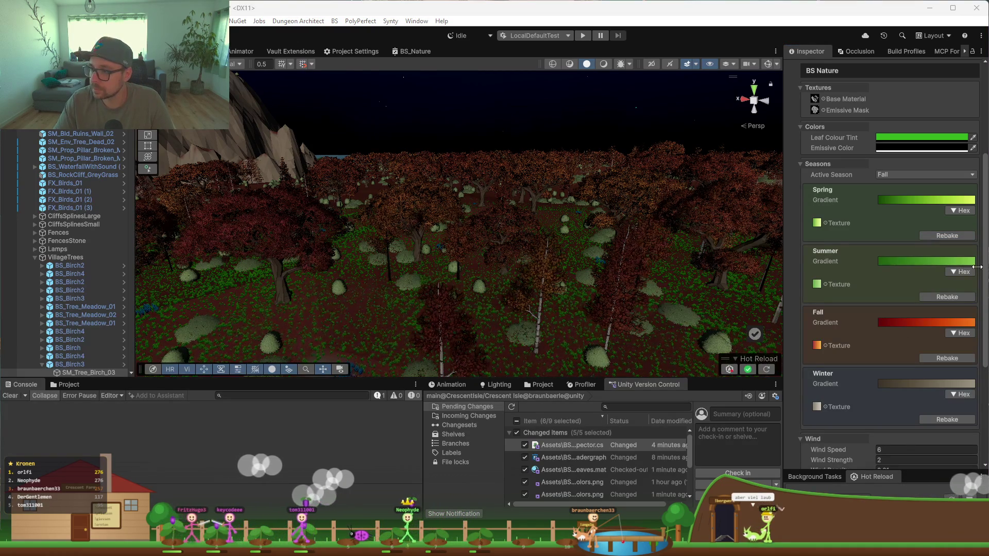
pyautogui.click(956, 273)
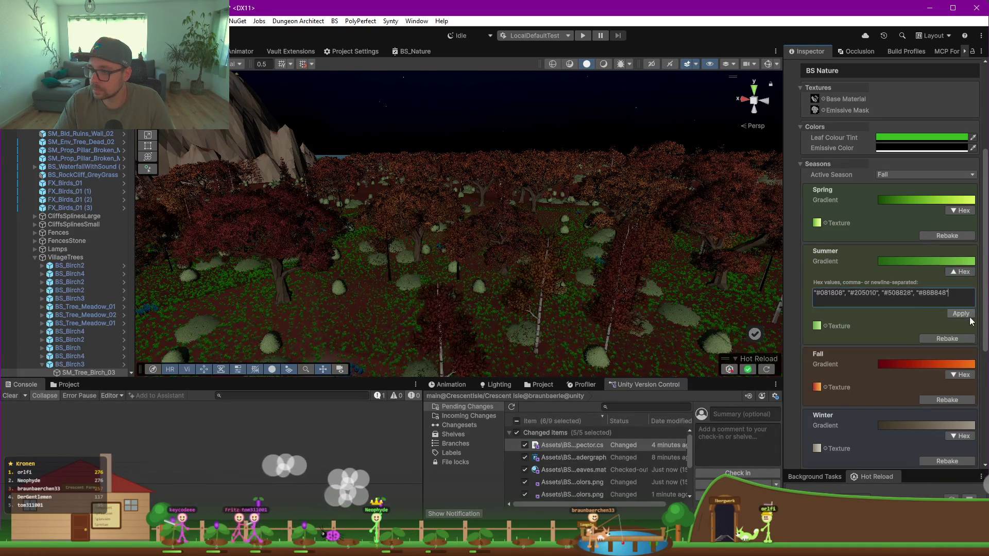
pyautogui.click(961, 314)
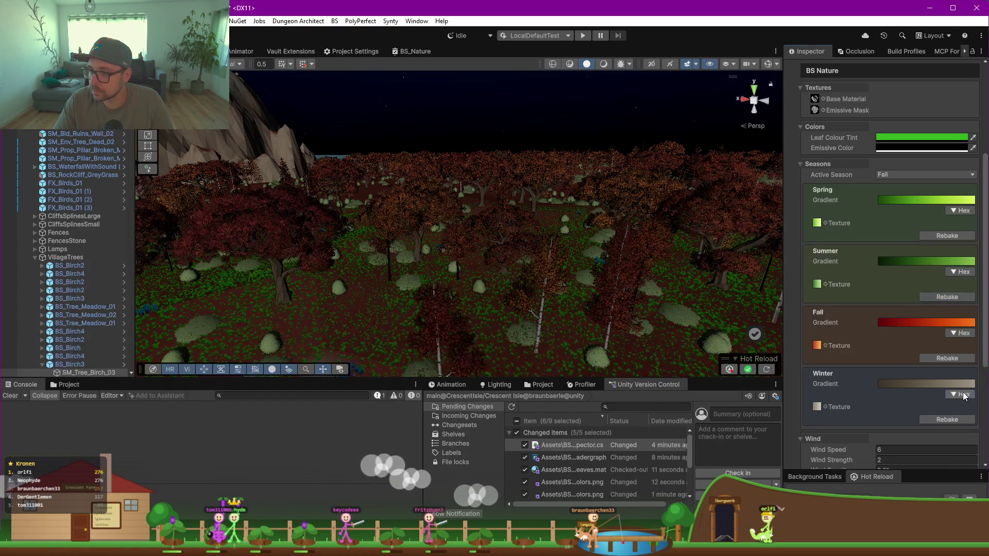
# Step: Give Winter the brown colours #180C08, #402818, #685040, #988070 and keep Wind Strength at 2
pyautogui.click(961, 395)
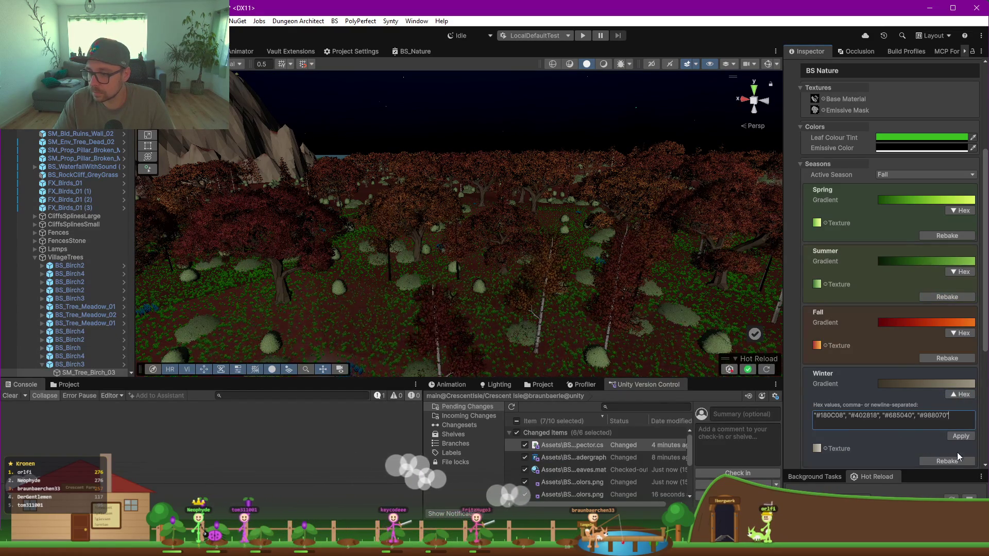
pyautogui.click(967, 437)
pyautogui.scroll(-3, 880, 423)
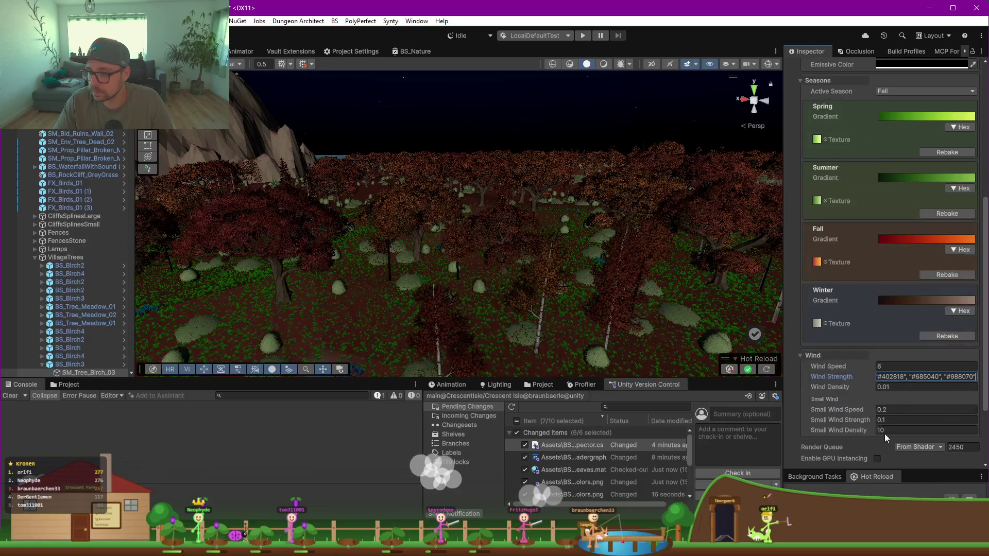
pyautogui.click(958, 310)
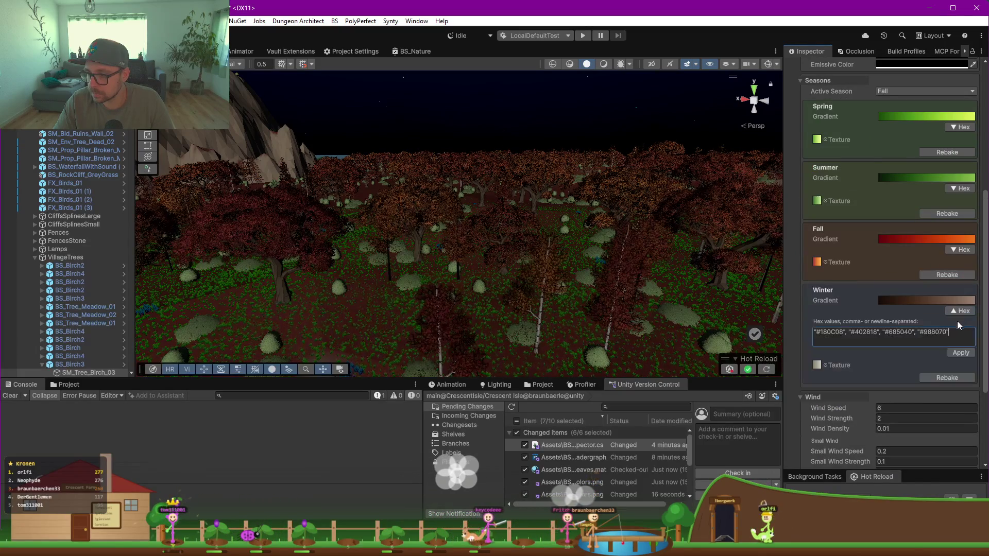
pyautogui.click(958, 357)
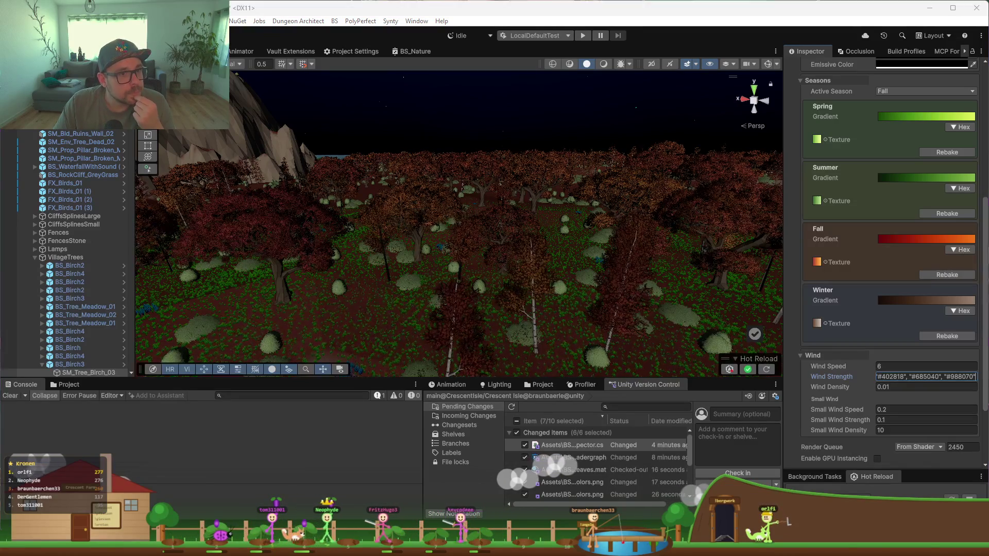
pyautogui.press('Return')
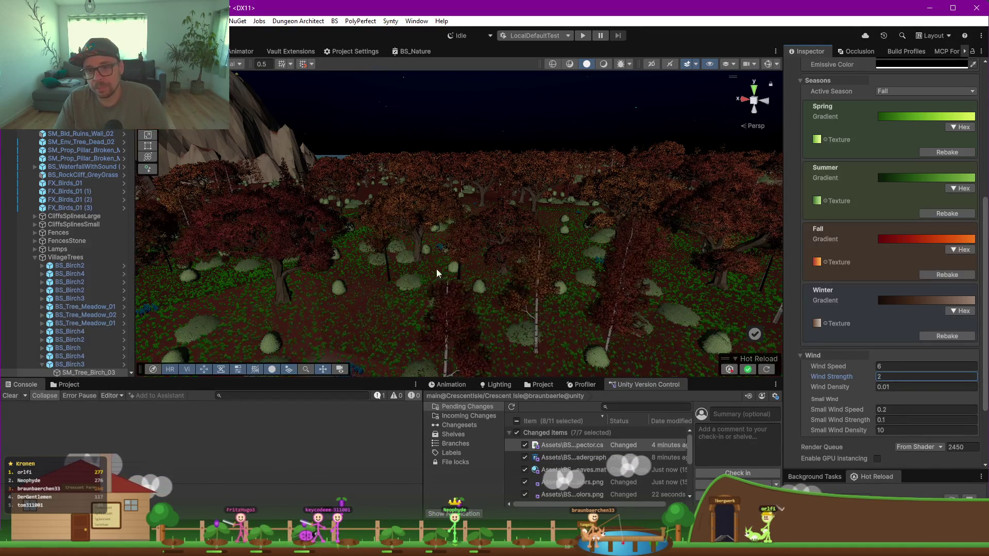
# Step: Fly the camera into the autumn canopy and widen the Inspector to show the leaves material
pyautogui.moveTo(515, 252)
pyautogui.mouseDown()
pyautogui.moveTo(446, 251)
pyautogui.moveTo(526, 234)
pyautogui.moveTo(490, 227)
pyautogui.moveTo(488, 240)
pyautogui.mouseUp()
pyautogui.press('w')
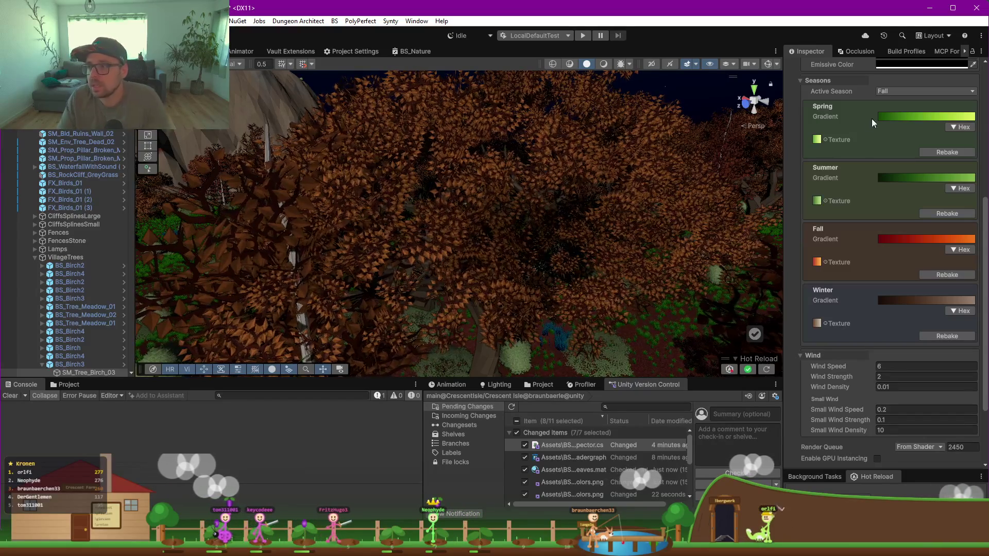
pyautogui.moveTo(785, 237); pyautogui.dragTo(675, 246)
pyautogui.scroll(6, 716, 250)
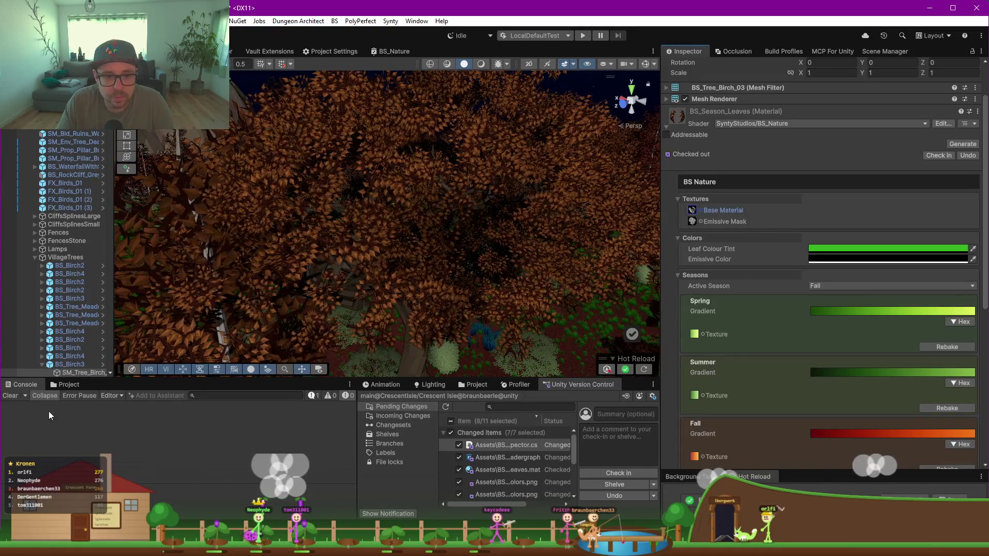
# Step: Locate the leaves' base texture in the project's Textures folder
pyautogui.click(65, 385)
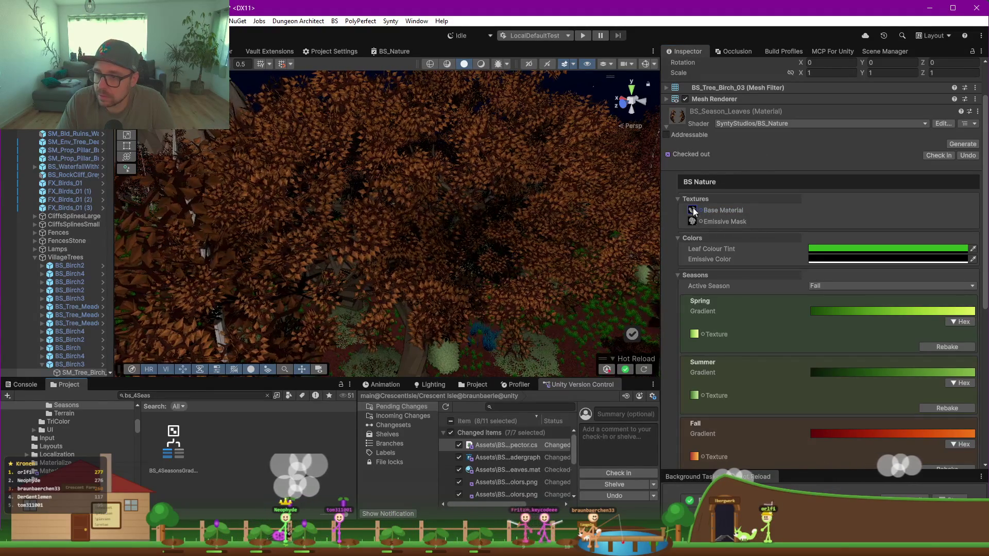
pyautogui.click(700, 211)
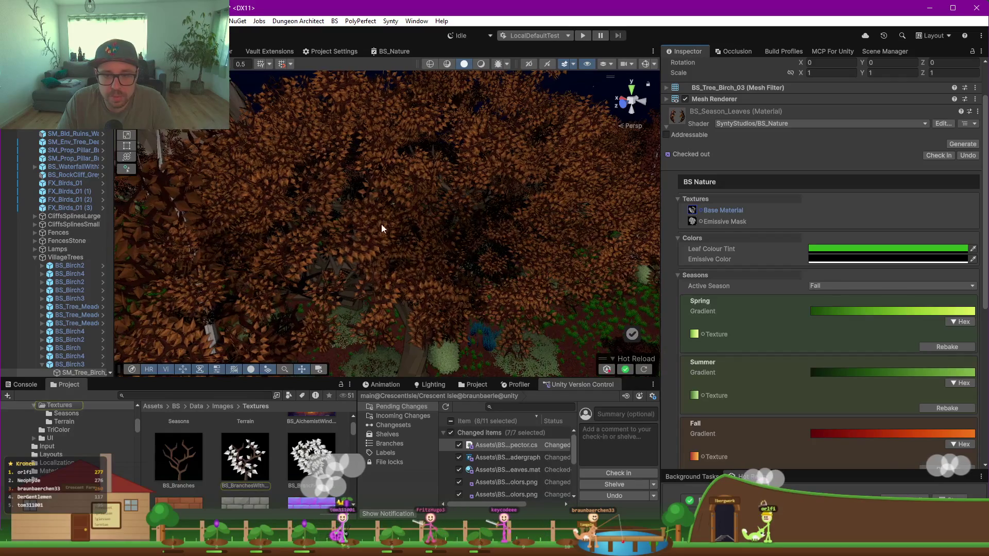
pyautogui.scroll(5, 415, 266)
pyautogui.scroll(-5, 426, 267)
# Step: Inspect the red, orange and brown Fall birch trees from several camera angles
pyautogui.moveTo(460, 262)
pyautogui.mouseDown()
pyautogui.moveTo(347, 280)
pyautogui.moveTo(360, 277)
pyautogui.moveTo(351, 224)
pyautogui.moveTo(407, 204)
pyautogui.mouseUp()
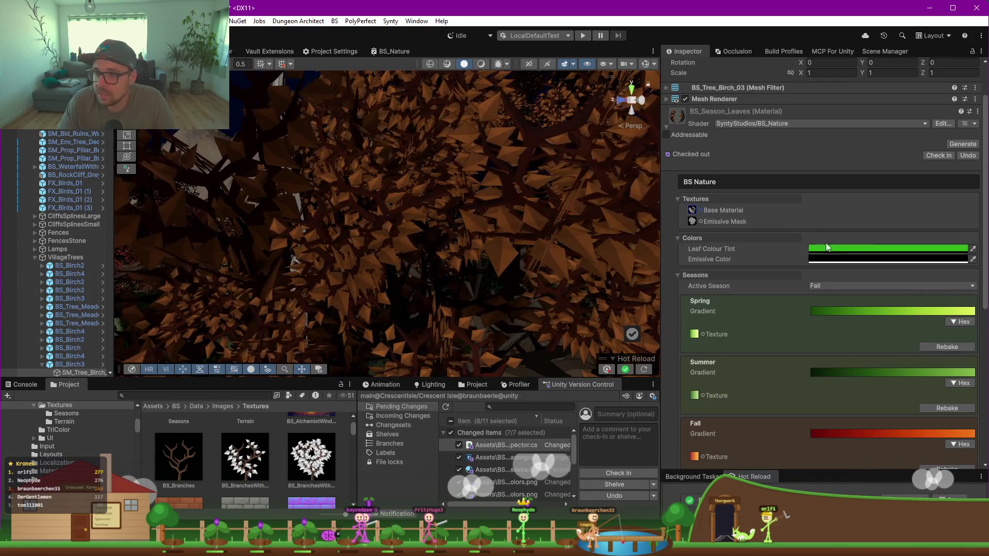
pyautogui.scroll(-5, 419, 254)
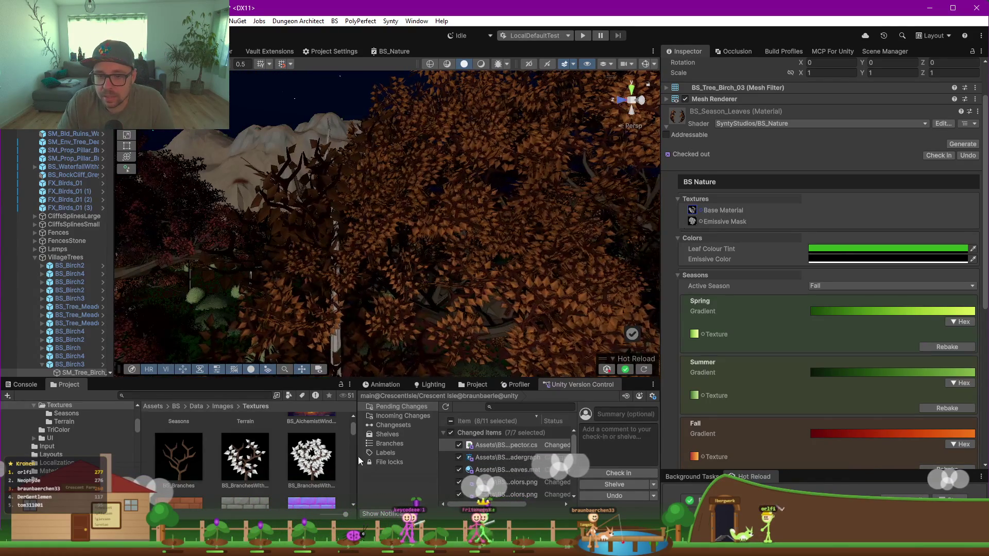
pyautogui.scroll(-5, 420, 336)
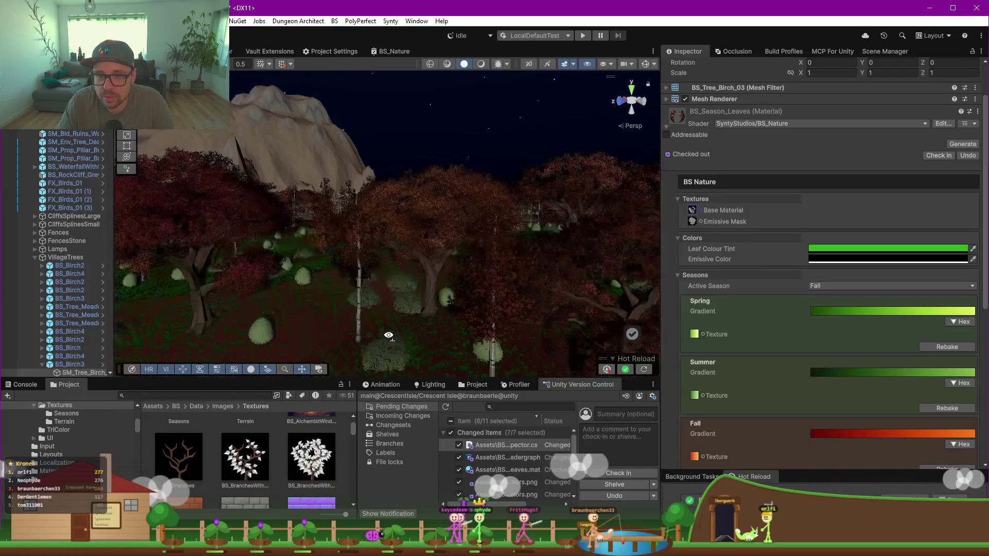
pyautogui.moveTo(420, 336); pyautogui.dragTo(593, 260)
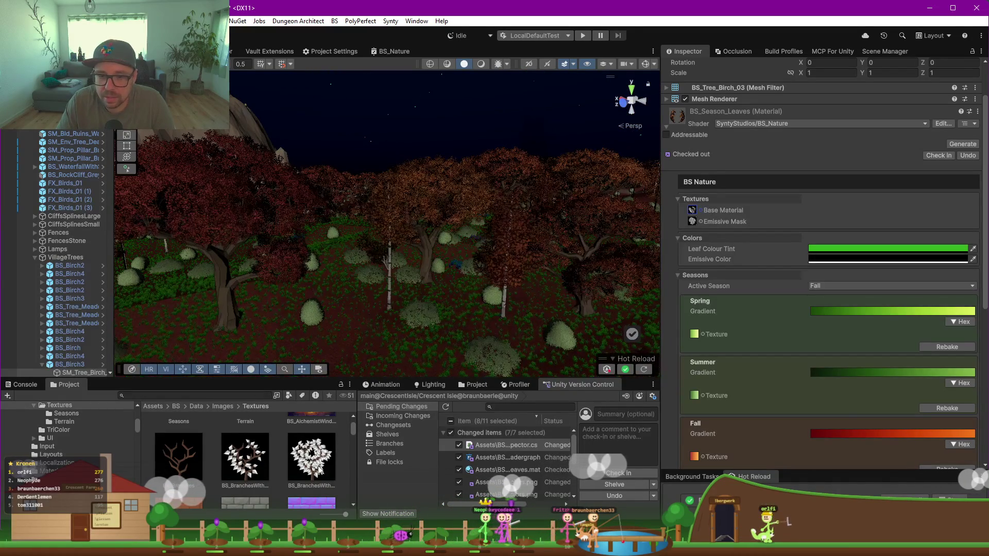
pyautogui.moveTo(490, 227)
pyautogui.mouseDown()
pyautogui.moveTo(420, 248)
pyautogui.moveTo(373, 238)
pyautogui.moveTo(341, 250)
pyautogui.moveTo(451, 279)
pyautogui.moveTo(407, 281)
pyautogui.moveTo(426, 276)
pyautogui.mouseUp()
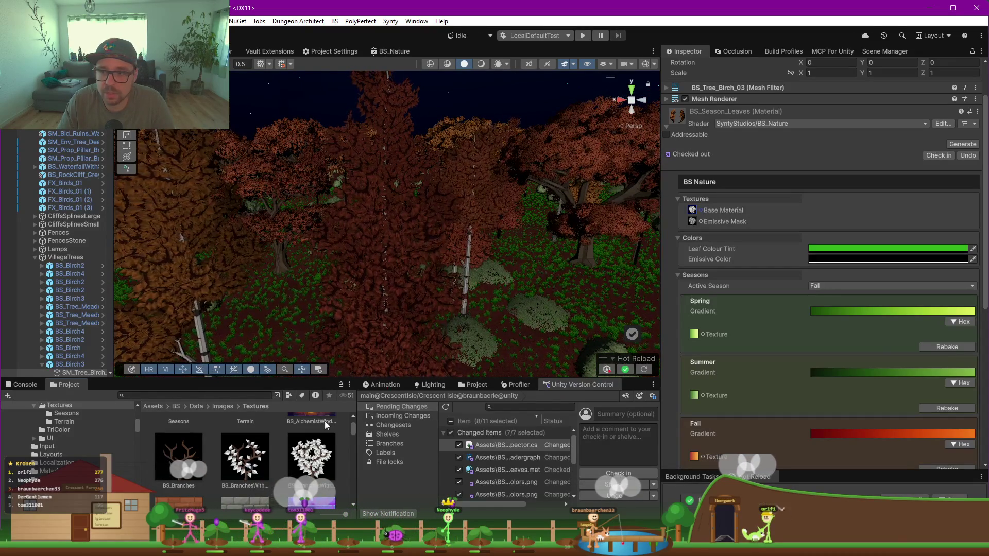
pyautogui.moveTo(392, 159); pyautogui.dragTo(378, 155)
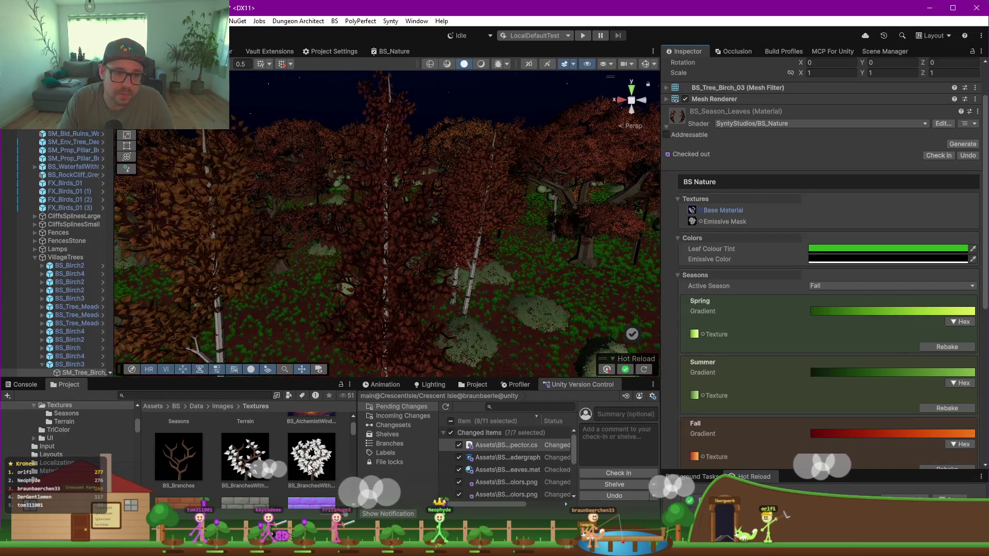
pyautogui.scroll(5, 507, 295)
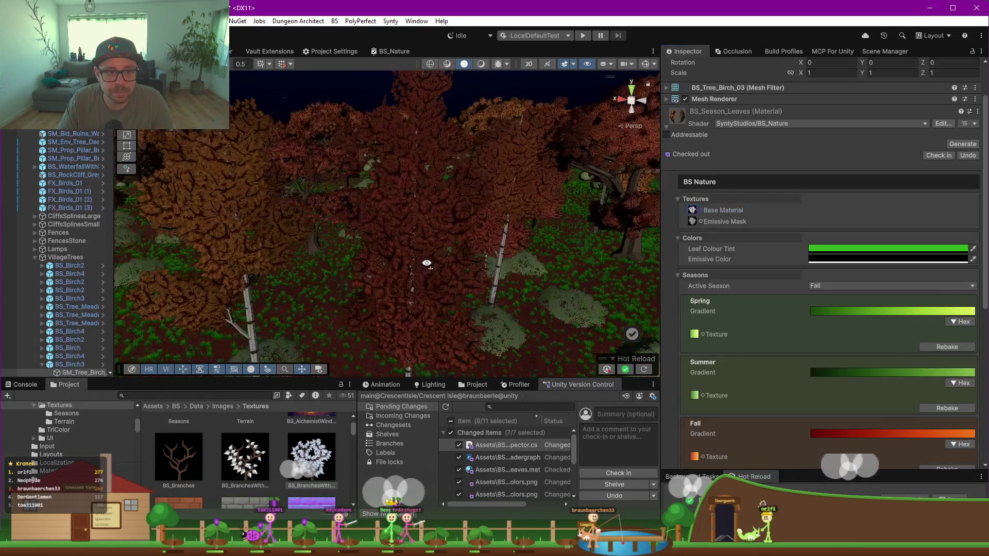
pyautogui.press('s')
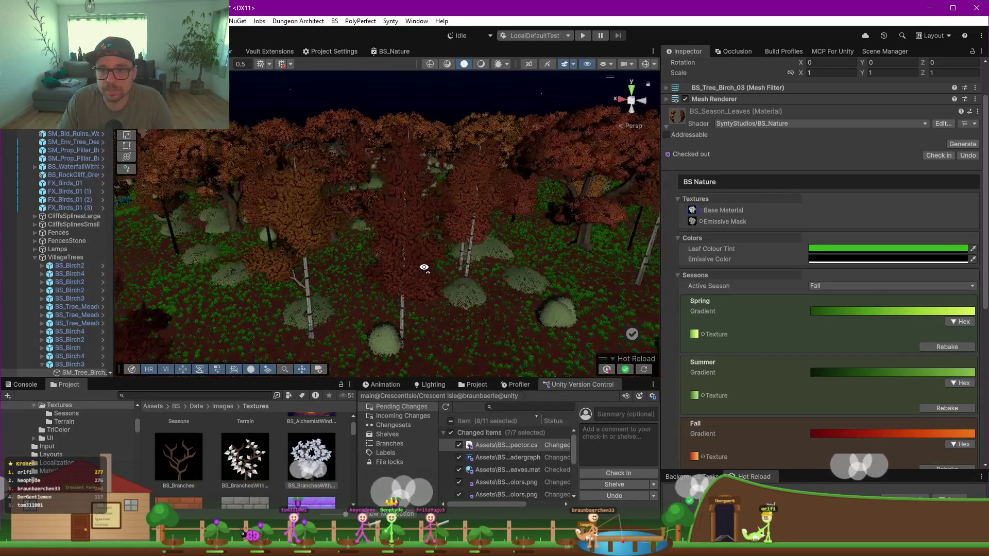
pyautogui.press('s')
pyautogui.click(834, 287)
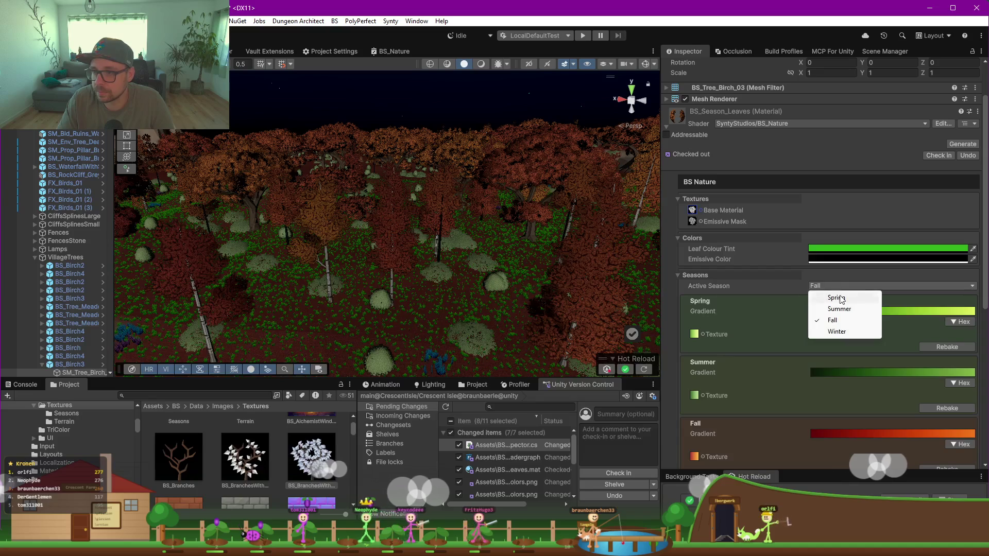
# Step: Preview the Spring and then Summer season on the forest trees
pyautogui.click(819, 295)
pyautogui.press('s')
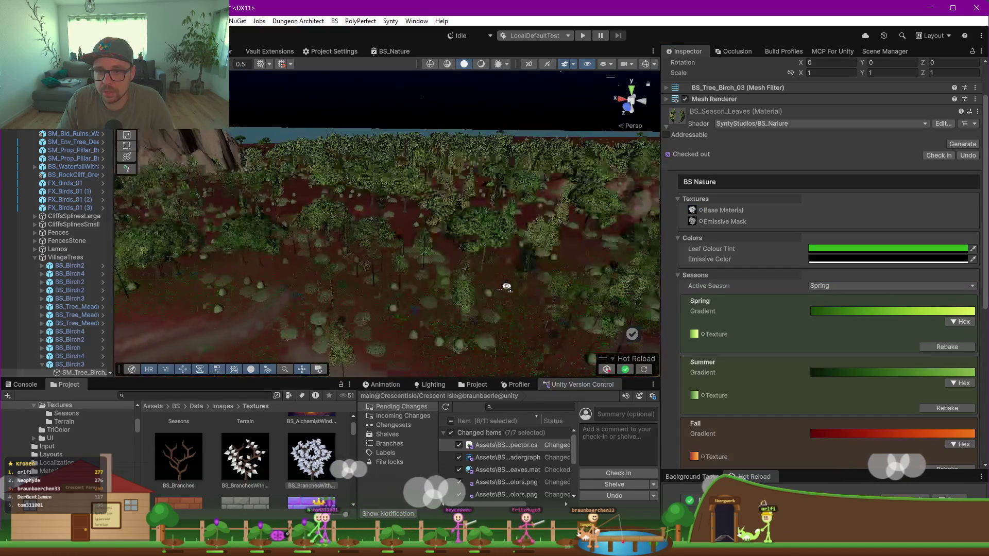
pyautogui.press('s')
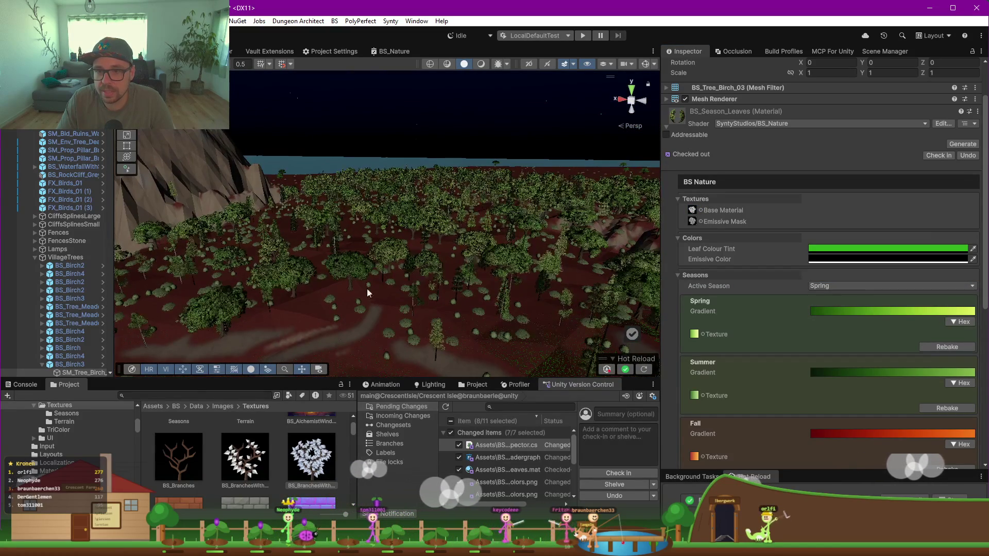
pyautogui.click(855, 287)
pyautogui.click(848, 309)
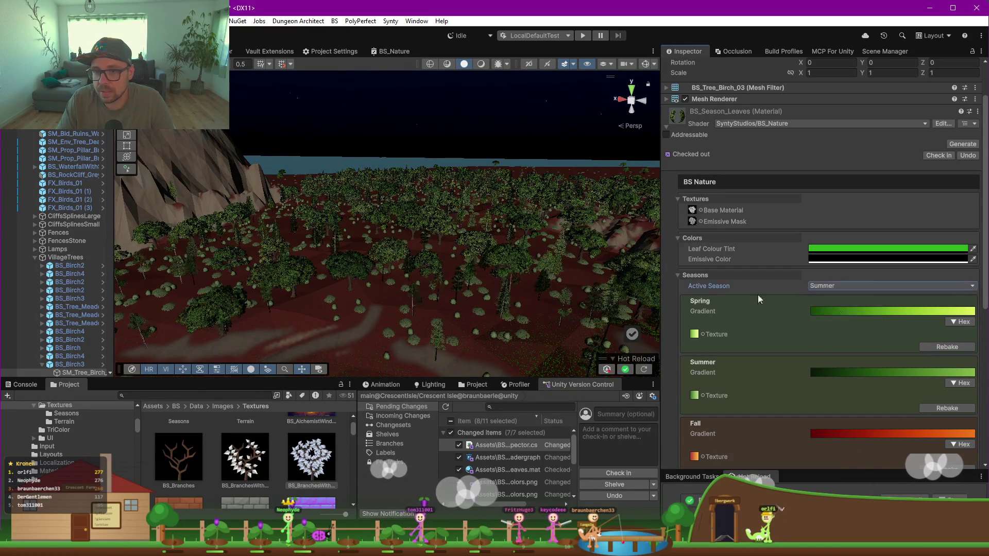
pyautogui.press('f')
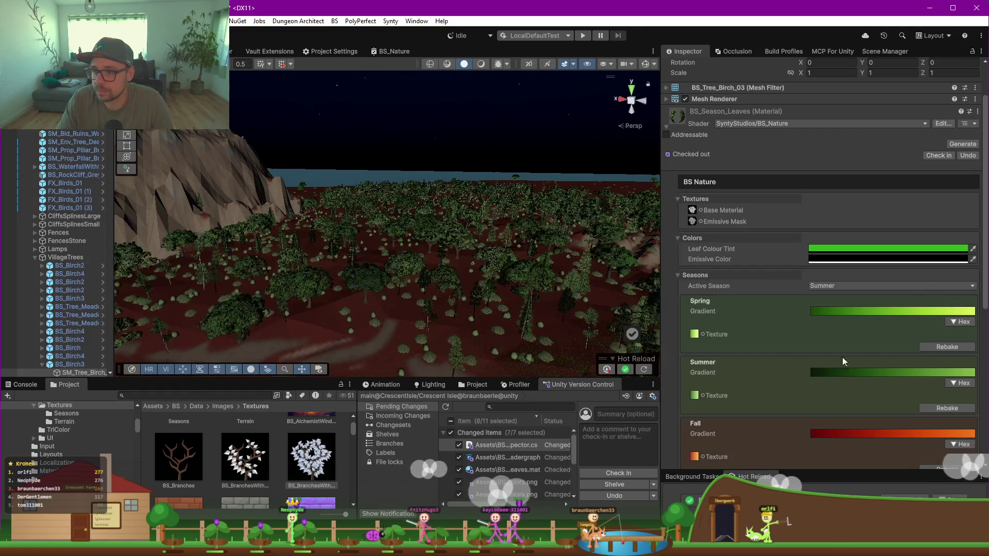
# Step: Preview Fall, then leave Winter active and view its grey-brown leaves in the forest
pyautogui.click(880, 290)
pyautogui.click(814, 319)
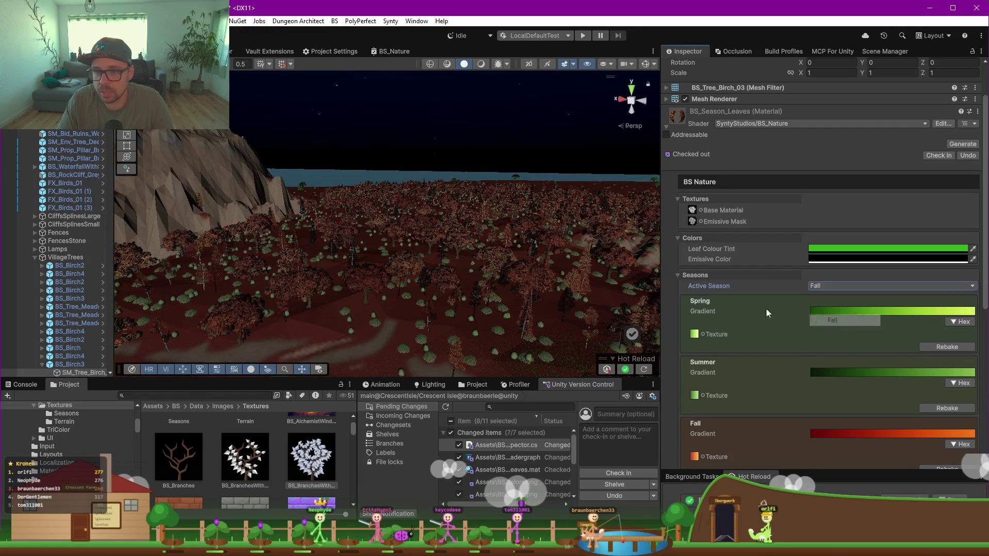
pyautogui.click(850, 287)
pyautogui.click(837, 332)
pyautogui.press('w')
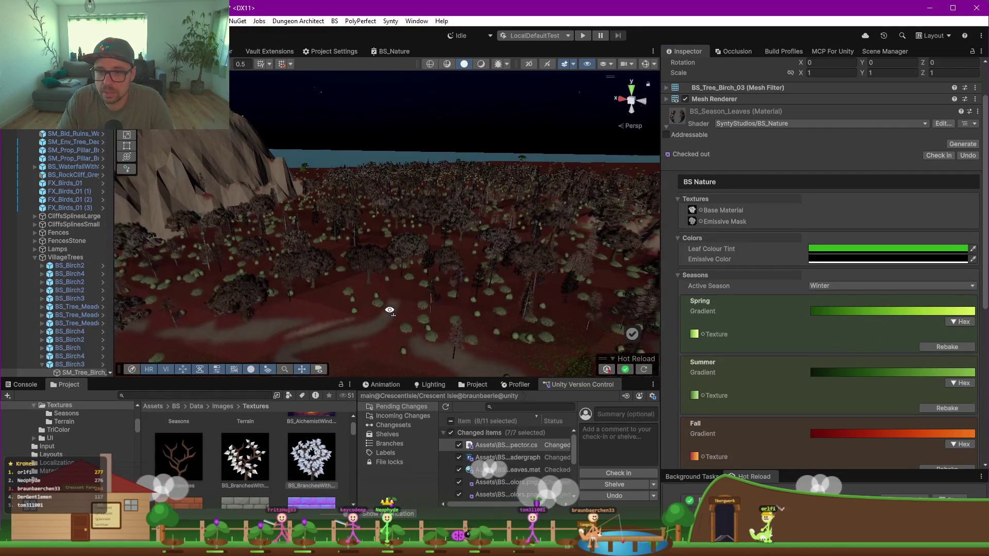
pyautogui.moveTo(407, 328)
pyautogui.mouseDown()
pyautogui.moveTo(333, 284)
pyautogui.moveTo(343, 289)
pyautogui.moveTo(296, 285)
pyautogui.moveTo(328, 258)
pyautogui.moveTo(355, 255)
pyautogui.moveTo(407, 285)
pyautogui.moveTo(383, 325)
pyautogui.mouseUp()
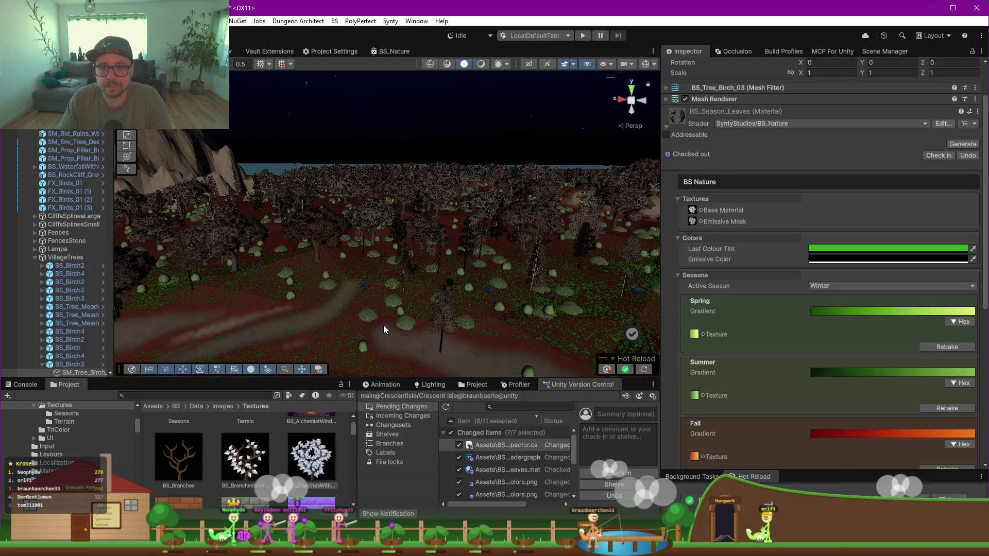
# Step: Select a bush and show its BS_Season_Bushes material's four season gradients
pyautogui.click(371, 320)
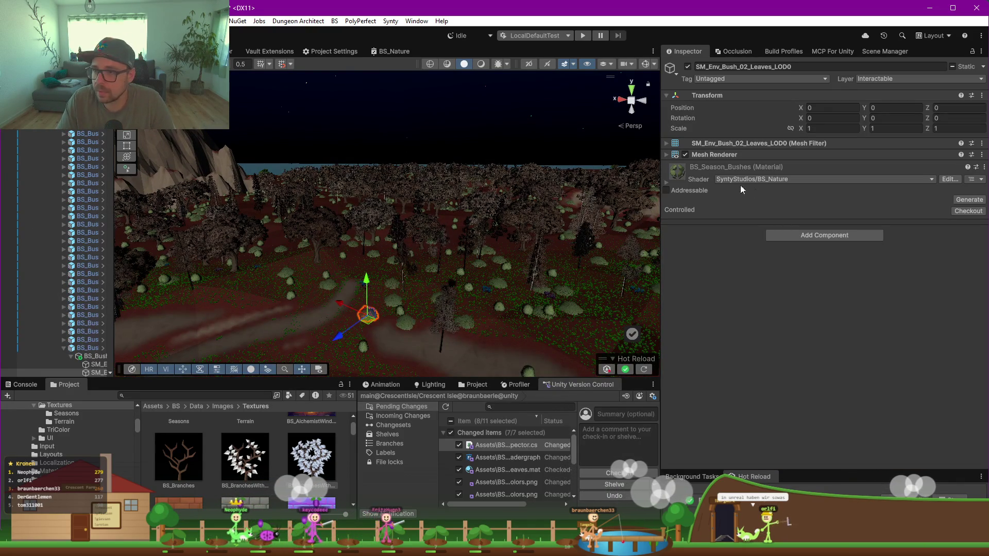
pyautogui.click(666, 184)
pyautogui.scroll(-3, 806, 283)
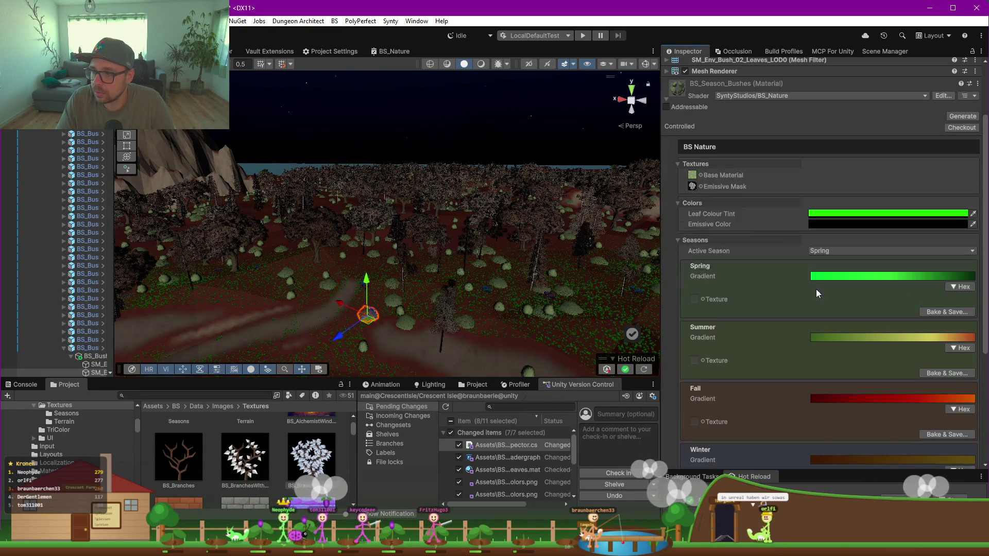
pyautogui.scroll(-2, 799, 336)
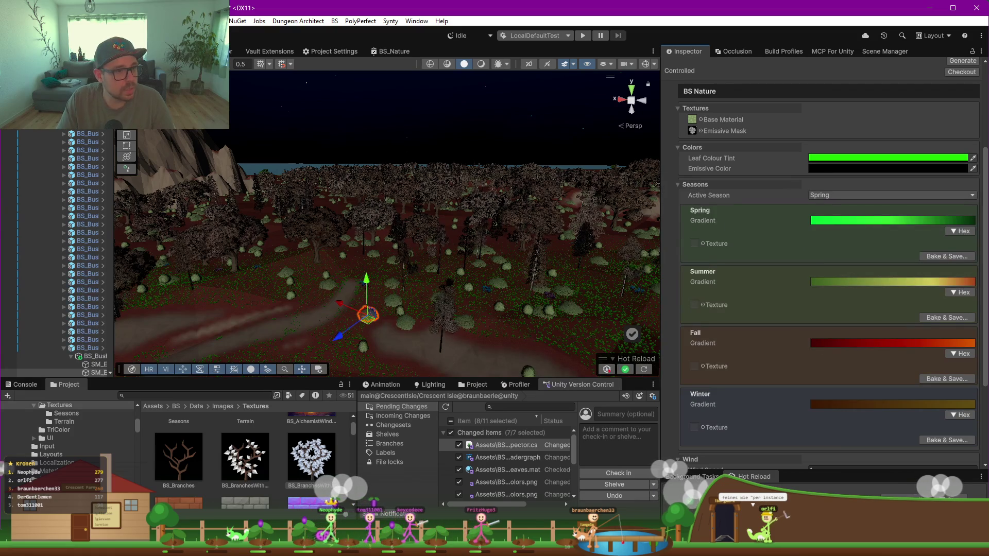
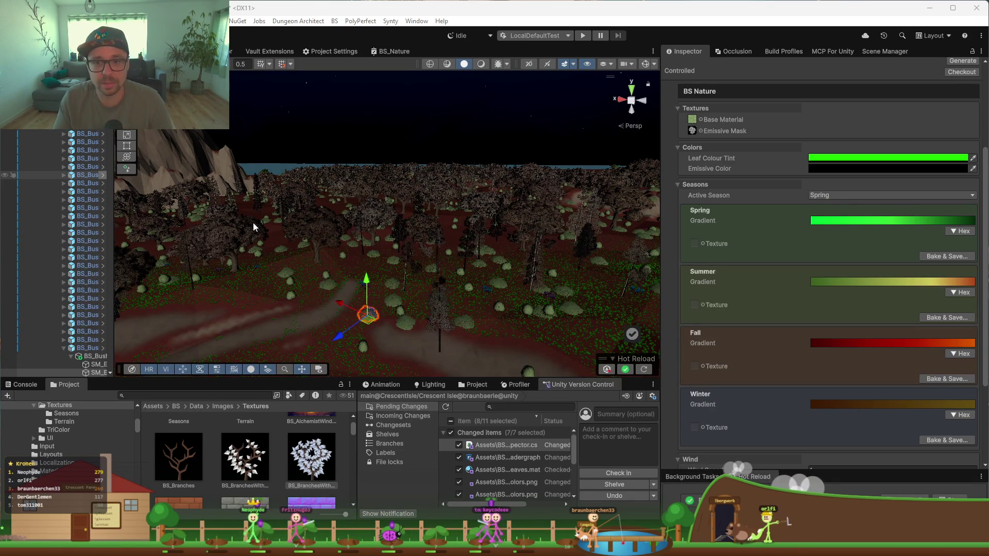
# Step: Look over the night forest and inspect the bush material's shader graph and variant family
pyautogui.moveTo(440, 297); pyautogui.dragTo(435, 319)
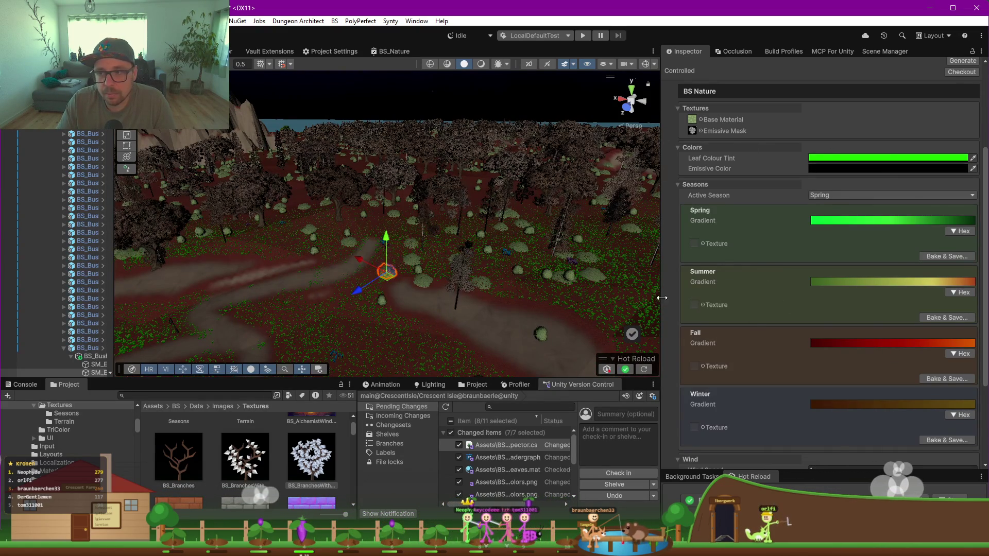
pyautogui.scroll(5, 684, 294)
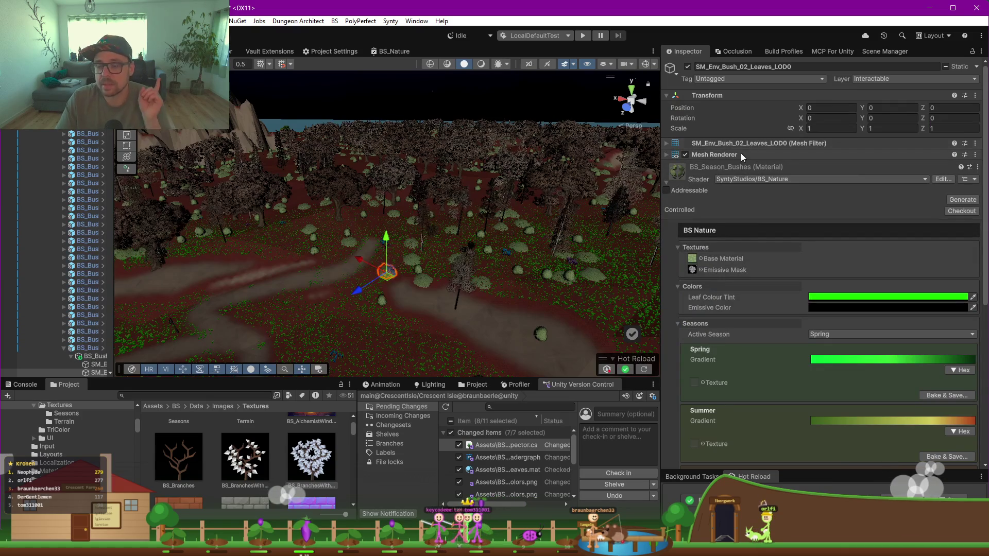
pyautogui.click(950, 181)
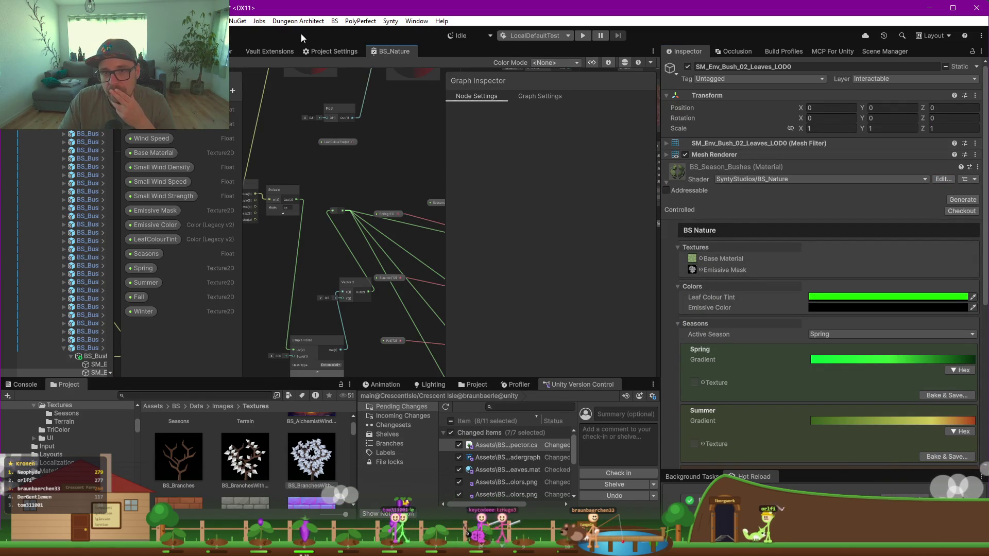
pyautogui.click(206, 51)
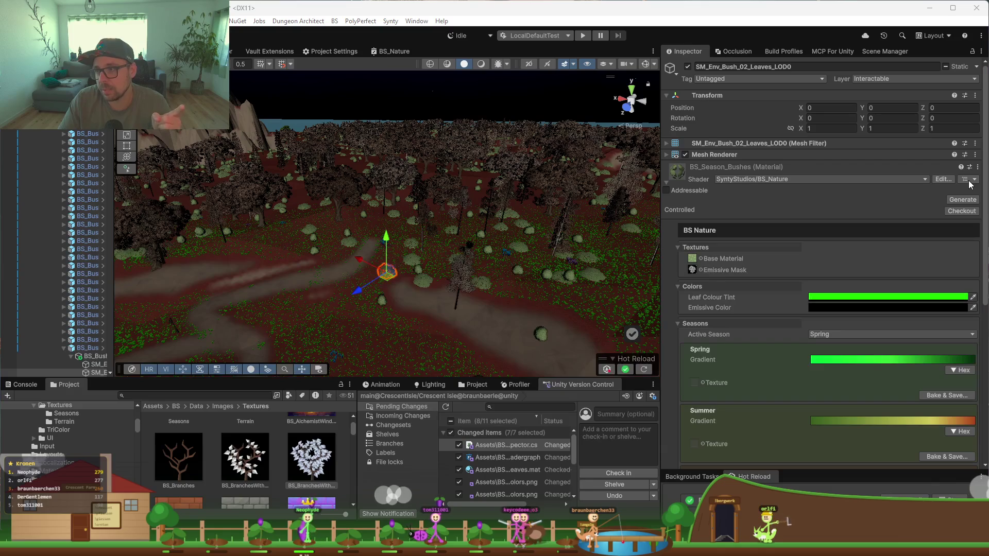
pyautogui.click(976, 179)
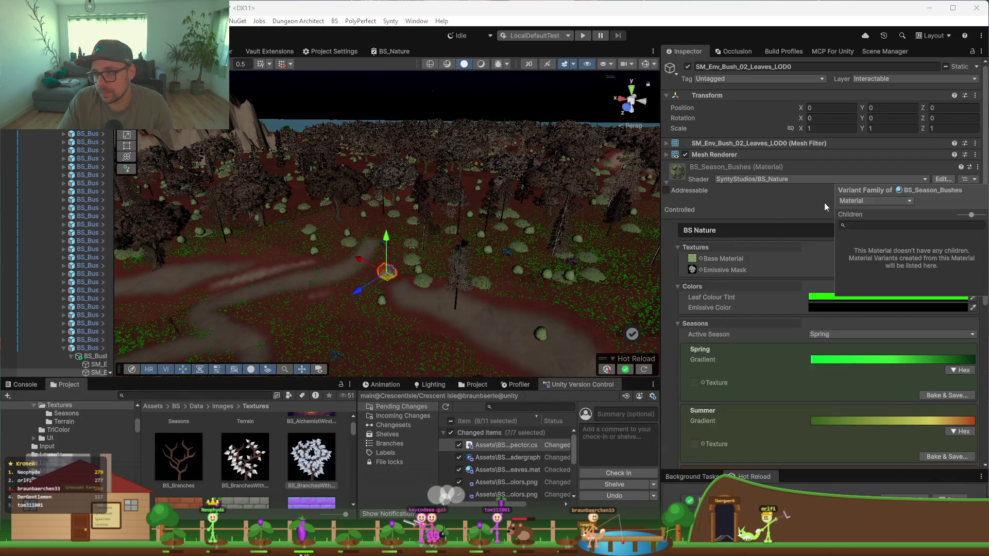
pyautogui.click(790, 208)
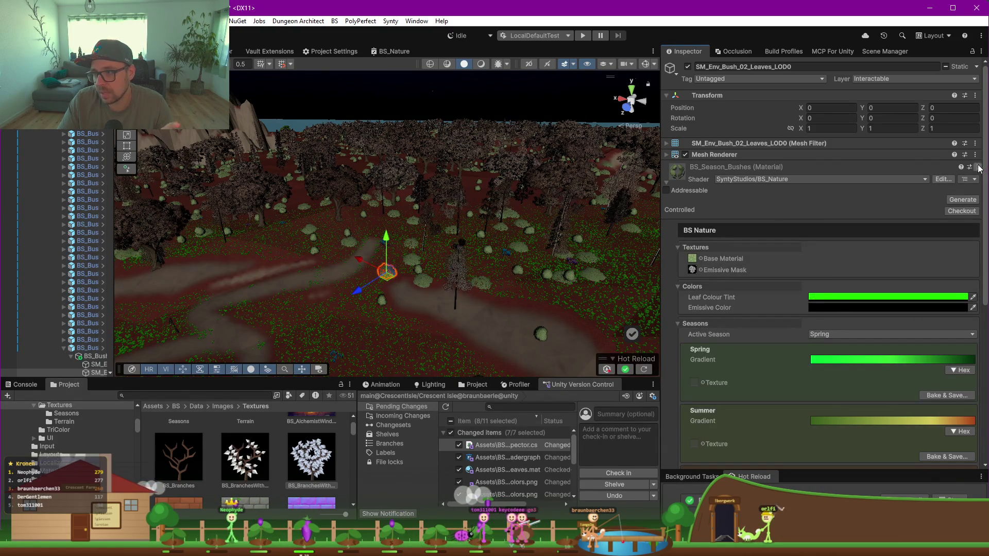
pyautogui.scroll(-5, 795, 240)
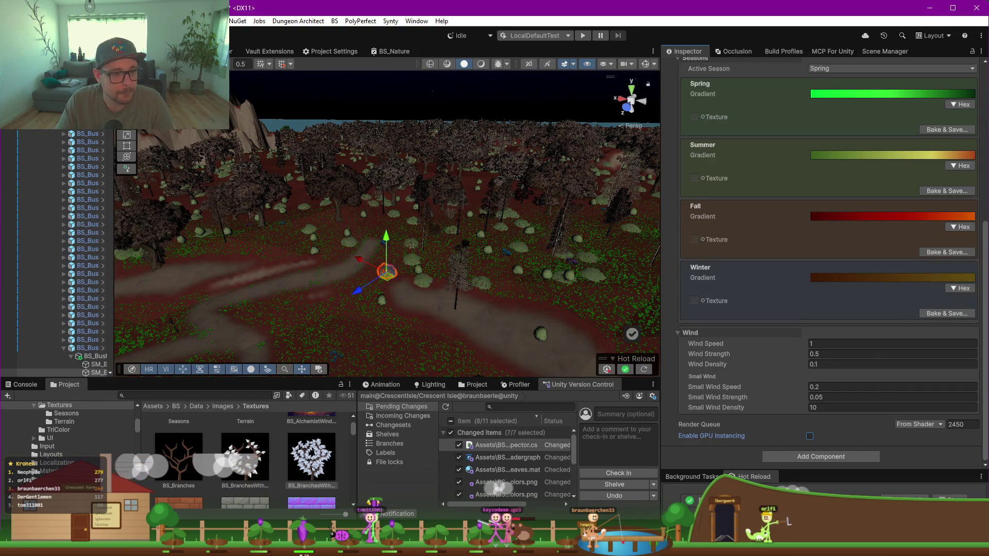
pyautogui.scroll(3, 694, 287)
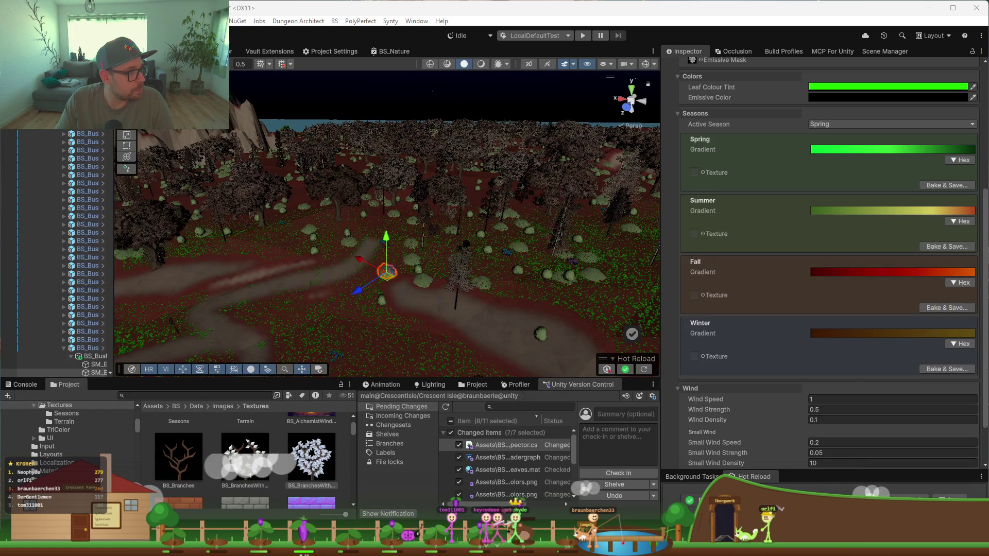
# Step: Apply the new green hex colours to the bushes' Spring gradient
pyautogui.click(960, 160)
pyautogui.click(873, 177)
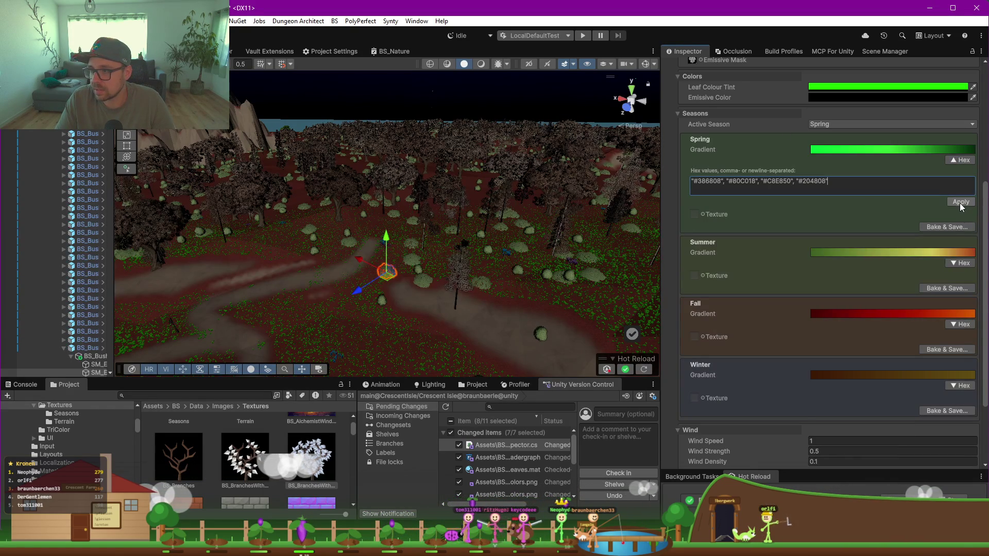
pyautogui.click(960, 202)
# Step: Bake the Spring gradient over BS_Season_Bushes_SpringColors.png in Images/Textures/Seasons
pyautogui.click(948, 187)
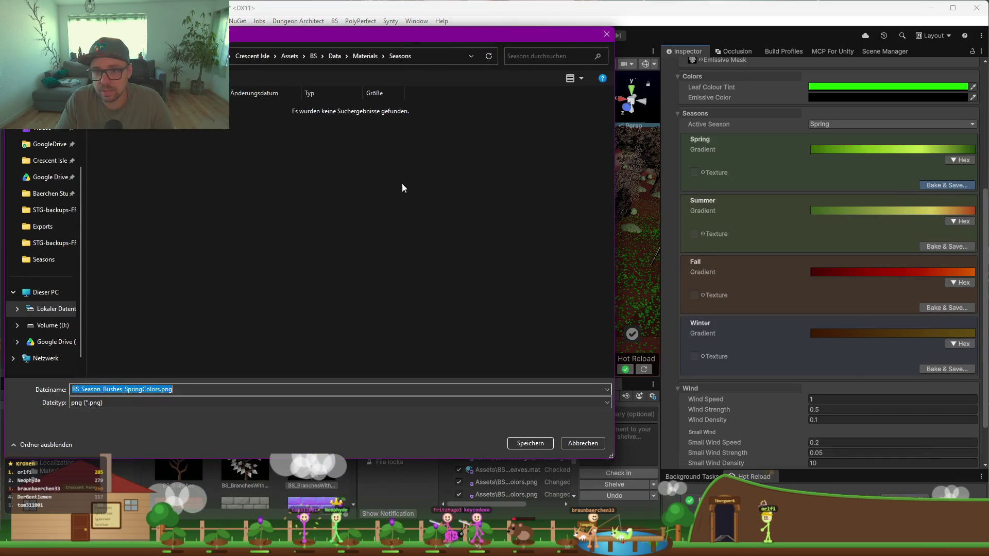
pyautogui.click(426, 56)
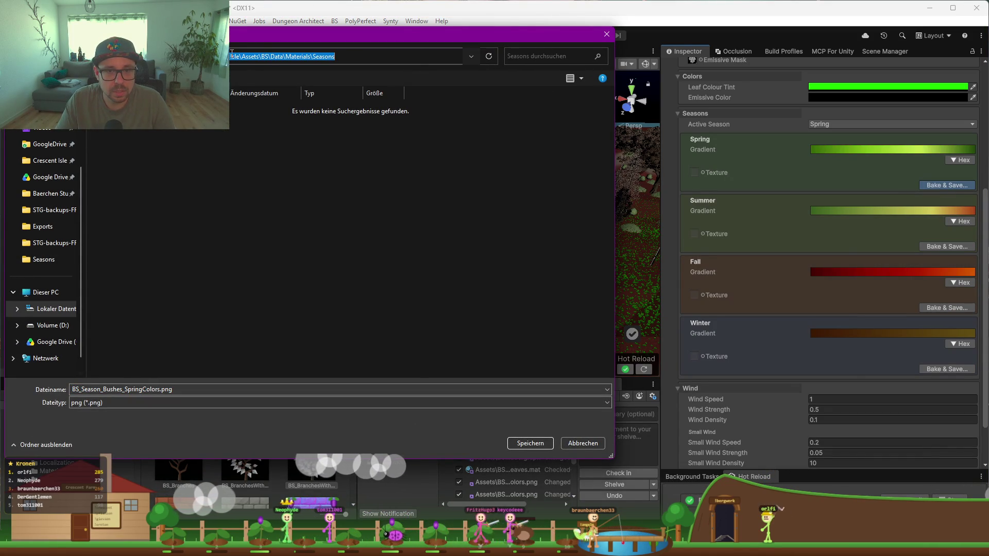
pyautogui.press('Escape')
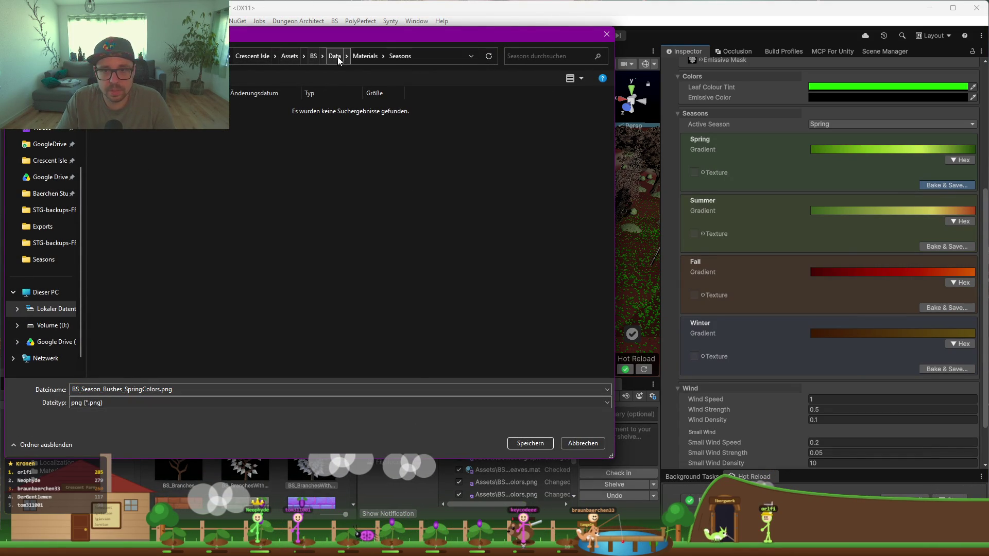
pyautogui.click(335, 57)
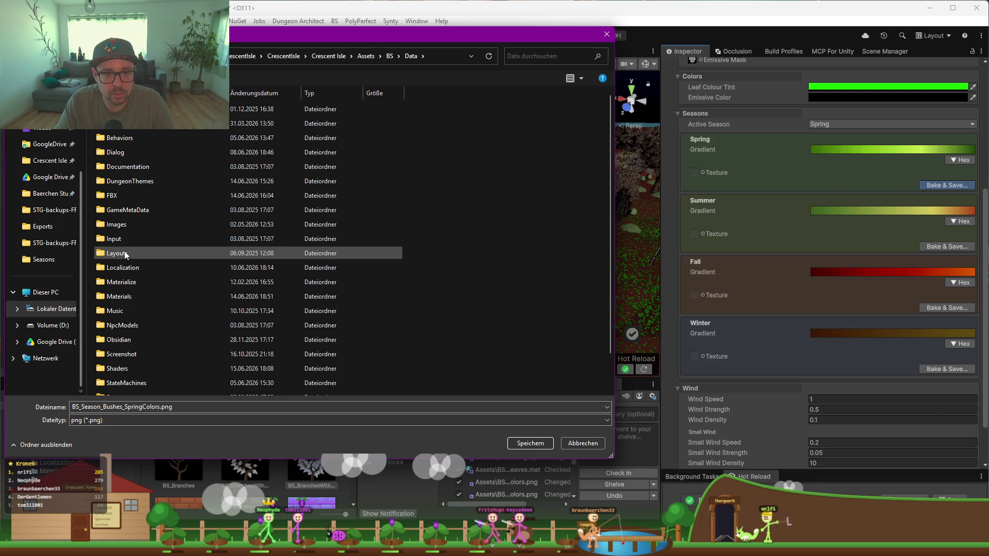
pyautogui.doubleClick(123, 222)
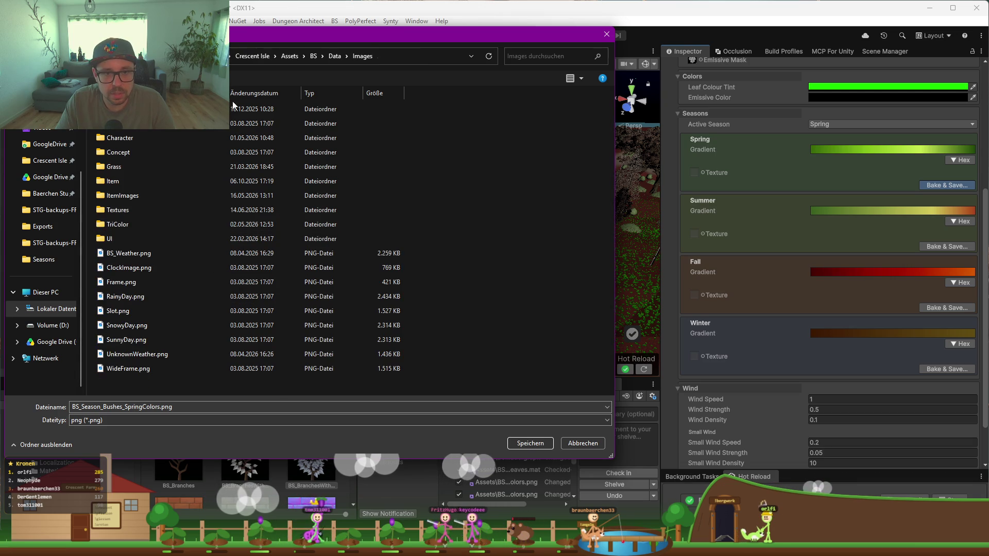
pyautogui.doubleClick(142, 211)
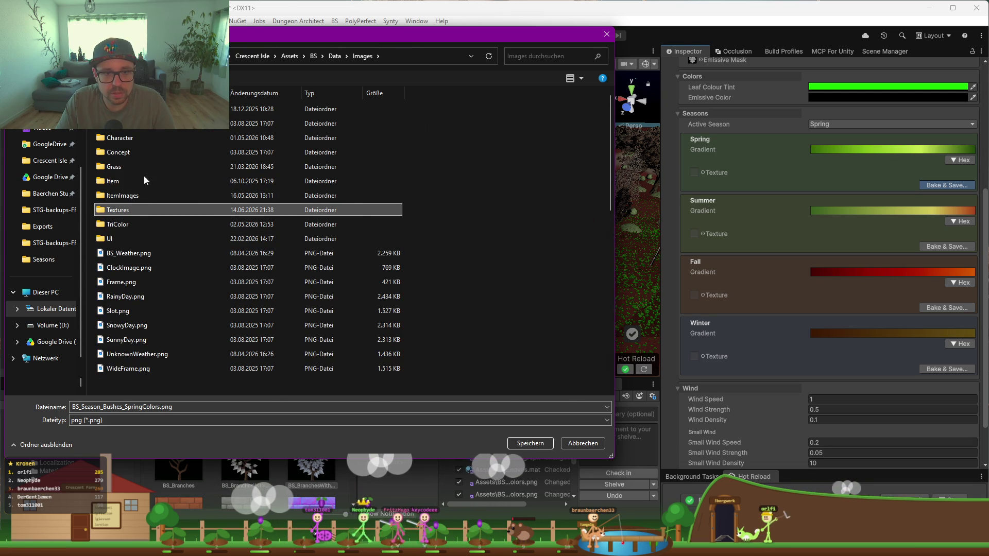
pyautogui.doubleClick(137, 131)
pyautogui.click(528, 443)
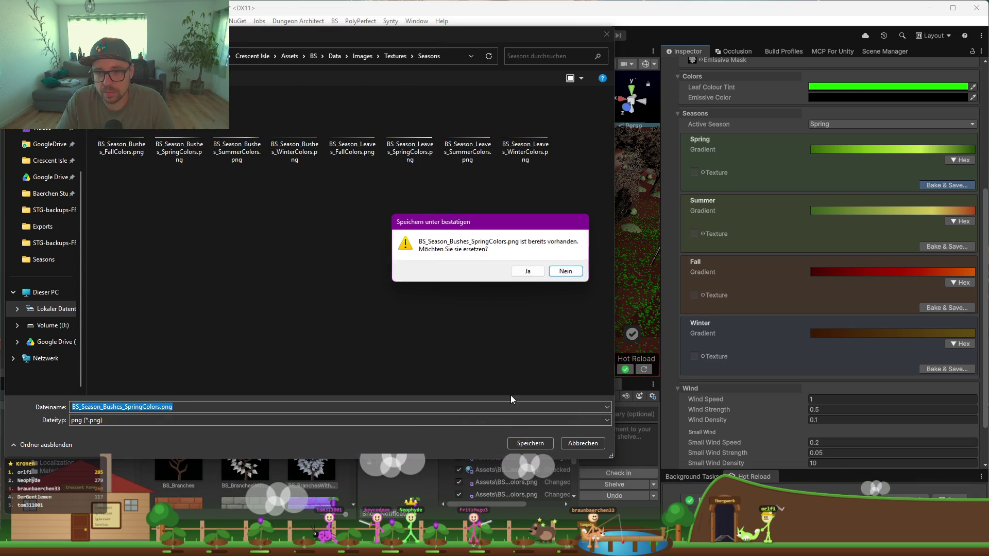
pyautogui.click(524, 270)
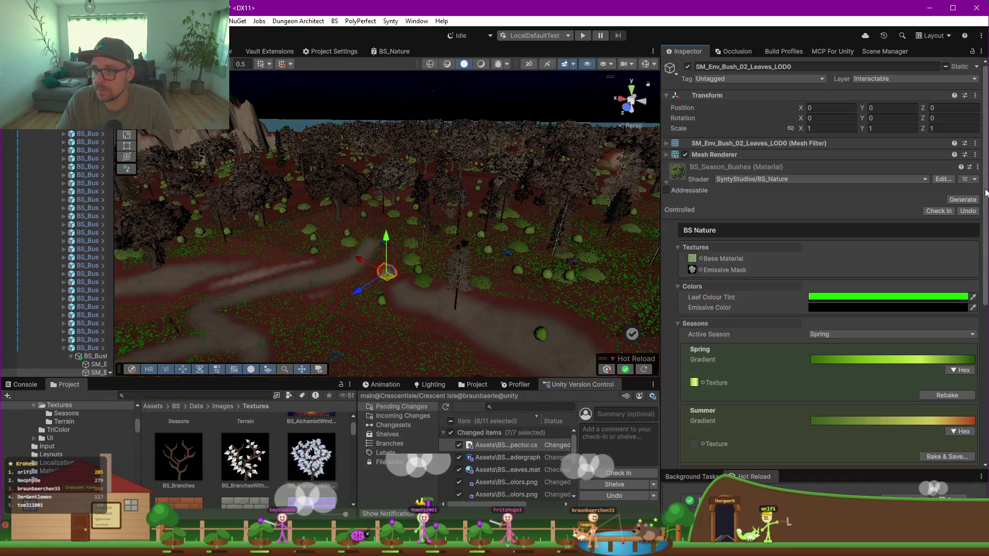
# Step: Orbit to the bush and preview it with Summer as the active season
pyautogui.scroll(3, 395, 286)
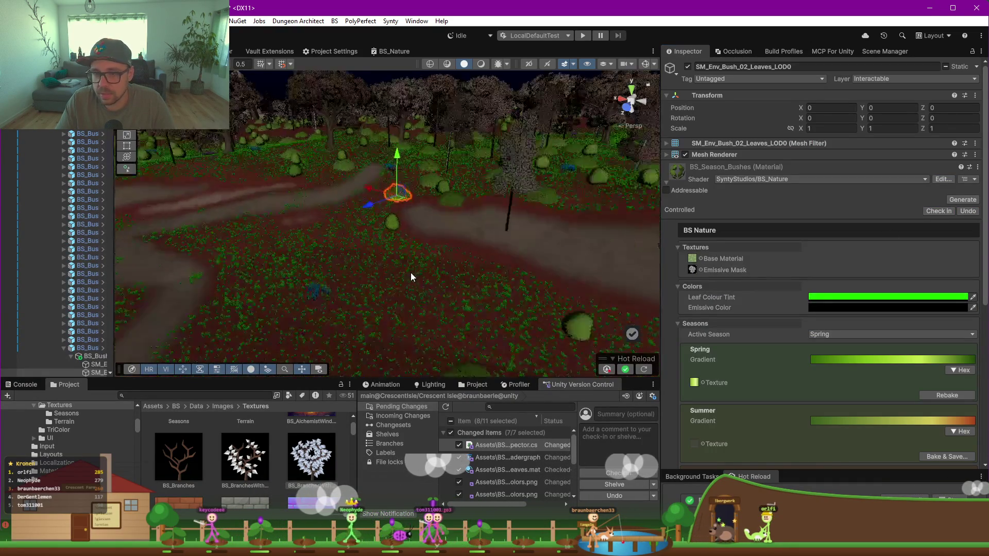
pyautogui.moveTo(411, 277)
pyautogui.mouseDown()
pyautogui.moveTo(452, 229)
pyautogui.moveTo(422, 219)
pyautogui.mouseUp()
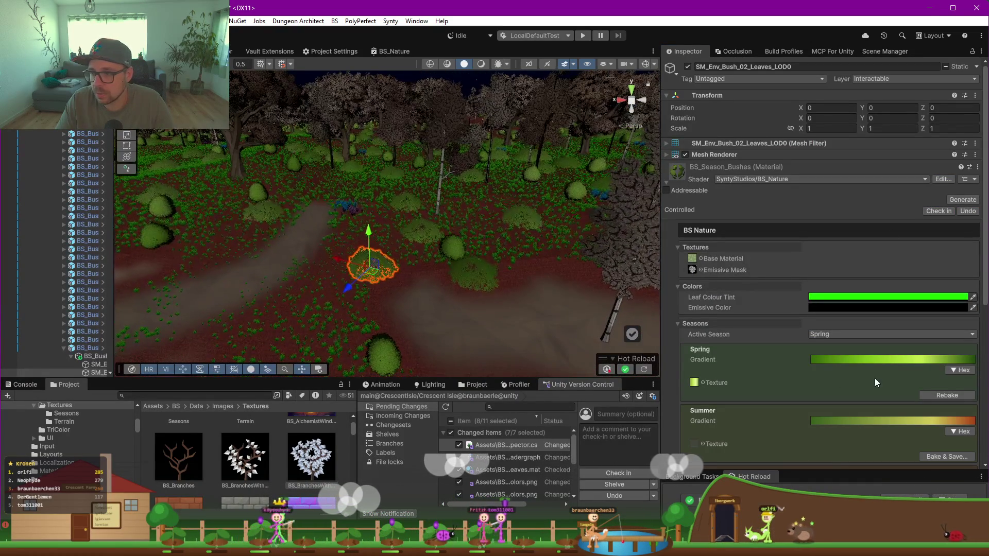
pyautogui.click(871, 334)
pyautogui.click(849, 357)
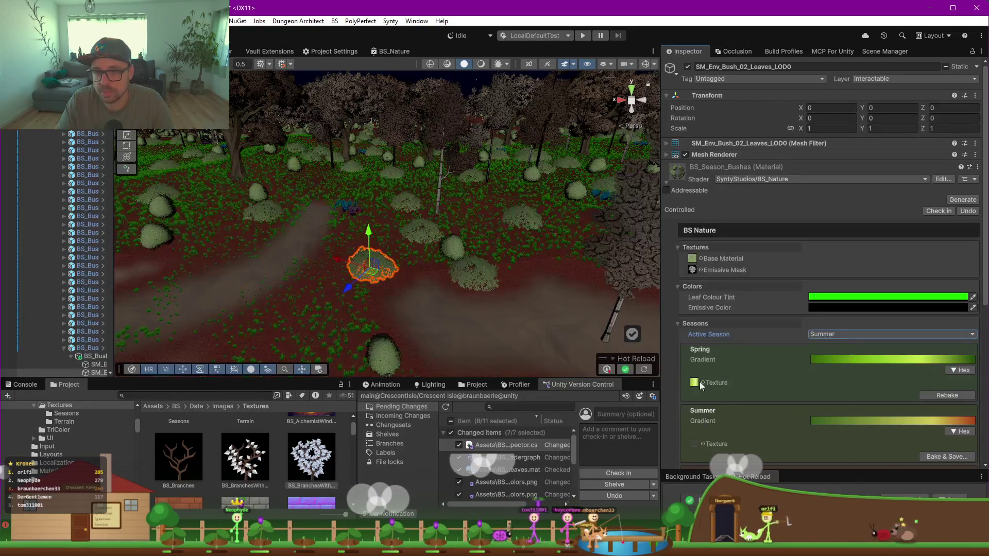
# Step: Set the active season back to Spring and expand the Summer gradient's Hex entry
pyautogui.click(845, 336)
pyautogui.click(848, 346)
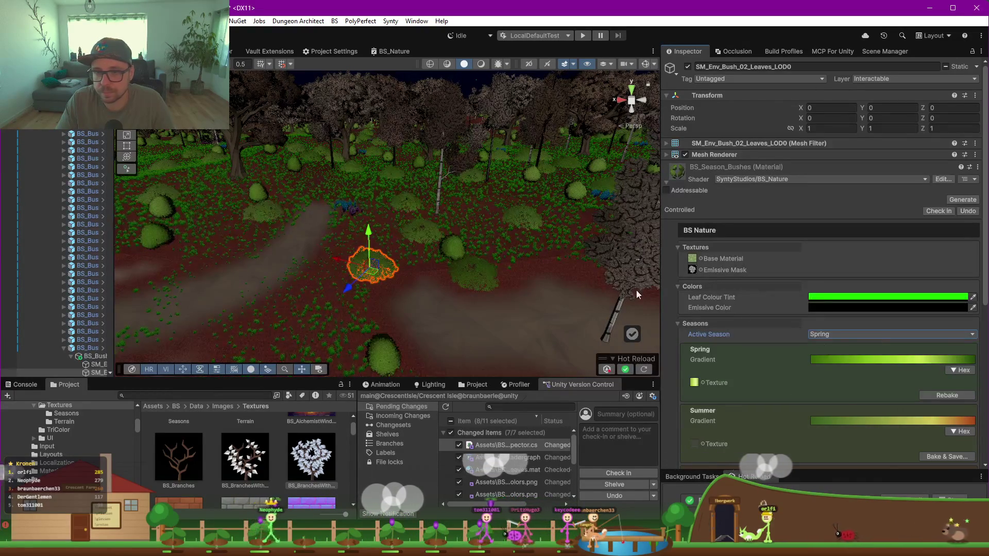
pyautogui.click(863, 335)
pyautogui.click(766, 355)
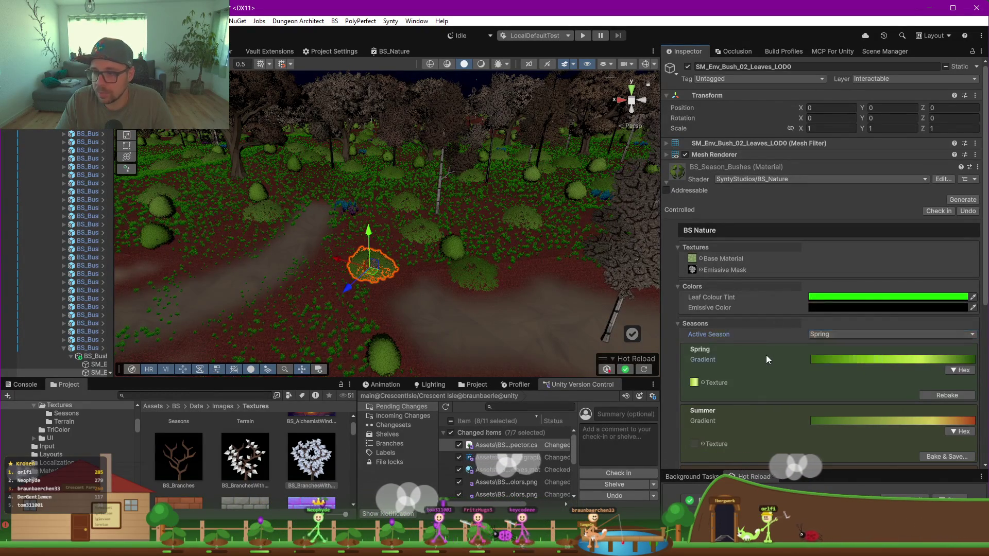
pyautogui.scroll(-3, 767, 355)
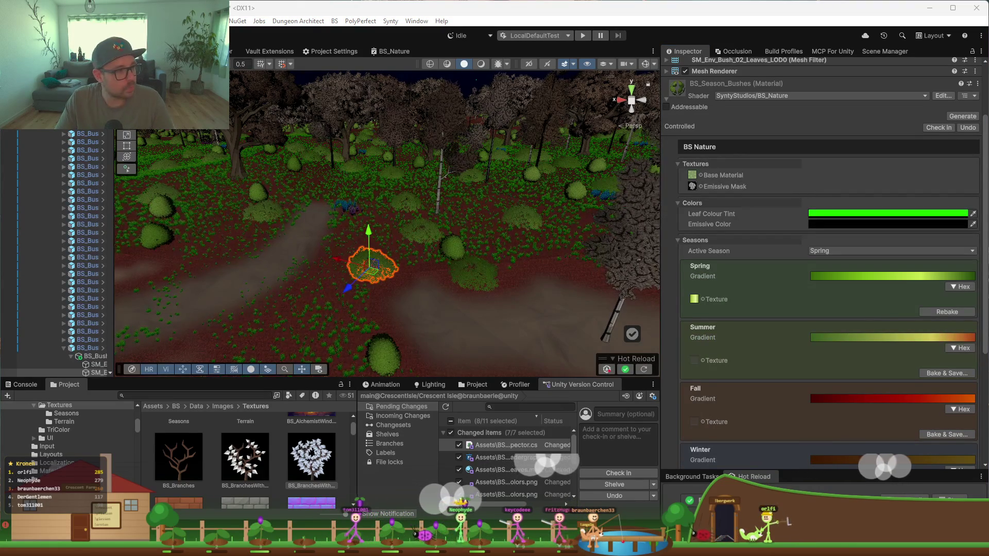
pyautogui.click(949, 349)
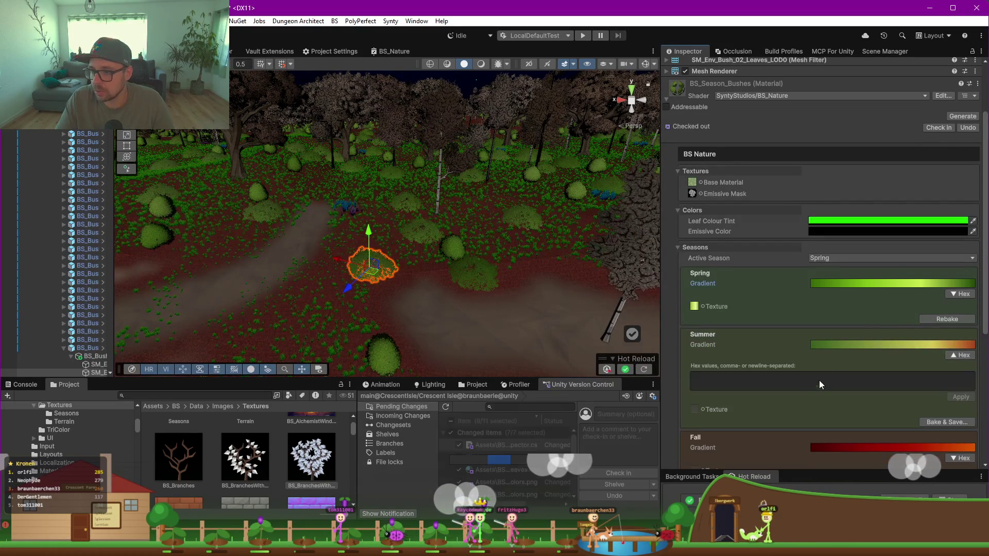
# Step: Apply the Summer hex colours and bake them over BS_Season_Bushes_SummerColors.png in Images/Textures/Seasons
pyautogui.click(959, 397)
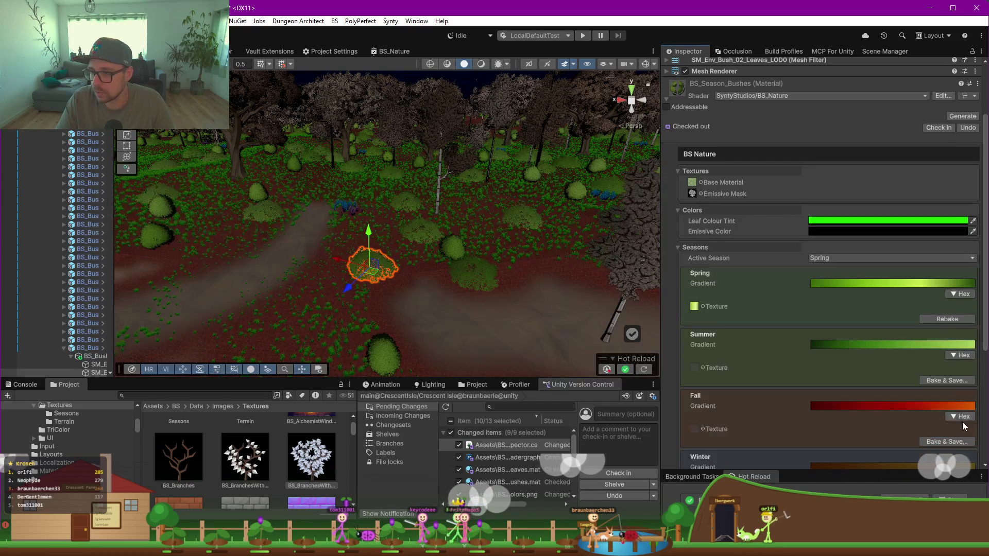
pyautogui.click(941, 379)
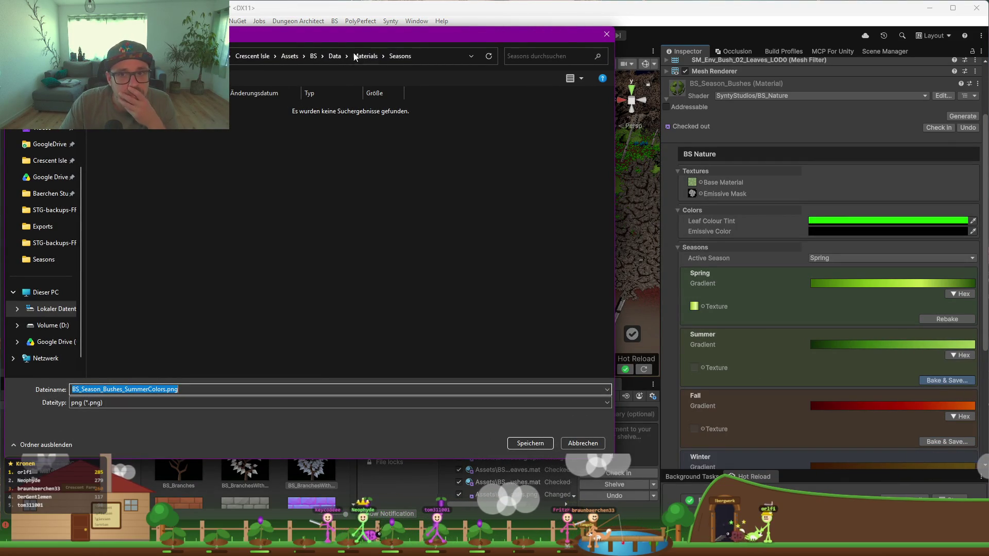
pyautogui.click(332, 56)
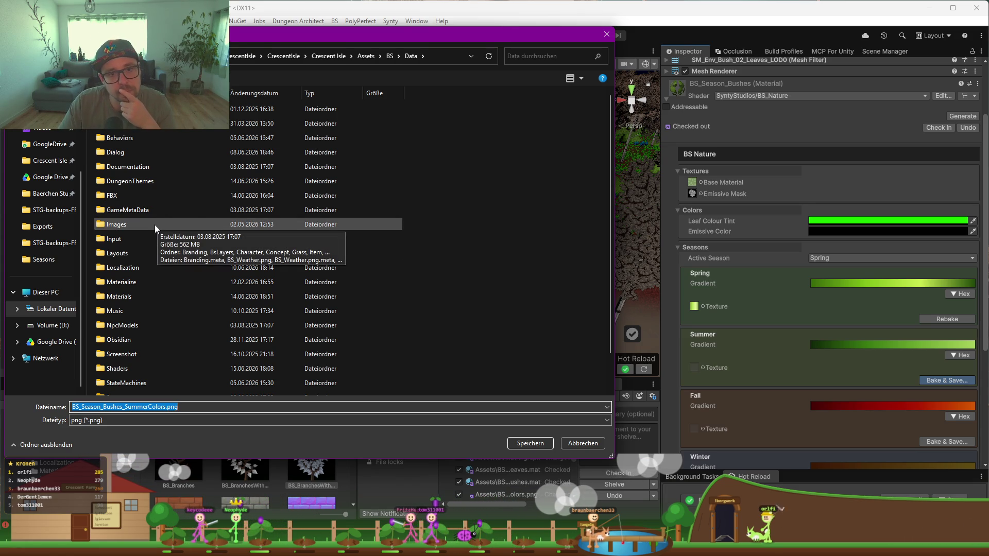
pyautogui.doubleClick(119, 224)
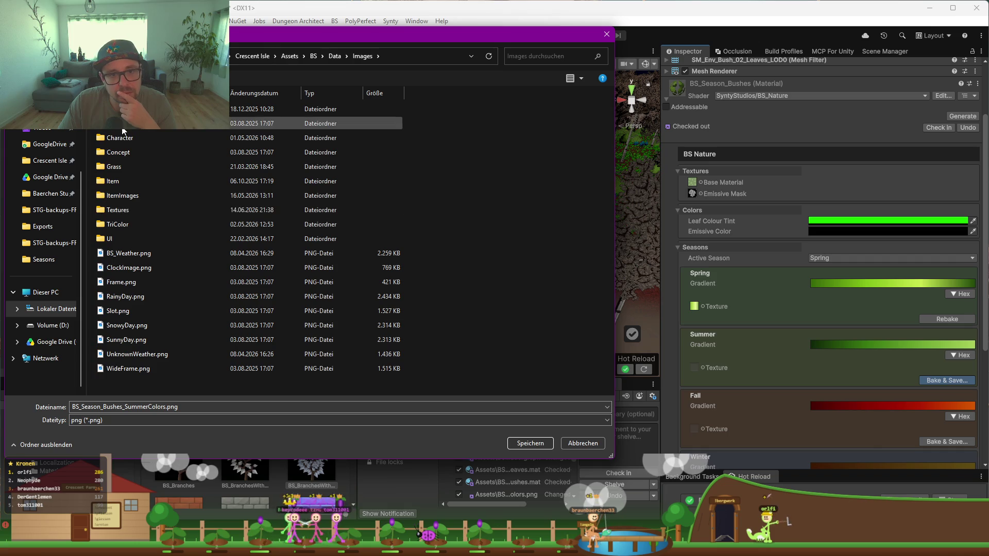
pyautogui.doubleClick(129, 212)
pyautogui.doubleClick(322, 337)
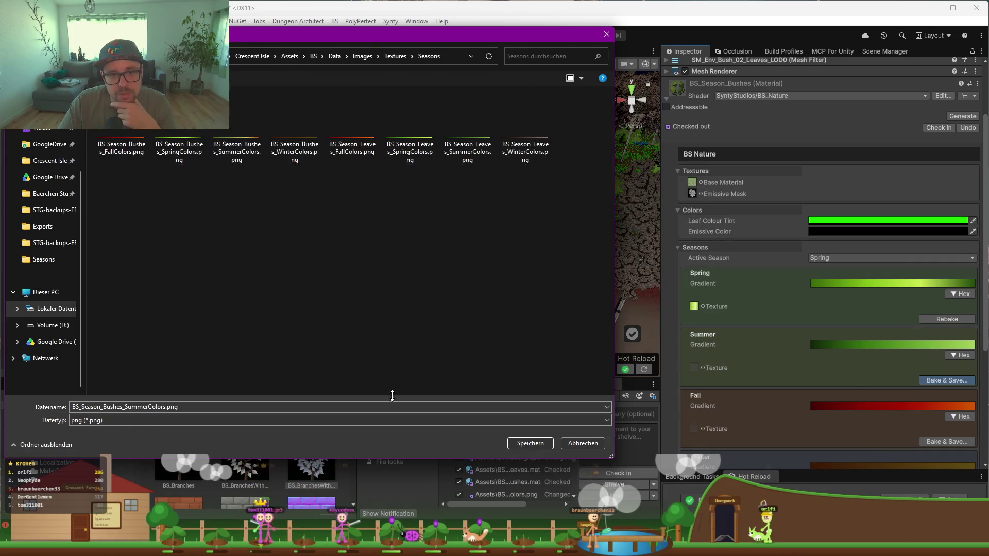
pyautogui.click(538, 446)
pyautogui.click(530, 271)
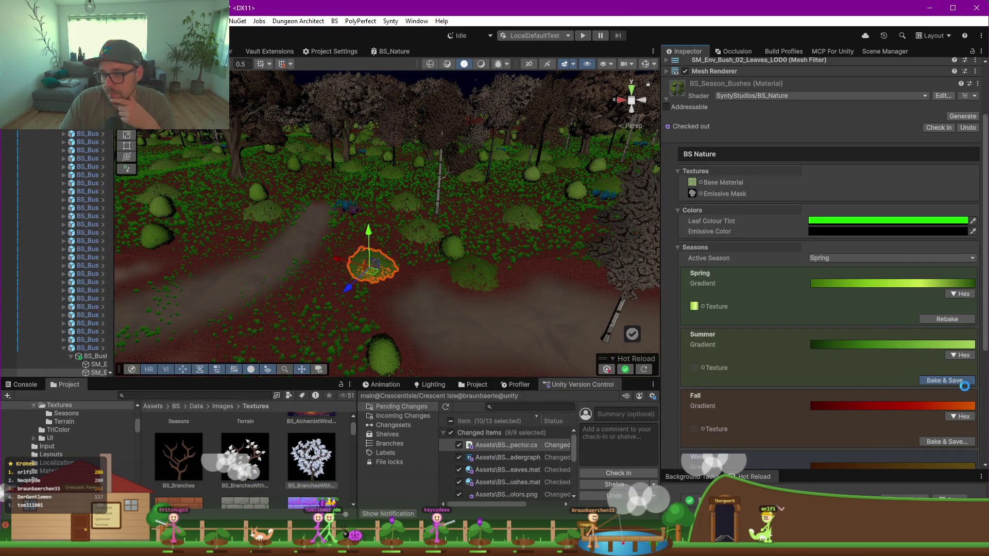
pyautogui.scroll(3, 804, 361)
pyautogui.click(870, 340)
# Step: Make Summer the active season and apply the red-orange hex colours to the Fall gradient
pyautogui.click(839, 365)
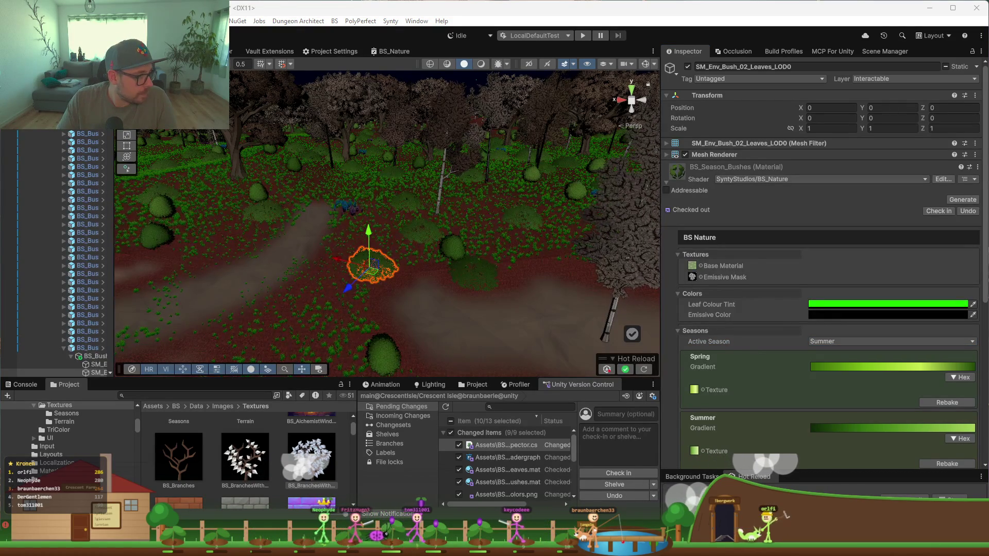
pyautogui.click(752, 392)
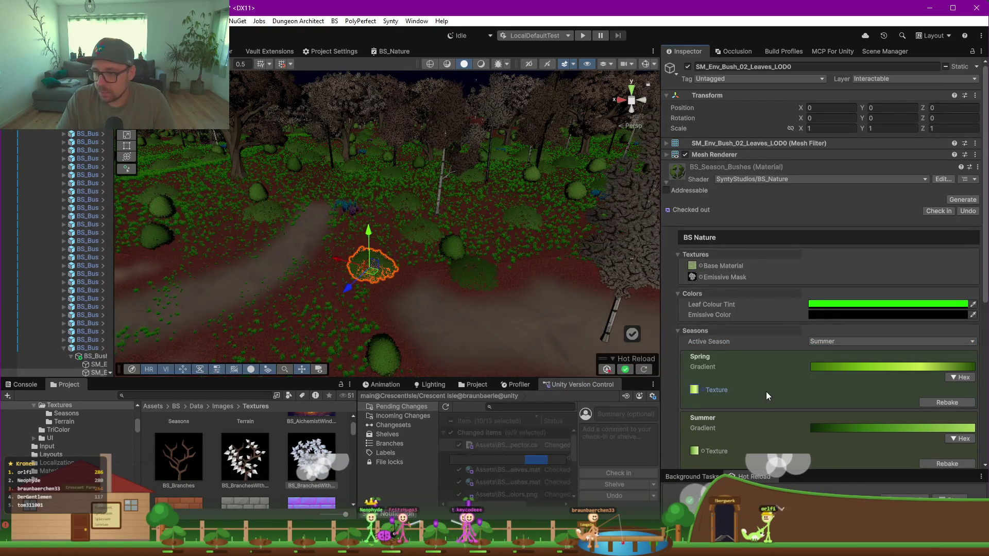
pyautogui.scroll(-3, 766, 392)
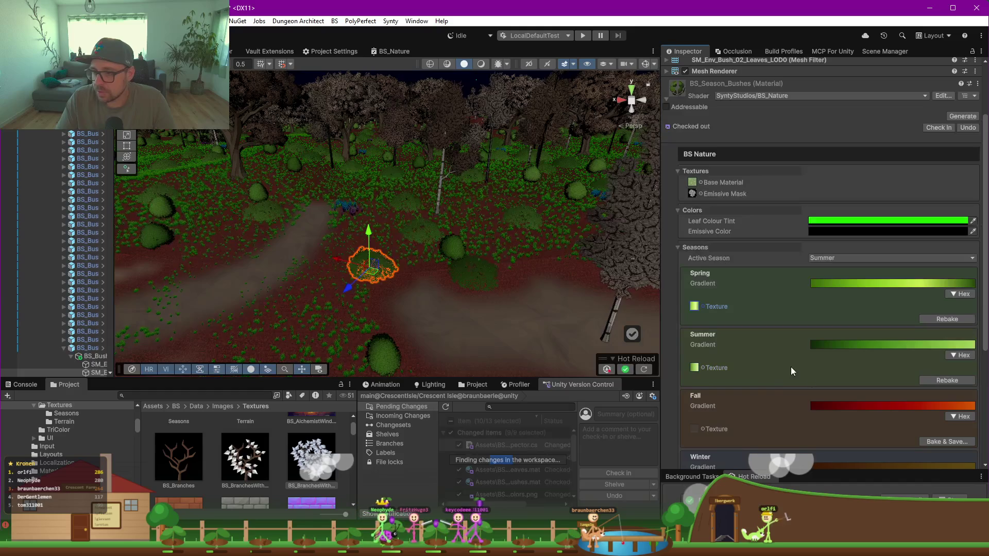
pyautogui.click(961, 416)
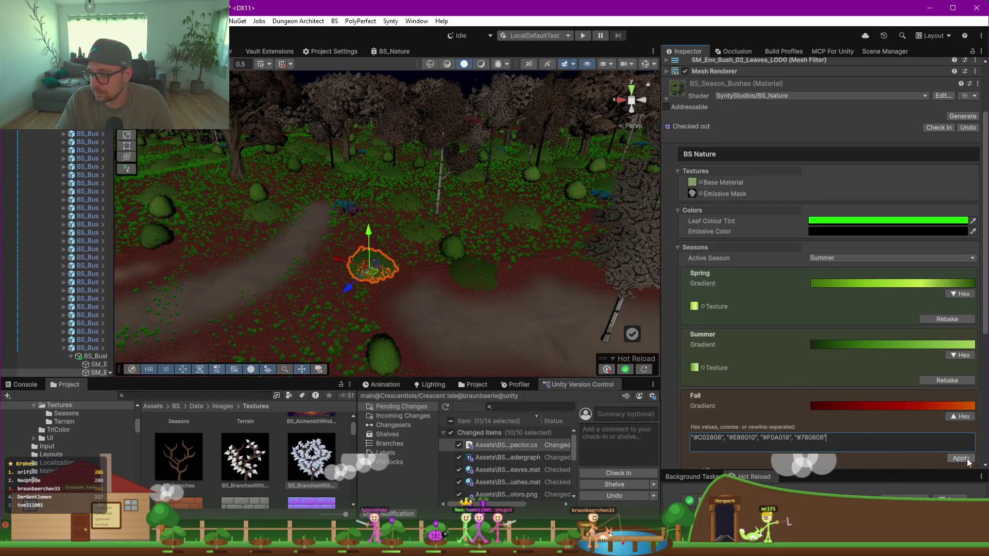
pyautogui.click(962, 458)
# Step: Bake the Fall gradient over BS_Season_Bushes_FallColors.png in Data/Images/Textures/Seasons
pyautogui.scroll(-4, 752, 344)
pyautogui.click(948, 331)
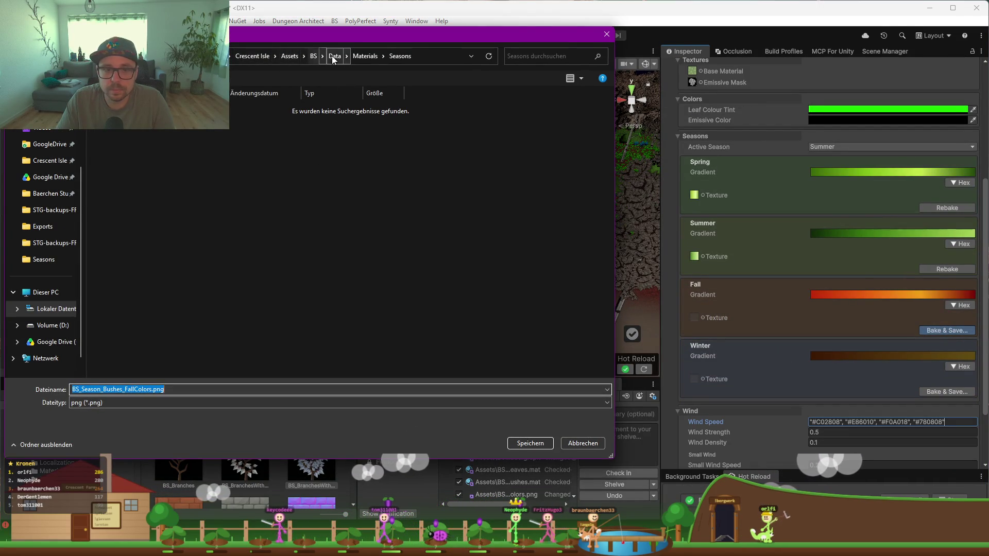
pyautogui.click(334, 56)
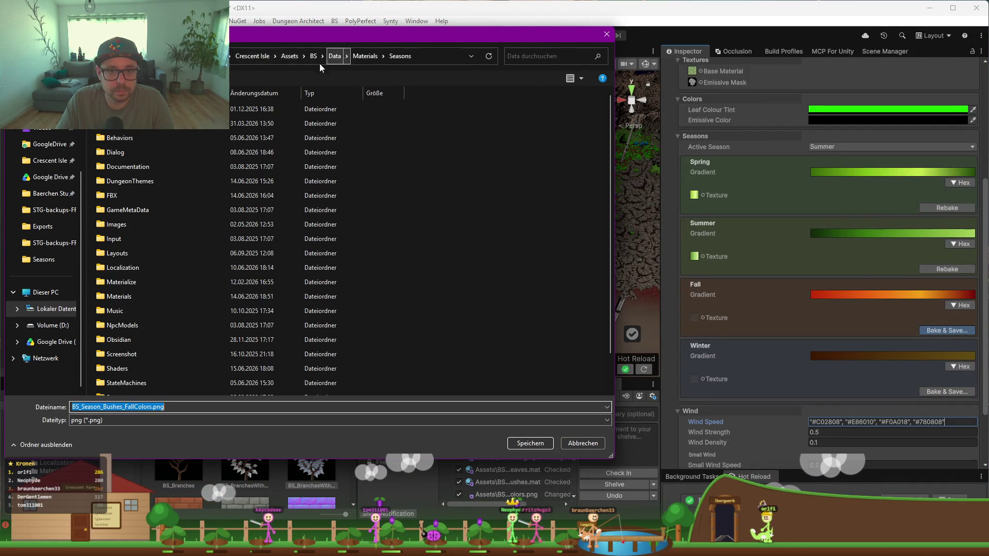
pyautogui.doubleClick(116, 231)
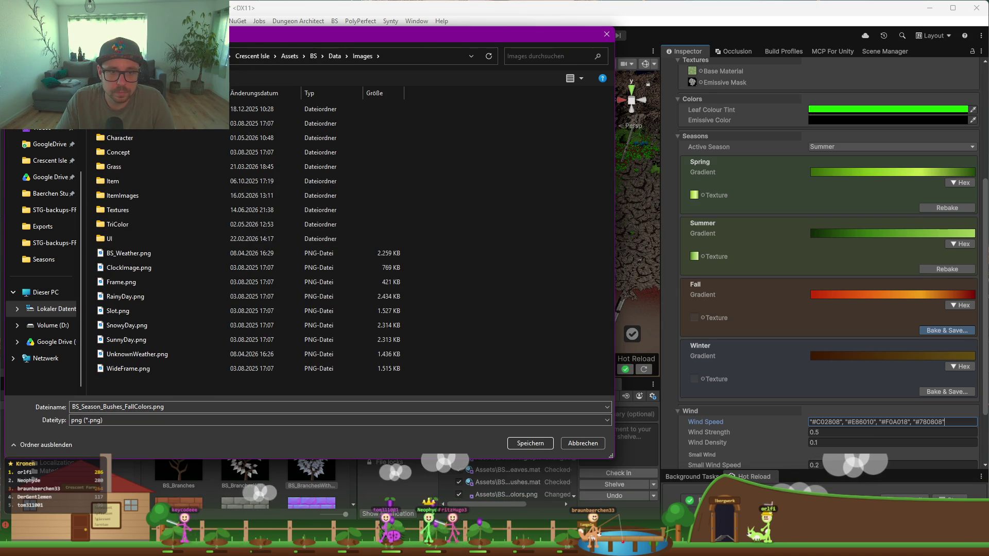
pyautogui.doubleClick(101, 211)
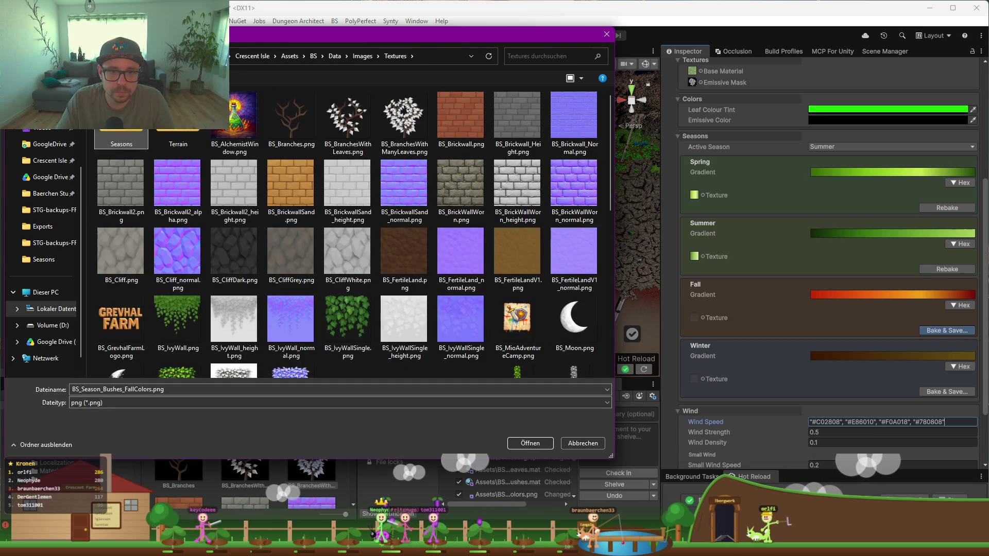
pyautogui.press('Return')
pyautogui.click(538, 446)
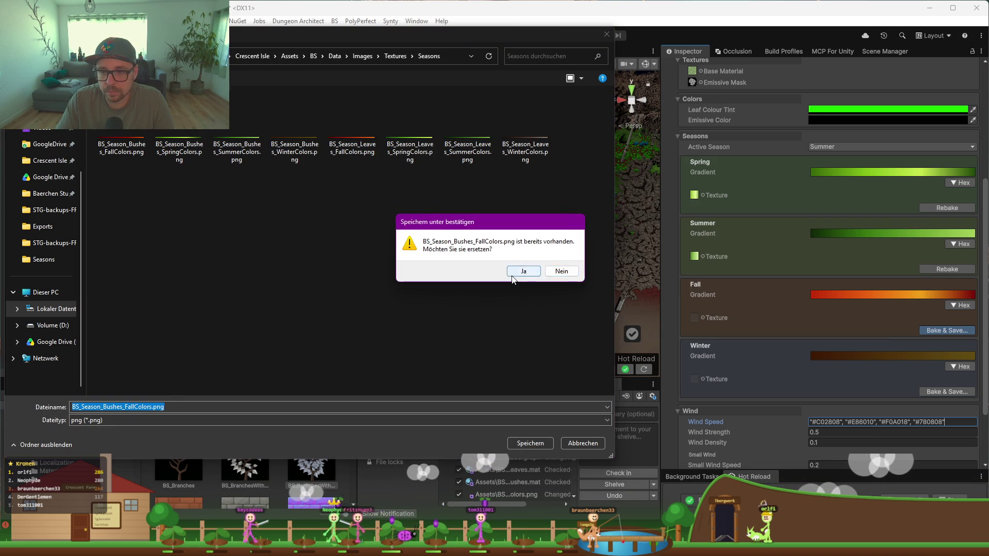
pyautogui.click(512, 275)
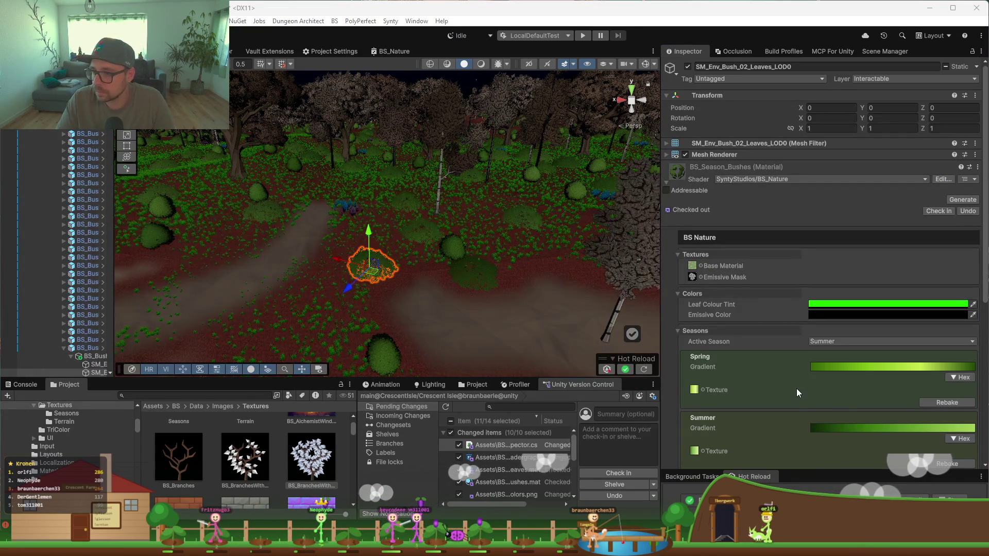
pyautogui.scroll(-4, 793, 385)
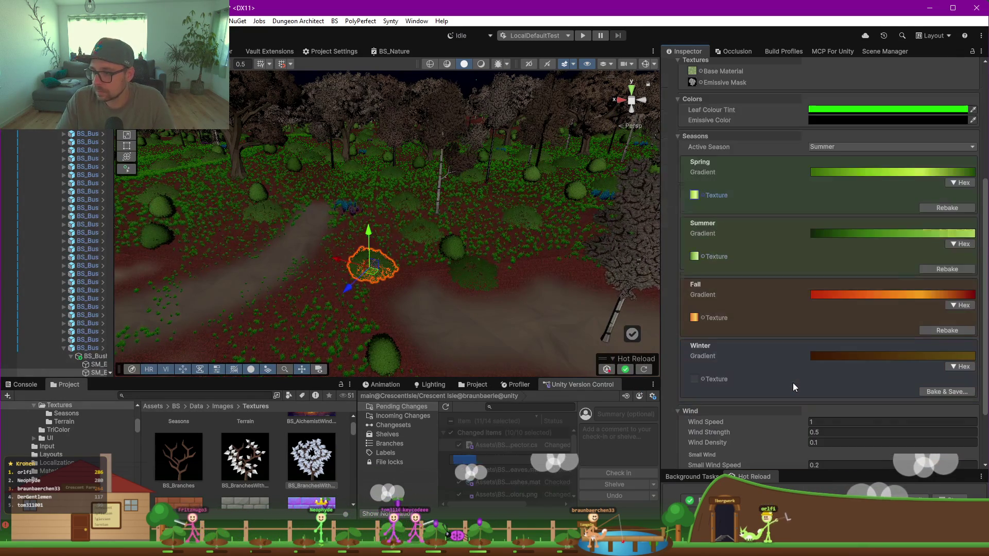
# Step: Paste the brown hex colour list into the Winter gradient and apply it
pyautogui.click(964, 367)
pyautogui.write('"#382818", "#705840", "#A88868", "#201408"')
pyautogui.click(967, 417)
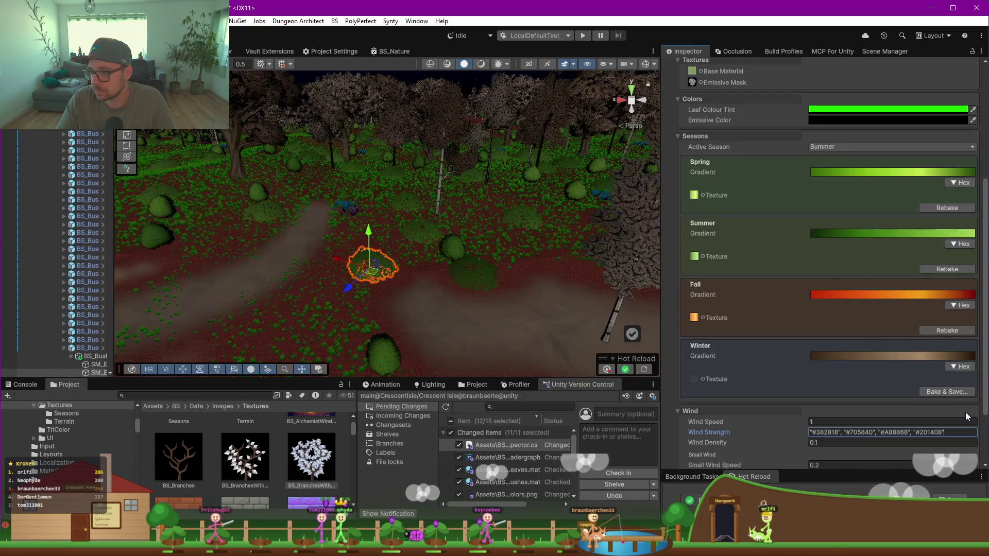
# Step: Bake the Winter gradient over BS_Season_Bushes_WinterColors.png in Images/Textures/Seasons
pyautogui.click(947, 391)
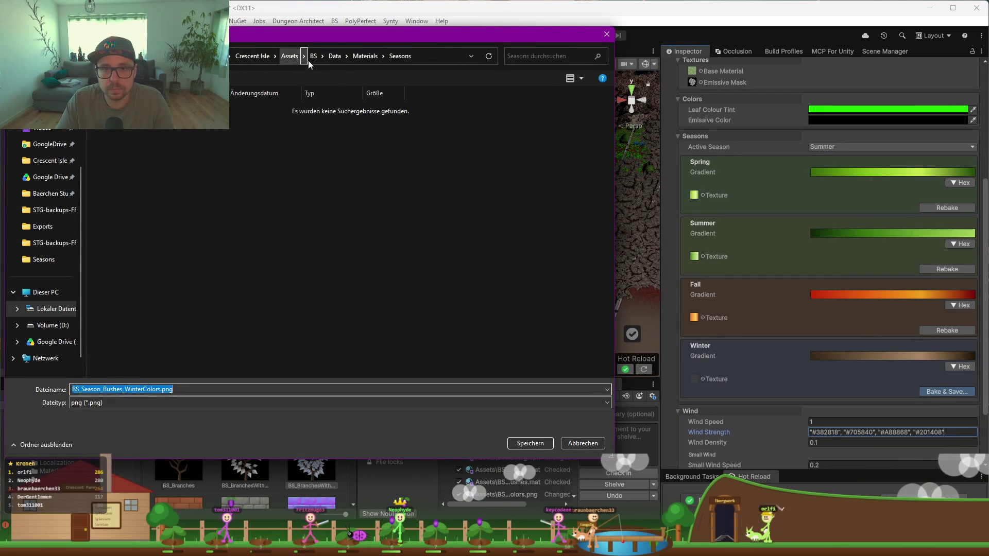
pyautogui.click(333, 56)
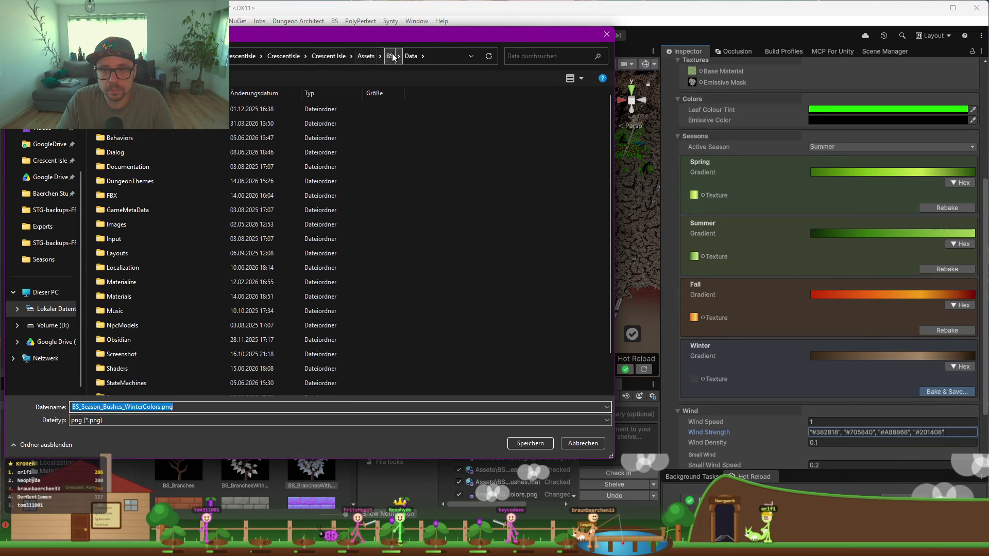
pyautogui.doubleClick(119, 226)
pyautogui.click(140, 195)
pyautogui.doubleClick(140, 195)
pyautogui.click(363, 56)
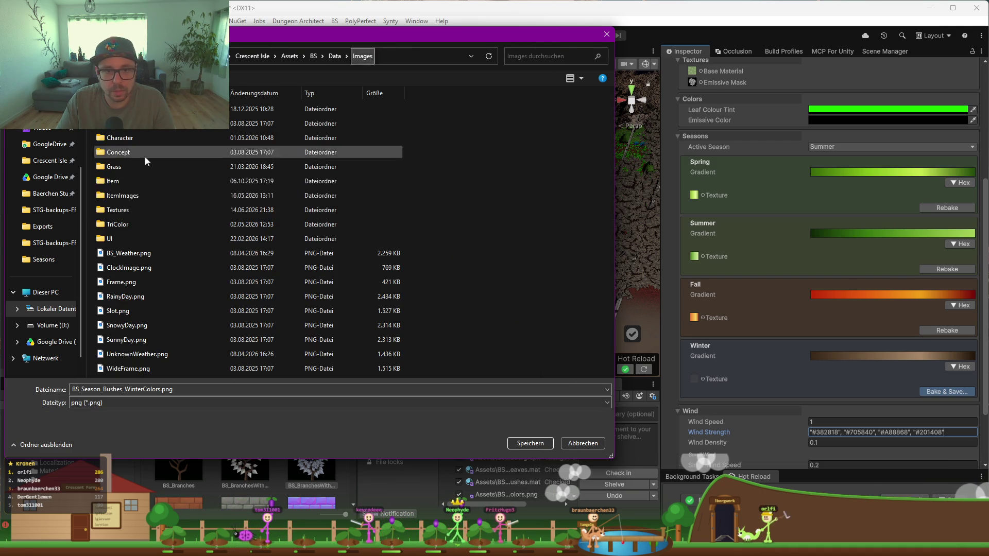
pyautogui.doubleClick(121, 210)
pyautogui.doubleClick(517, 183)
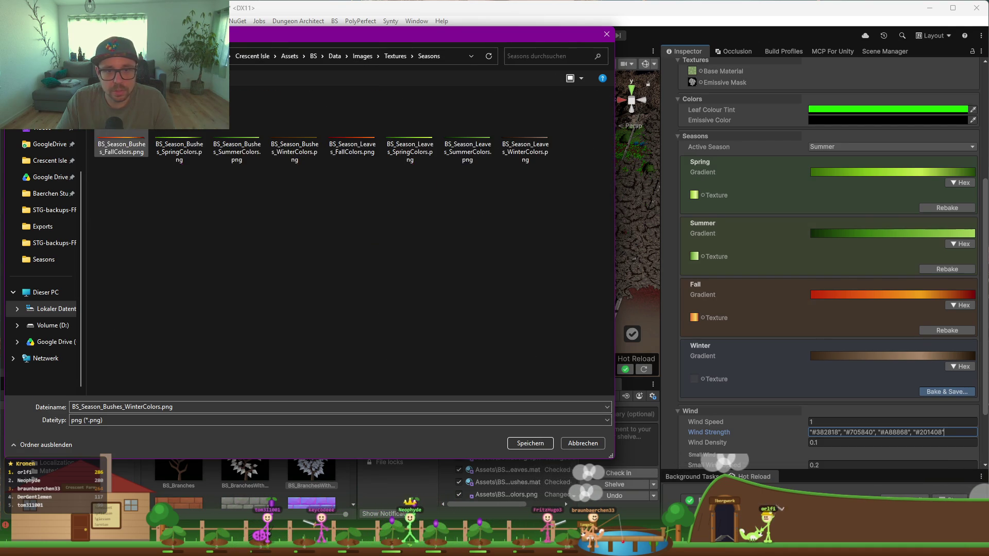
pyautogui.click(529, 445)
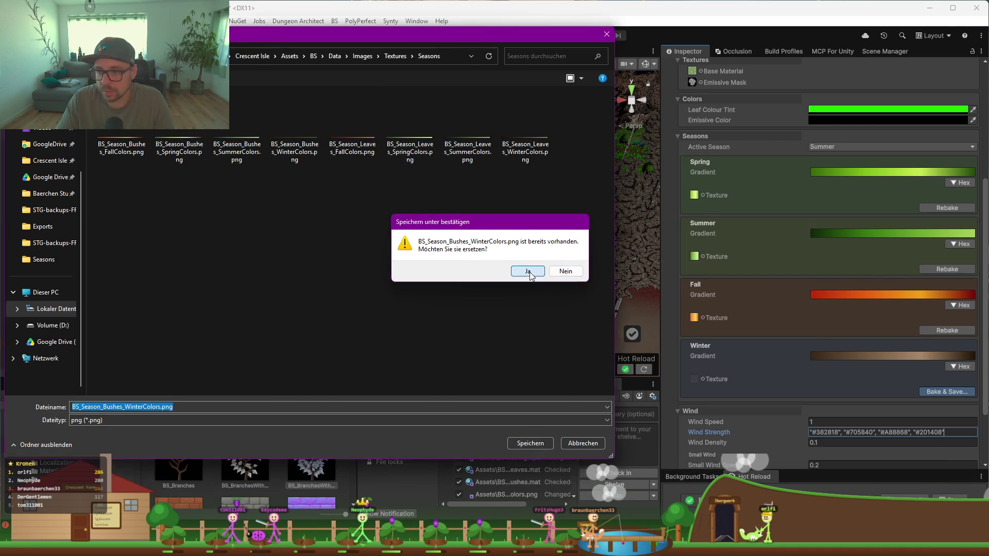
pyautogui.click(528, 270)
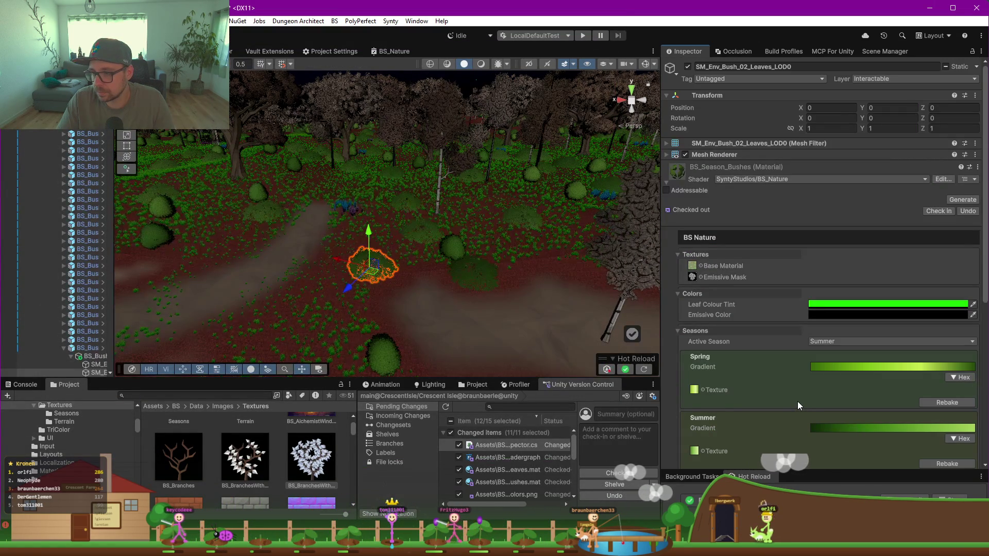
# Step: Discard the stray hex text in Wind Strength, then switch the active season to Fall
pyautogui.scroll(-5, 755, 385)
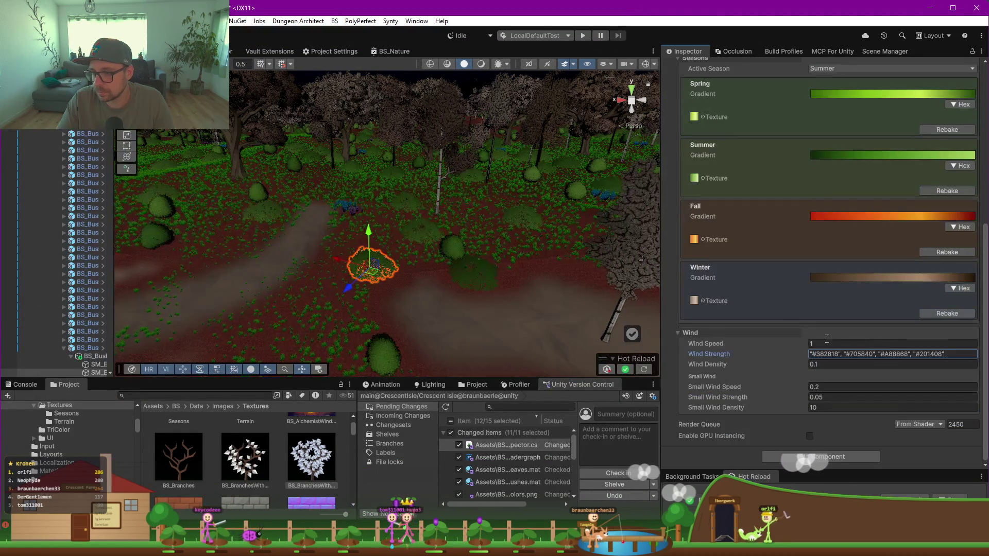
pyautogui.press('Tab')
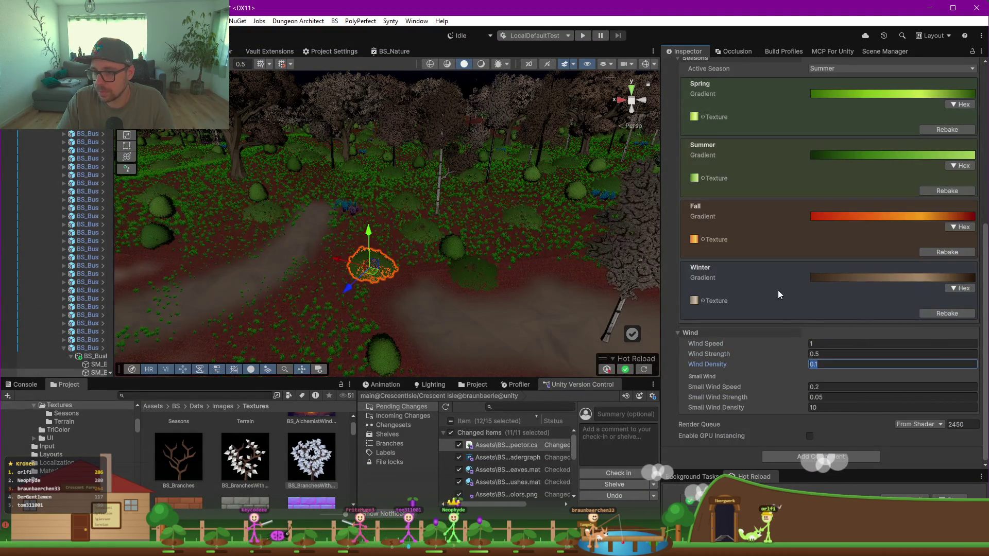
pyautogui.scroll(3, 792, 277)
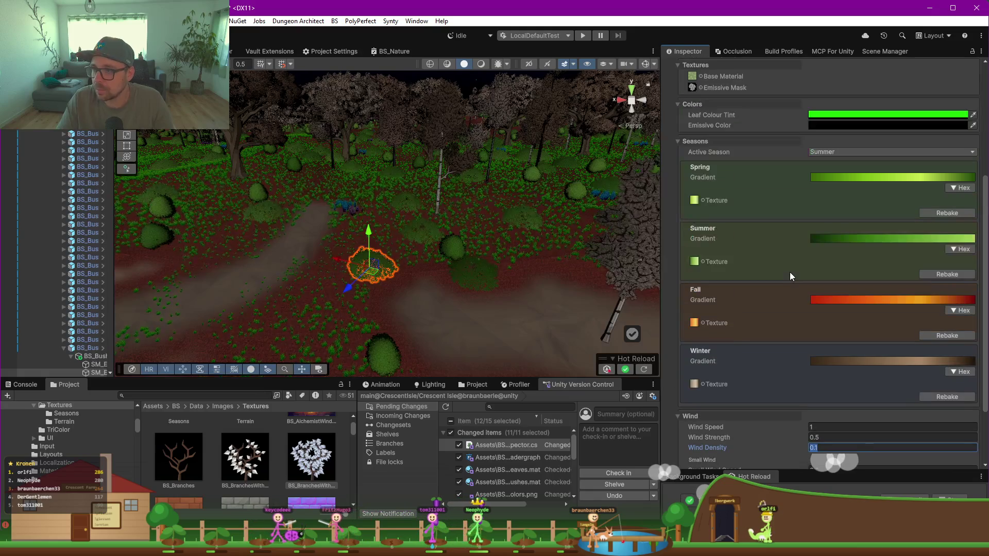
pyautogui.click(864, 152)
pyautogui.click(833, 186)
pyautogui.moveTo(443, 242)
pyautogui.mouseDown()
pyautogui.moveTo(353, 251)
pyautogui.moveTo(305, 223)
pyautogui.moveTo(388, 214)
pyautogui.moveTo(407, 260)
pyautogui.mouseUp()
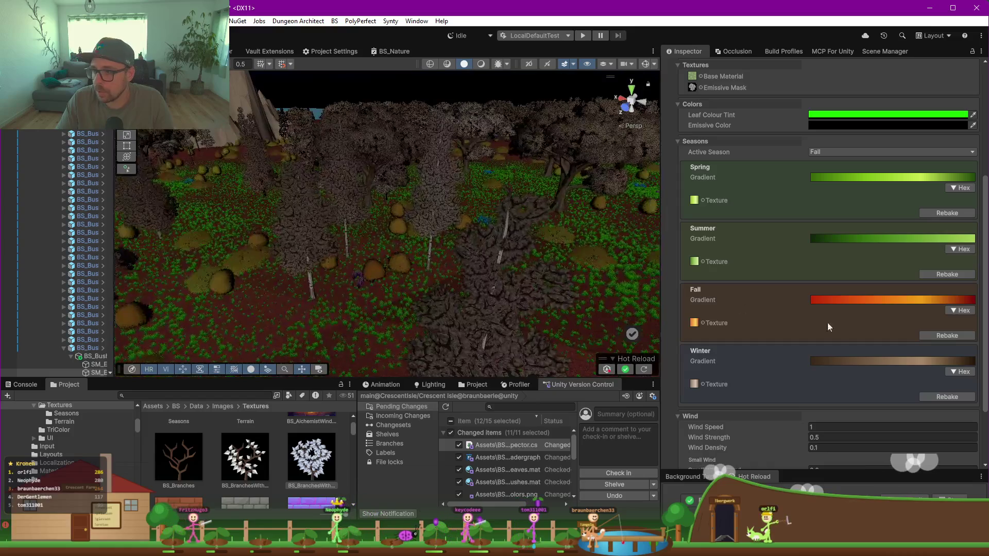
# Step: Switch the bushes' active season from Fall to Winter
pyautogui.click(959, 371)
pyautogui.click(959, 372)
pyautogui.click(845, 150)
pyautogui.click(837, 197)
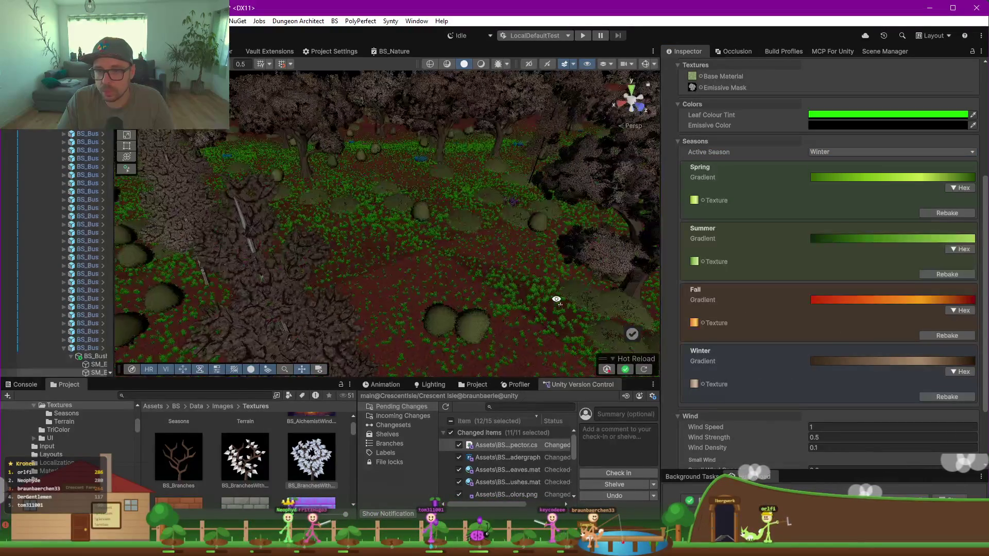
# Step: Orbit over the wintry forest and select a pine tree
pyautogui.moveTo(644, 258)
pyautogui.mouseDown()
pyautogui.moveTo(400, 298)
pyautogui.moveTo(413, 307)
pyautogui.moveTo(457, 276)
pyautogui.moveTo(484, 273)
pyautogui.mouseUp()
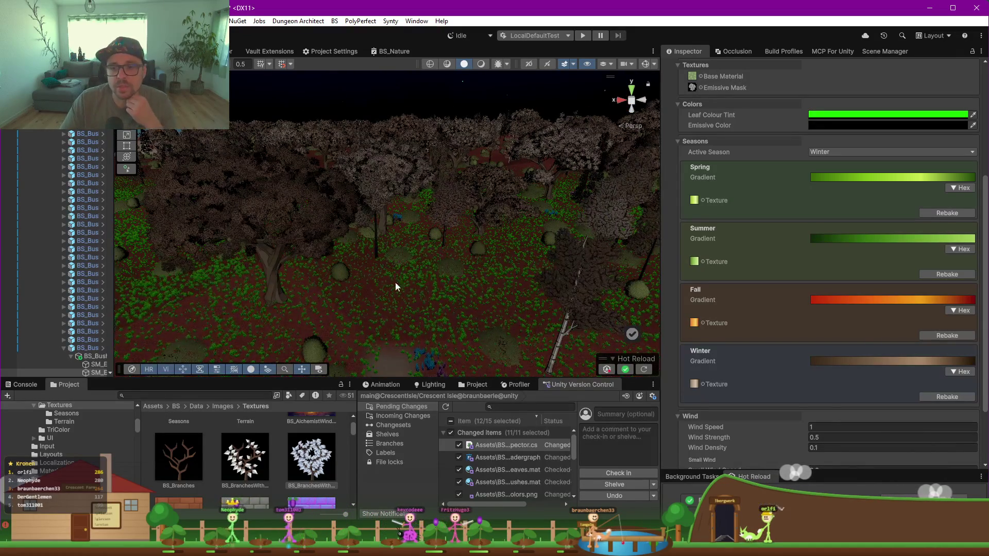
pyautogui.scroll(6, 431, 277)
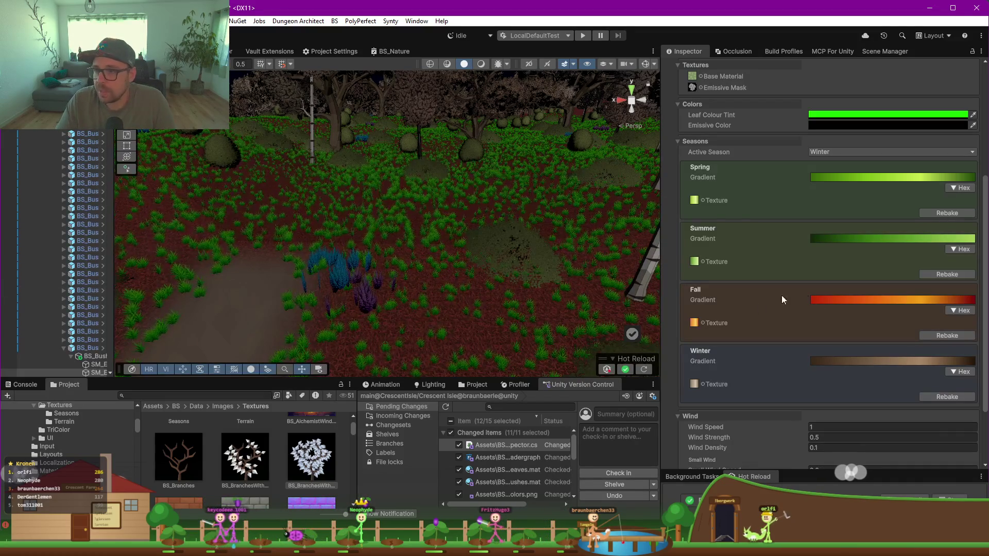
pyautogui.click(417, 152)
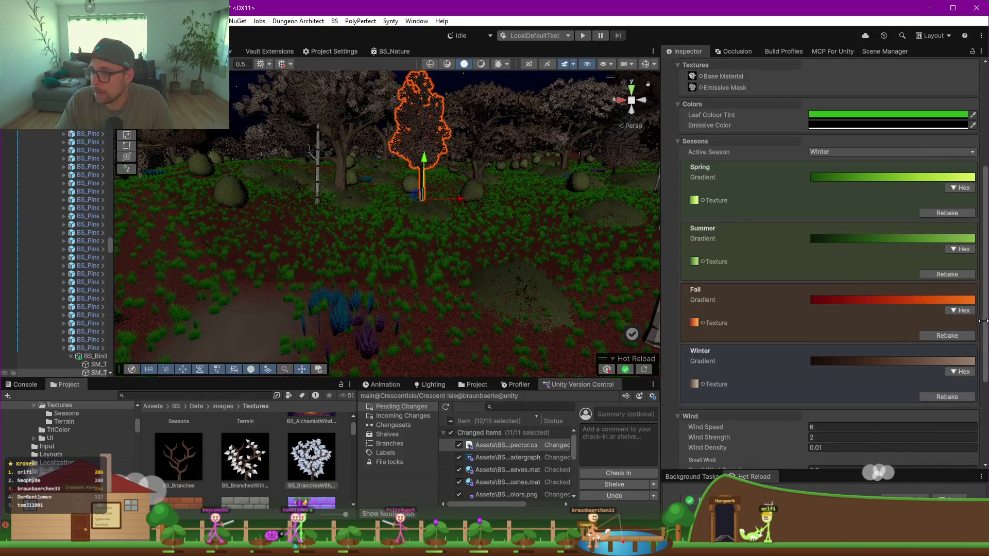
# Step: Switch the pine's Fall gradient to Fixed blending and rebake its Fall texture
pyautogui.click(915, 300)
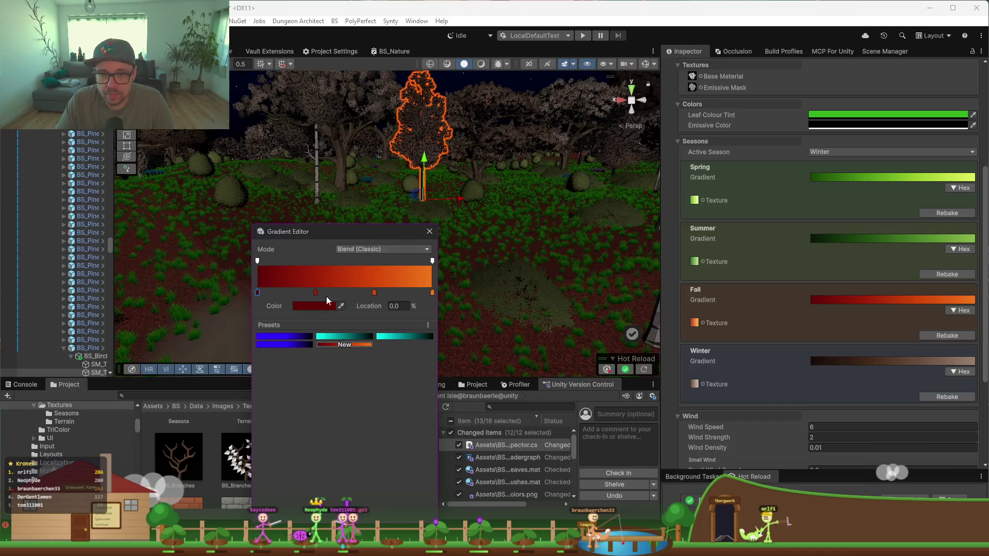
pyautogui.click(352, 249)
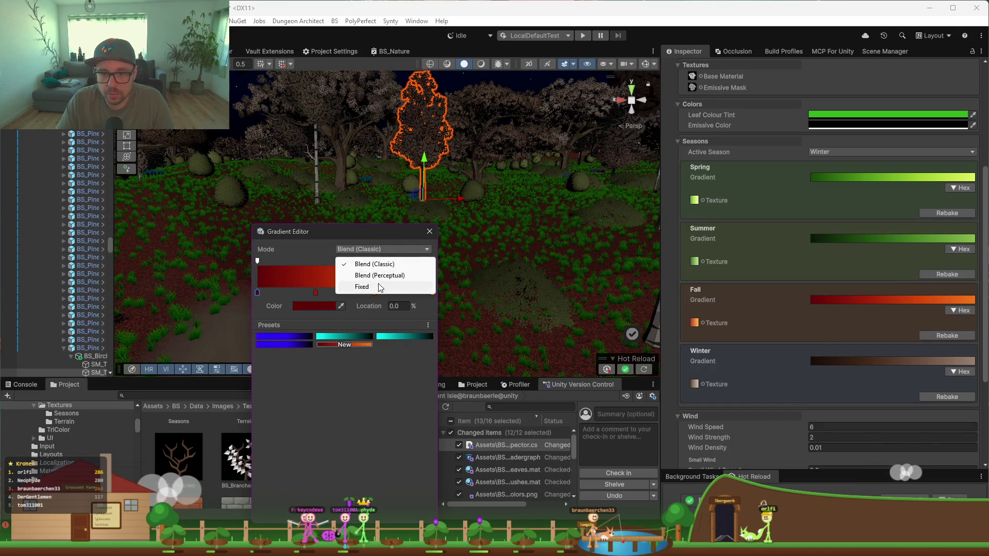
pyautogui.click(380, 288)
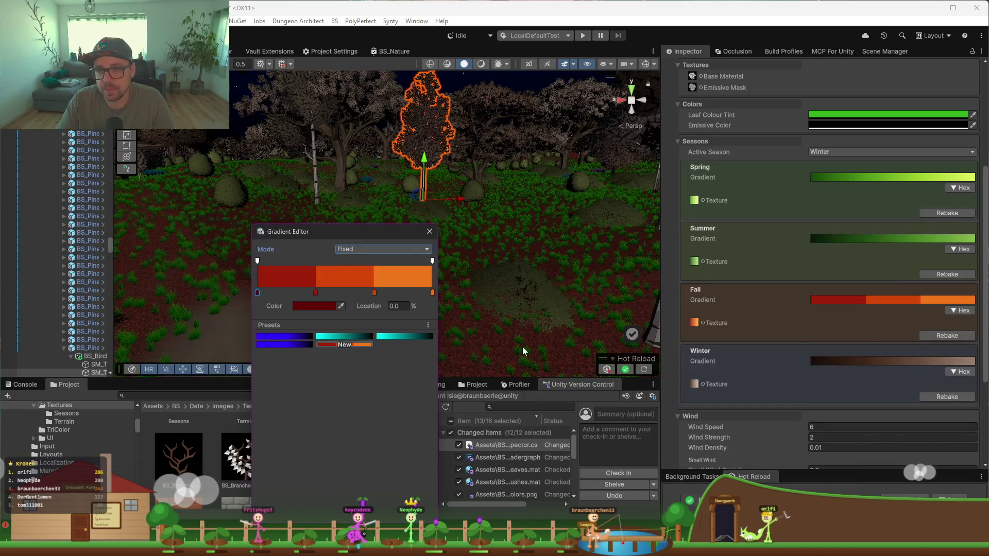
pyautogui.click(947, 335)
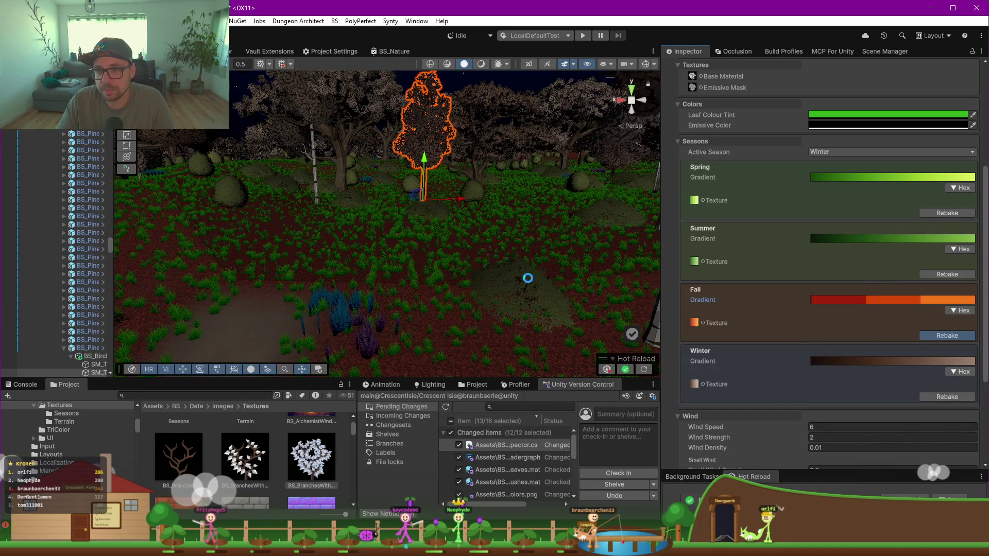
# Step: Set the active season to Fall and view the selected tree from above
pyautogui.click(840, 154)
pyautogui.click(843, 187)
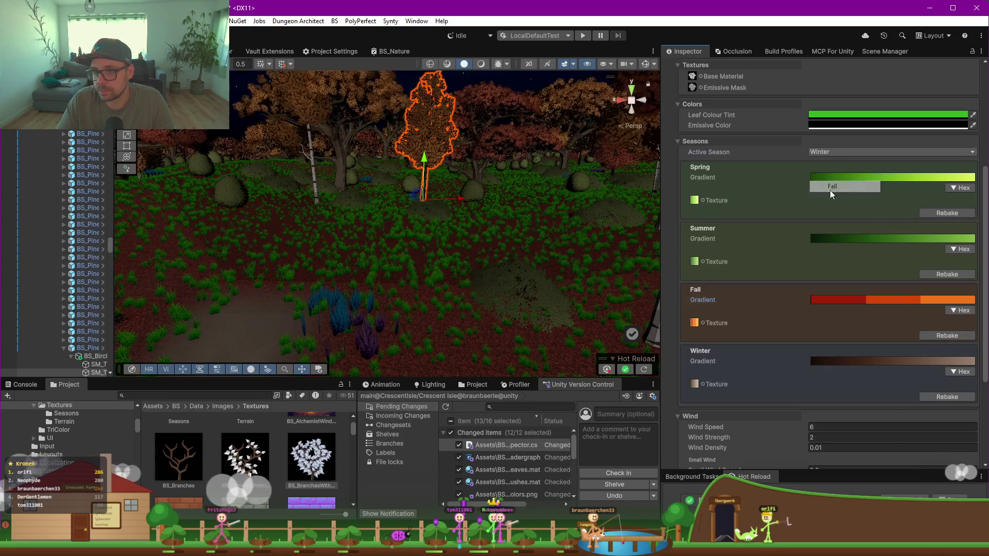
pyautogui.moveTo(452, 212); pyautogui.dragTo(465, 253)
pyautogui.scroll(-6, 465, 252)
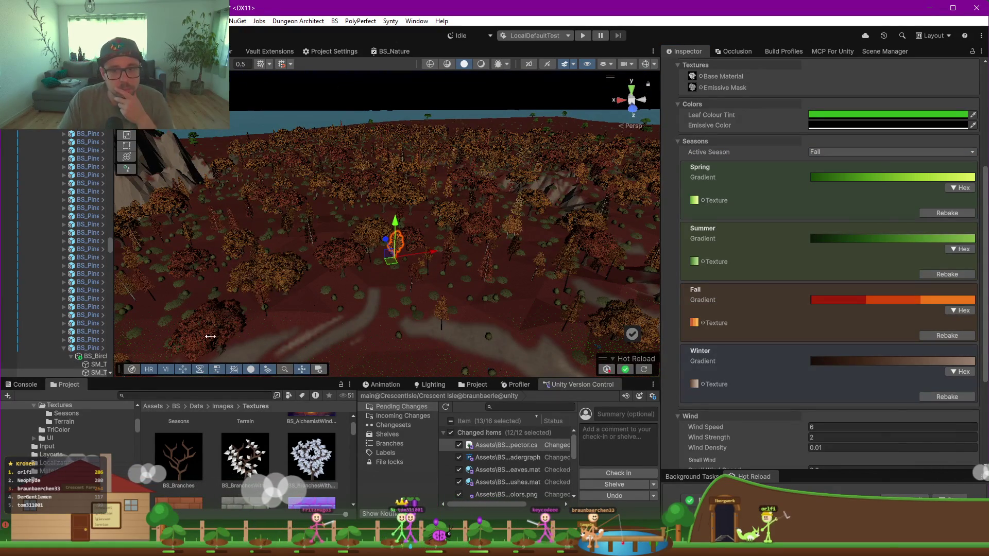
# Step: Move the Fall gradient's keys to 50%, 75% and 100%, then rebake the Fall texture
pyautogui.click(875, 303)
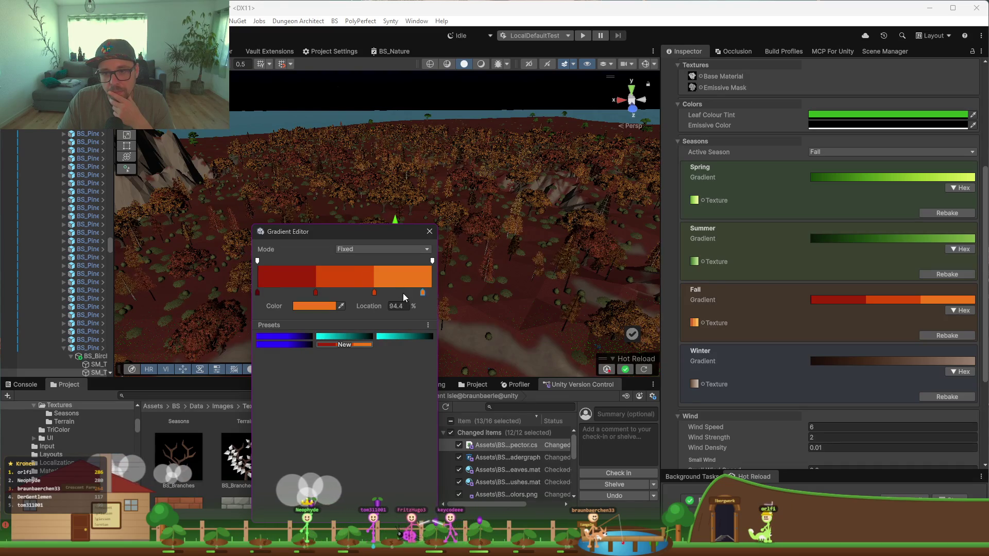
pyautogui.moveTo(363, 297); pyautogui.dragTo(357, 290)
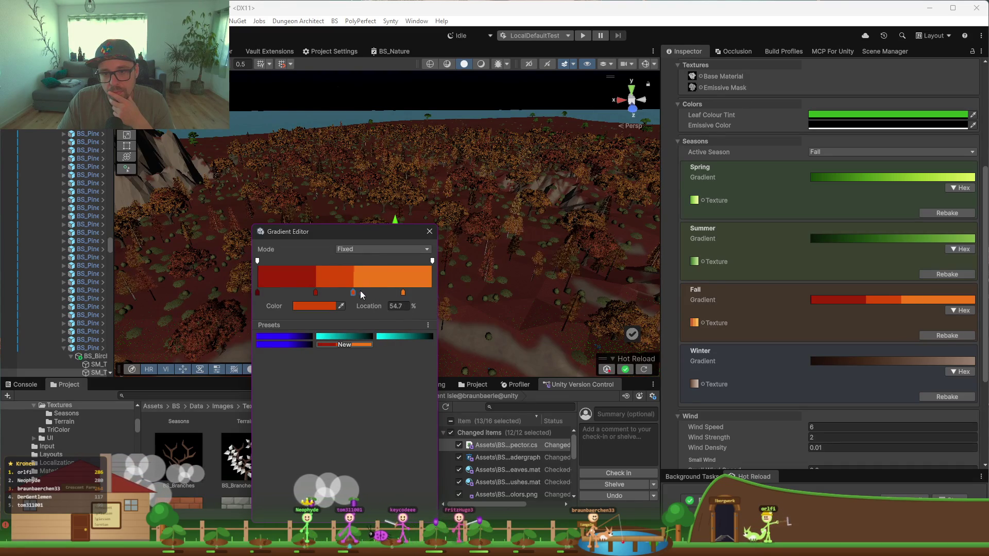
pyautogui.moveTo(259, 293); pyautogui.dragTo(290, 294)
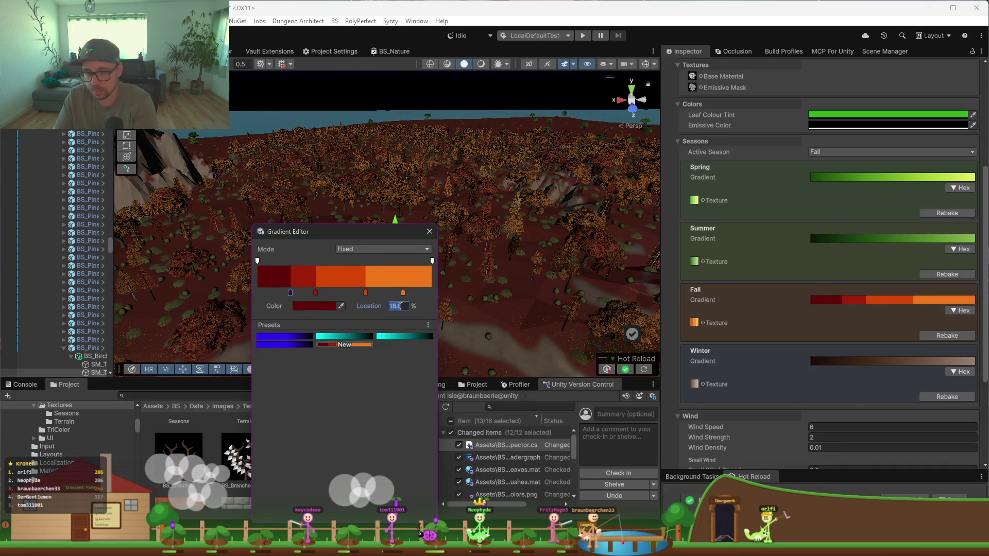
pyautogui.click(316, 293)
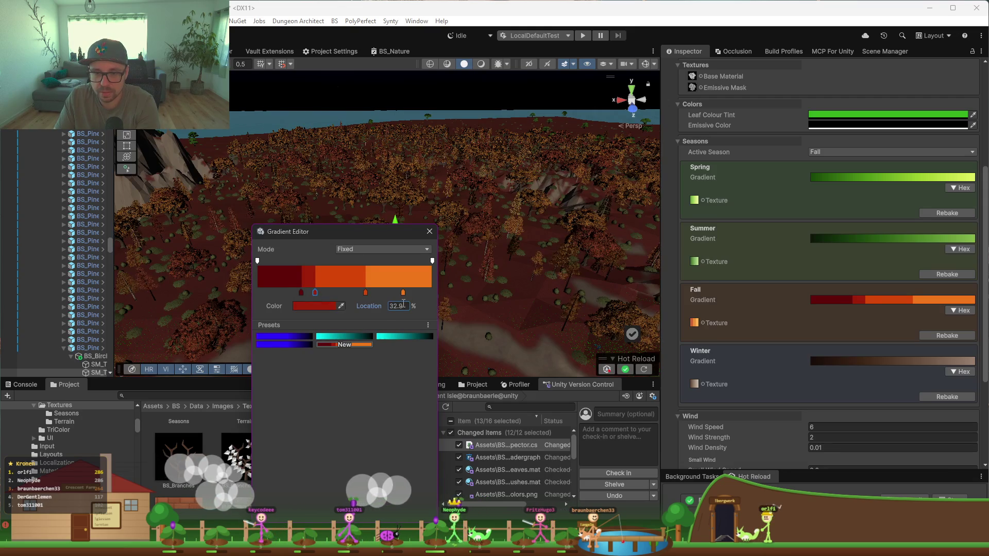
pyautogui.write('50')
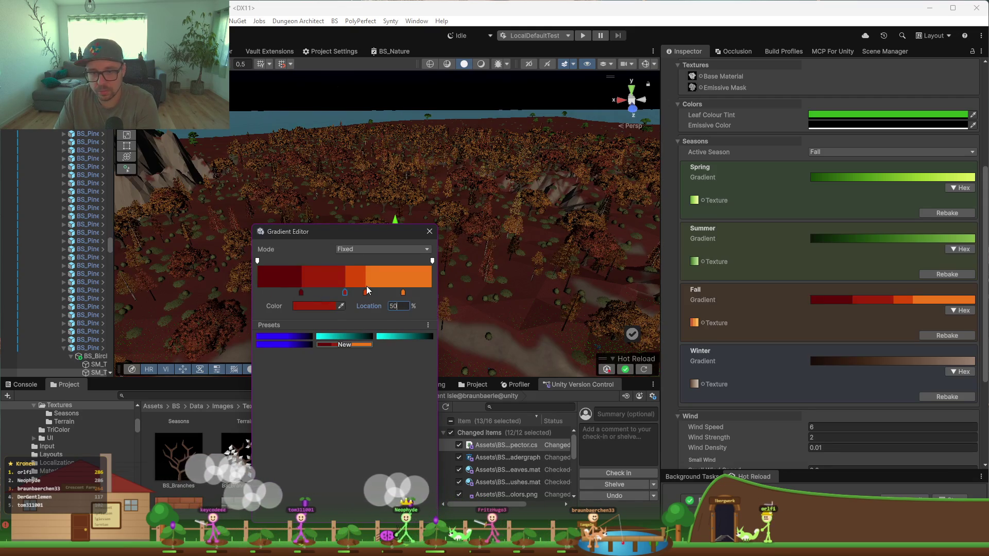
pyautogui.click(365, 293)
pyautogui.write('75')
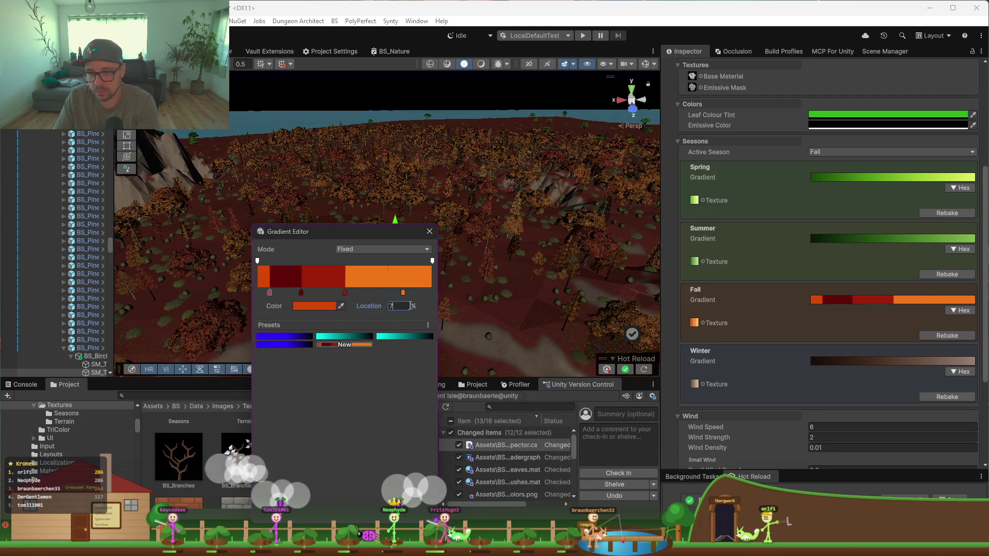
pyautogui.click(403, 293)
pyautogui.write('100')
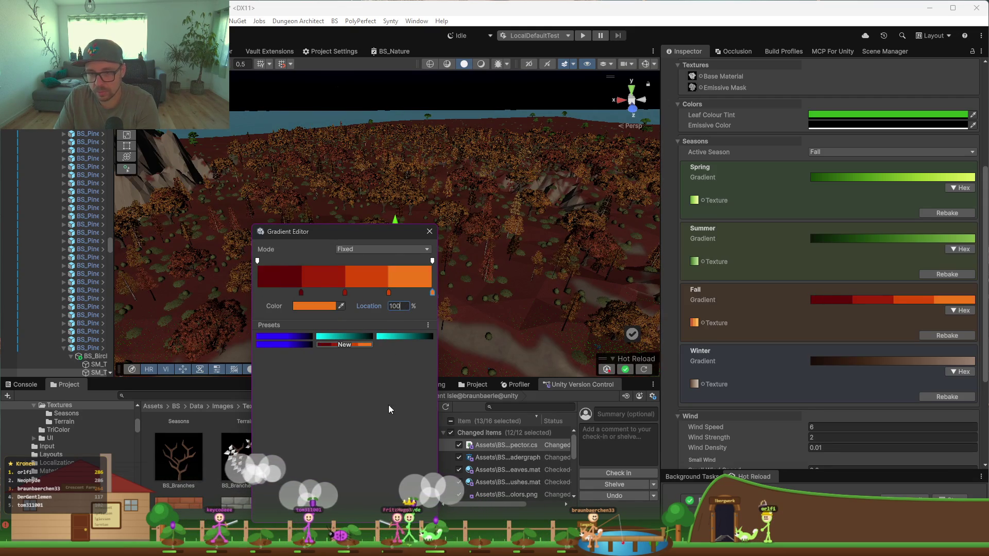
pyautogui.click(942, 336)
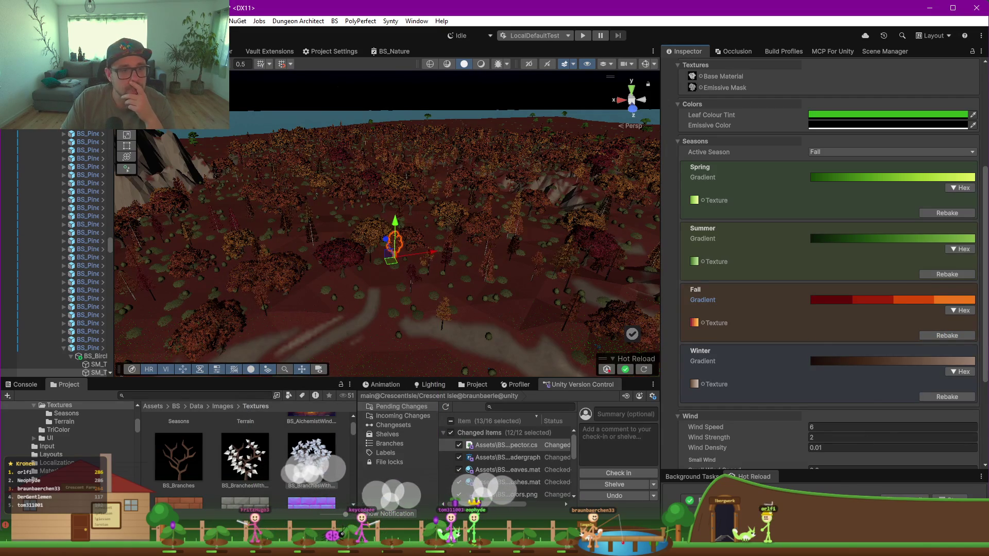
pyautogui.moveTo(423, 307)
pyautogui.mouseDown()
pyautogui.moveTo(449, 299)
pyautogui.moveTo(481, 322)
pyautogui.moveTo(431, 305)
pyautogui.moveTo(415, 311)
pyautogui.moveTo(429, 299)
pyautogui.moveTo(409, 278)
pyautogui.moveTo(424, 239)
pyautogui.moveTo(444, 233)
pyautogui.moveTo(393, 215)
pyautogui.moveTo(433, 220)
pyautogui.mouseUp()
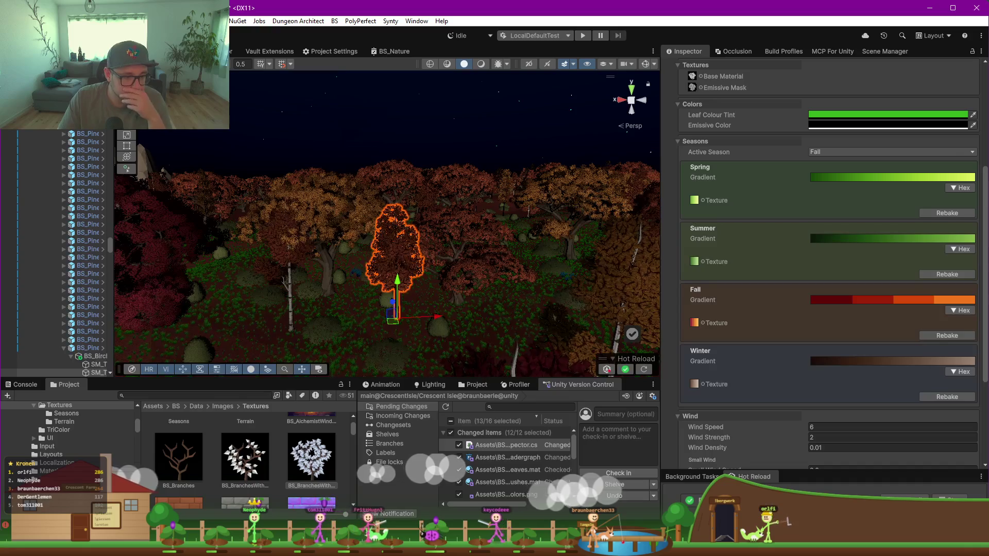
# Step: Switch from Unity to BS_NatureInspector.cs in JetBrains Rider
pyautogui.hotkey('alt', 'Tab')
# Step: Jump from the parsed-gradient usage to the ParseHexColors declaration and widen the code editor
pyautogui.click(449, 344)
pyautogui.scroll(-2, 520, 289)
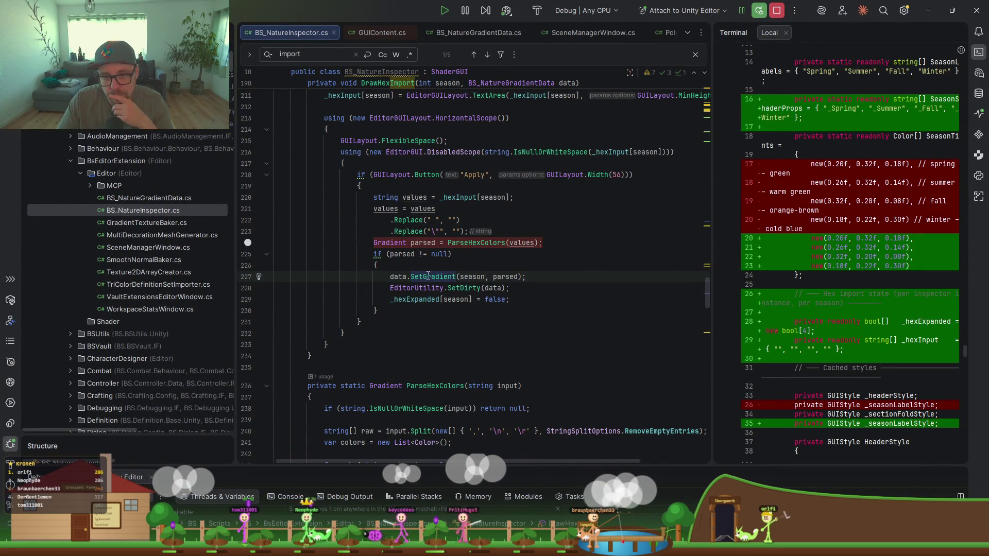
pyautogui.click(419, 243)
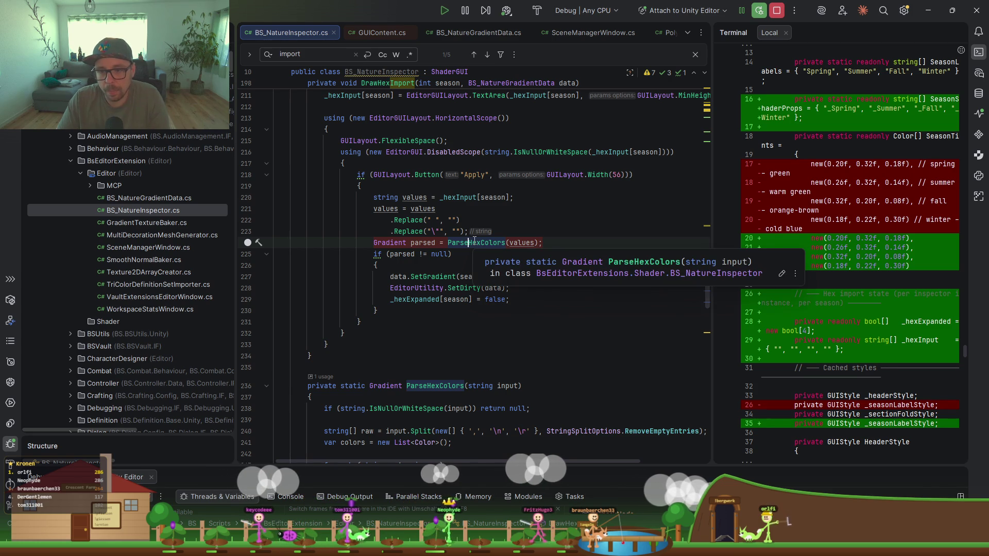
pyautogui.keyDown('ctrl'); pyautogui.click(478, 242); pyautogui.keyUp('ctrl')
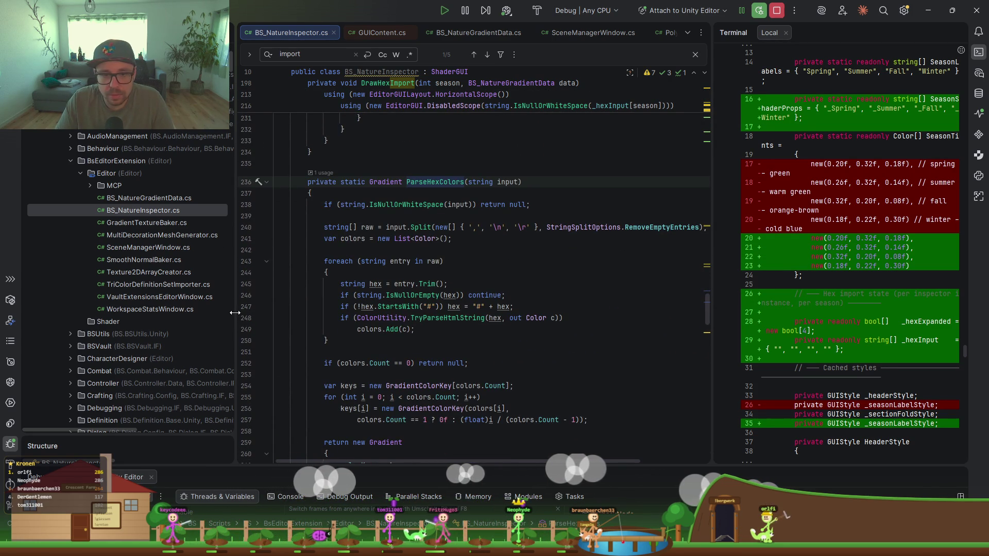
pyautogui.moveTo(234, 312); pyautogui.dragTo(148, 312)
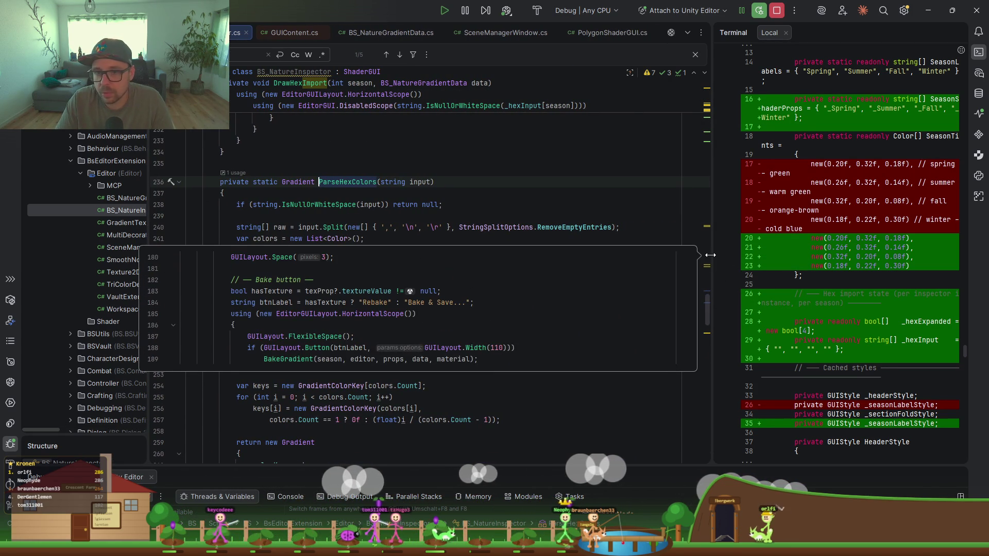
pyautogui.moveTo(711, 253); pyautogui.dragTo(745, 254)
pyautogui.click(376, 271)
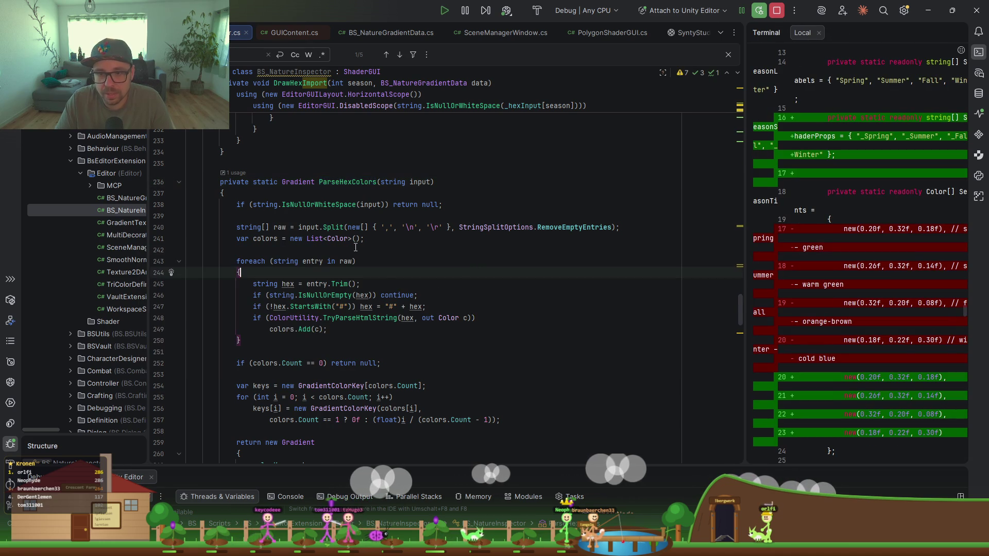
# Step: Read through ParseHexColors: hex prefix check, colour parsing, and evenly spaced gradient keys with full alpha
pyautogui.scroll(-1, 377, 260)
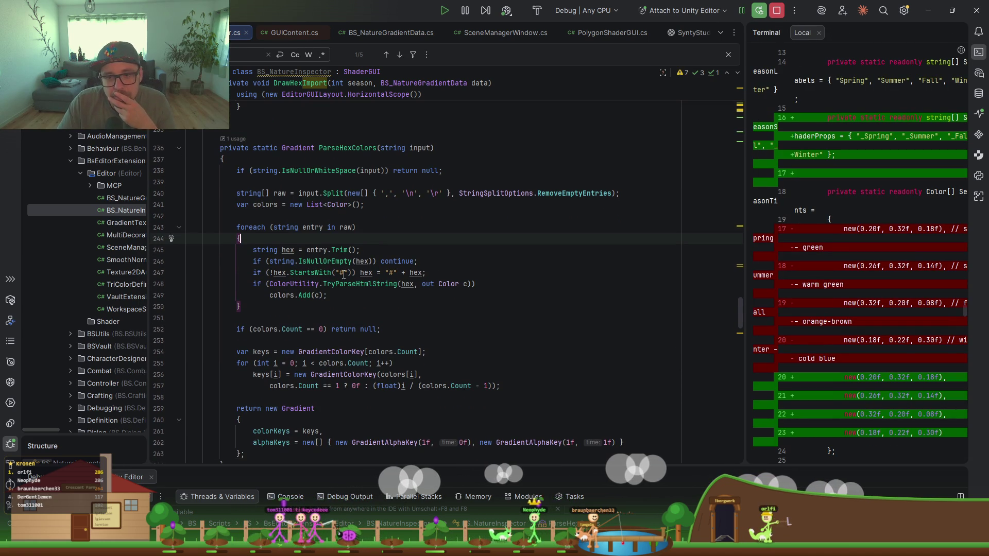
pyautogui.click(297, 273)
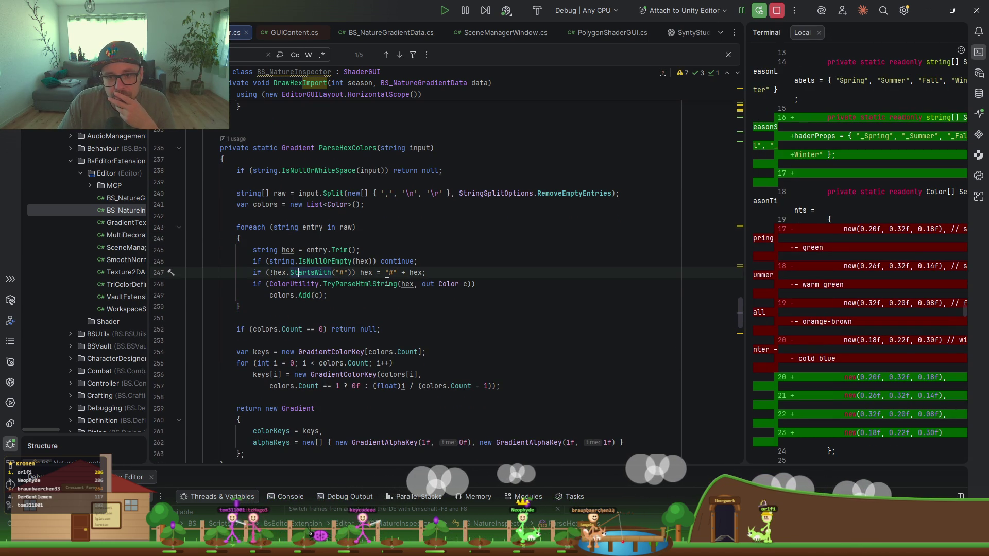
pyautogui.click(385, 284)
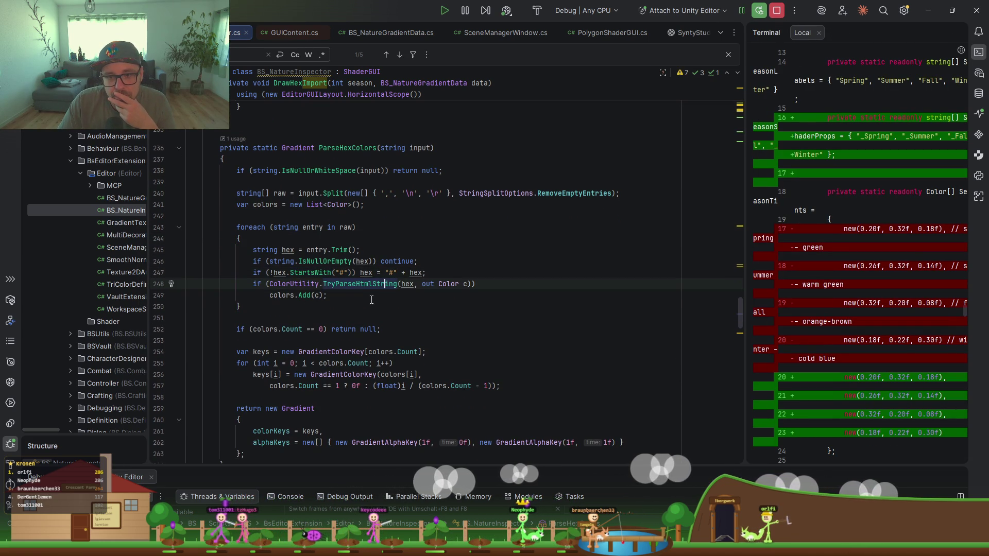
pyautogui.click(282, 296)
pyautogui.scroll(-2, 330, 320)
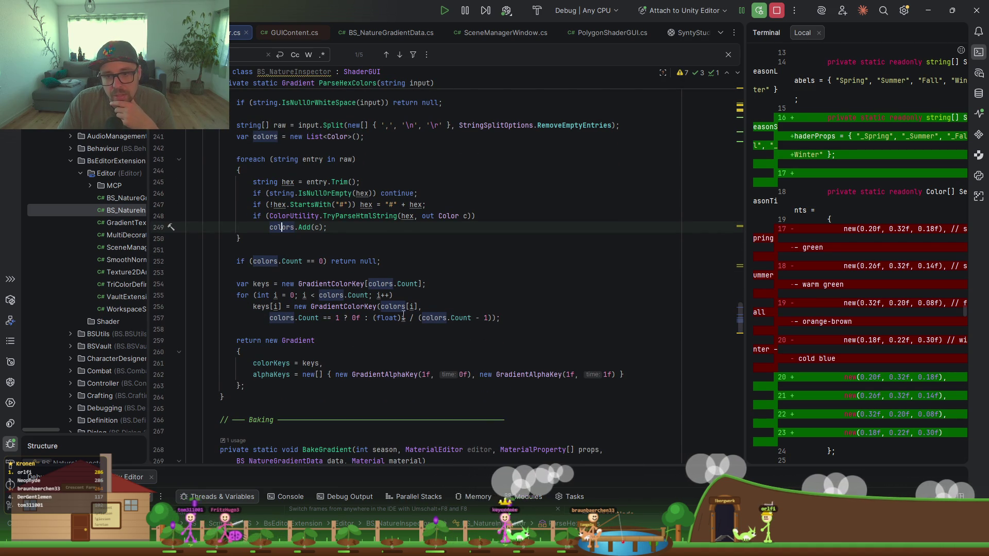
pyautogui.click(255, 306)
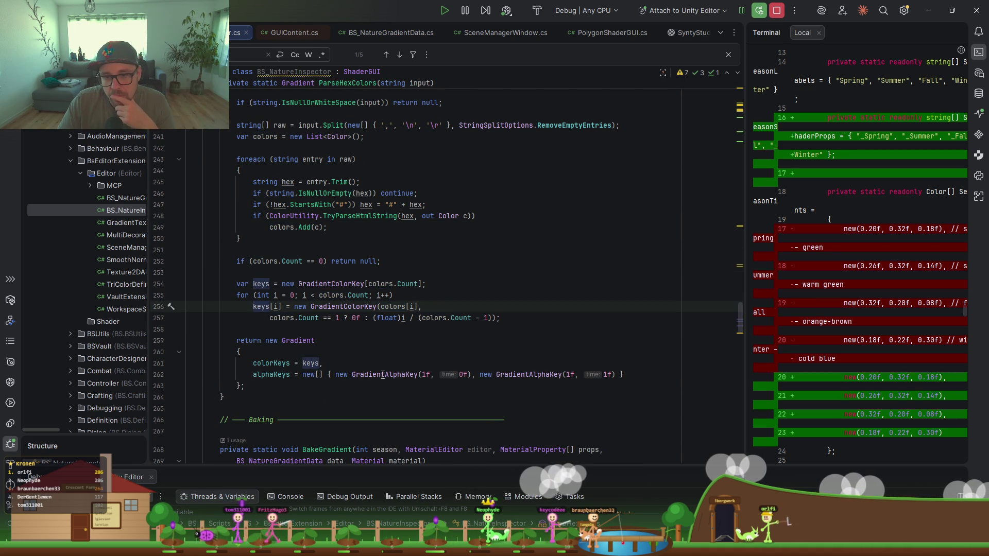
pyautogui.click(467, 374)
pyautogui.scroll(-2, 516, 335)
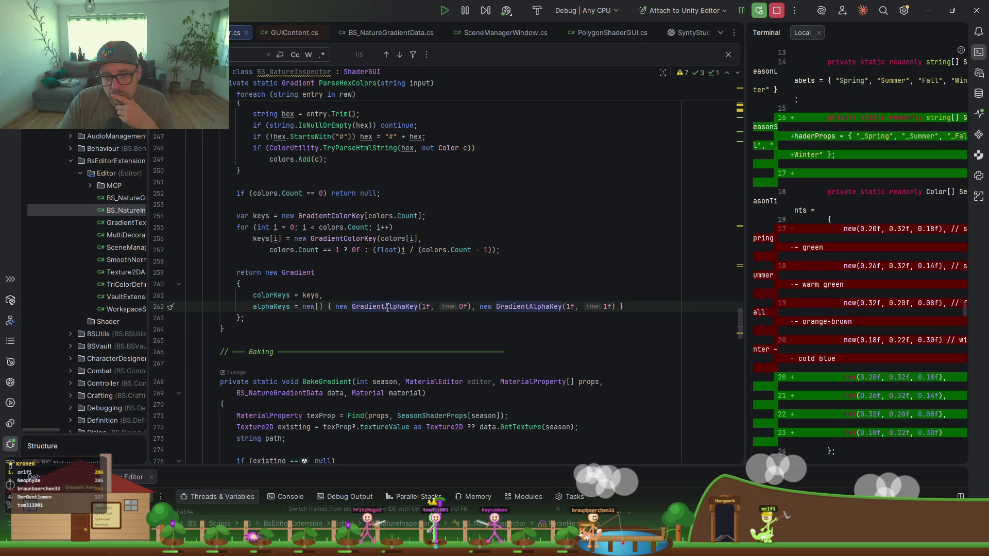
pyautogui.click(311, 295)
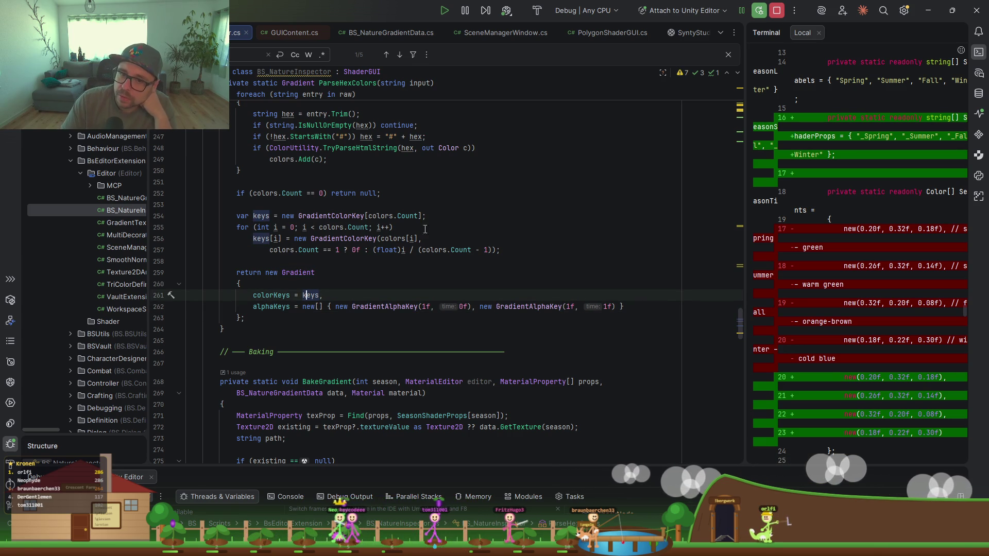
pyautogui.click(298, 253)
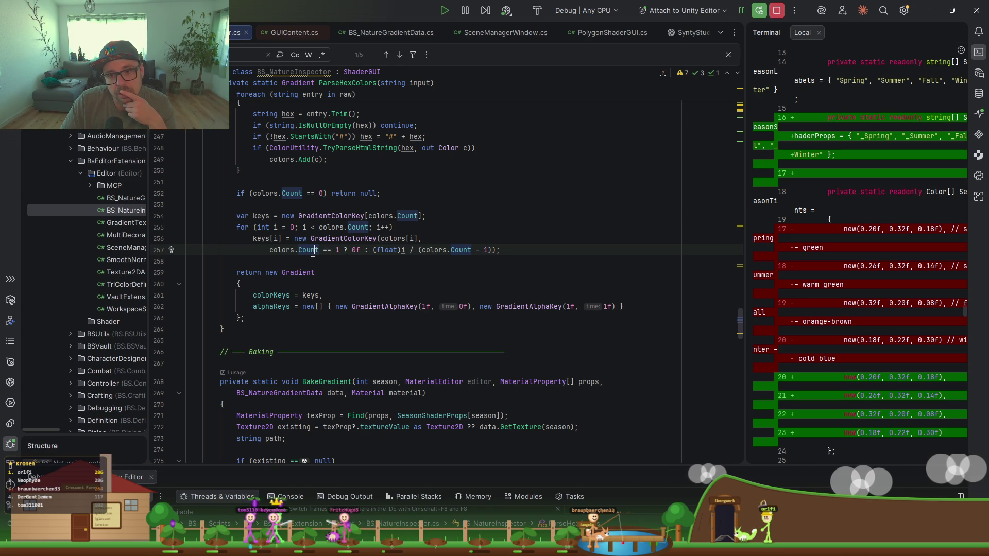
# Step: Examine the key time expression on line 257 and the uses of Count and keys, leaving the code unchanged
pyautogui.click(343, 250)
pyautogui.click(355, 250)
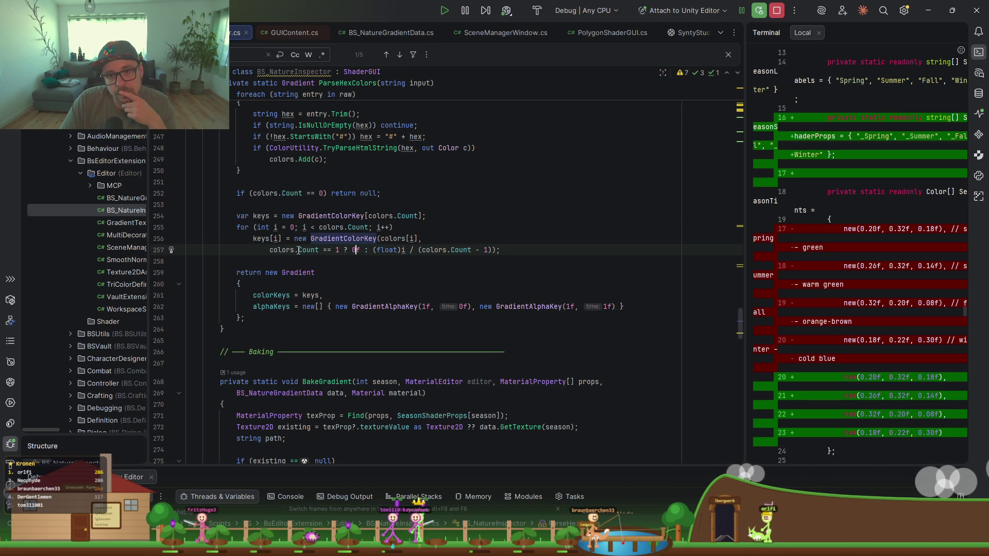
pyautogui.moveTo(306, 251)
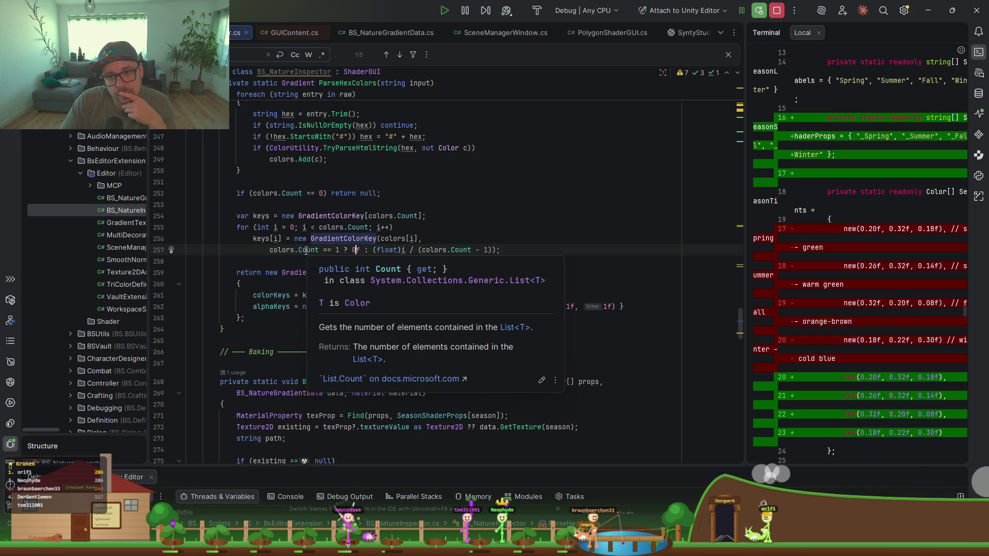
pyautogui.click(306, 250)
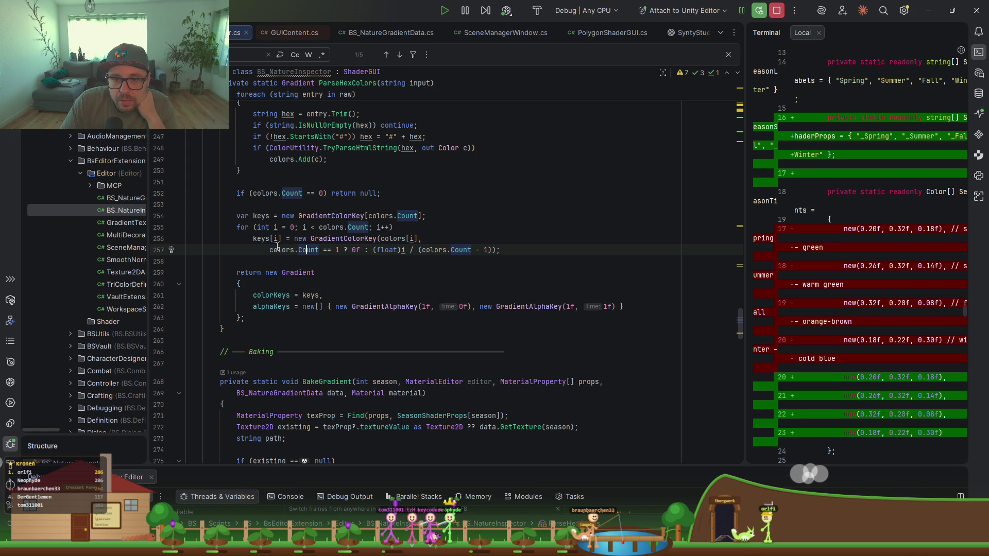
pyautogui.click(261, 216)
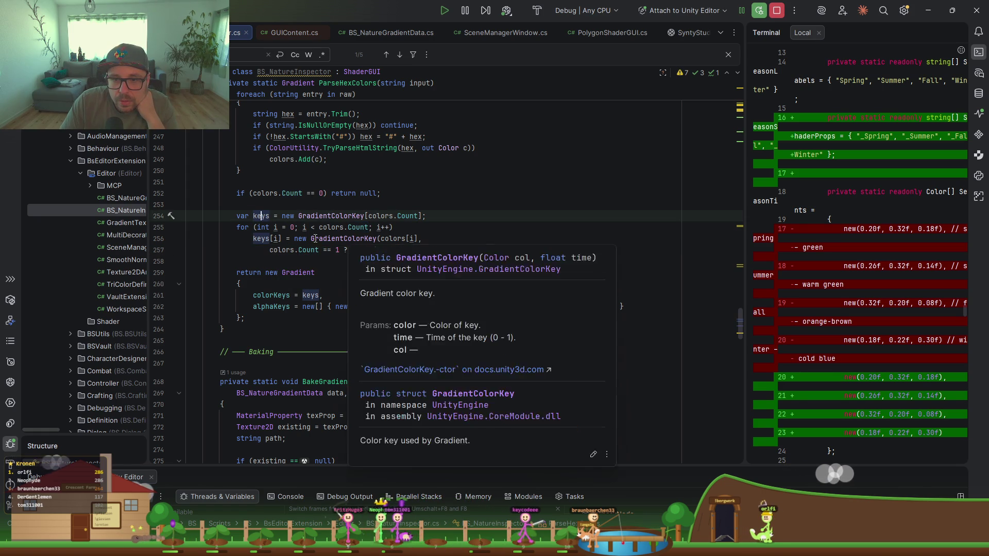
pyautogui.moveTo(396, 236)
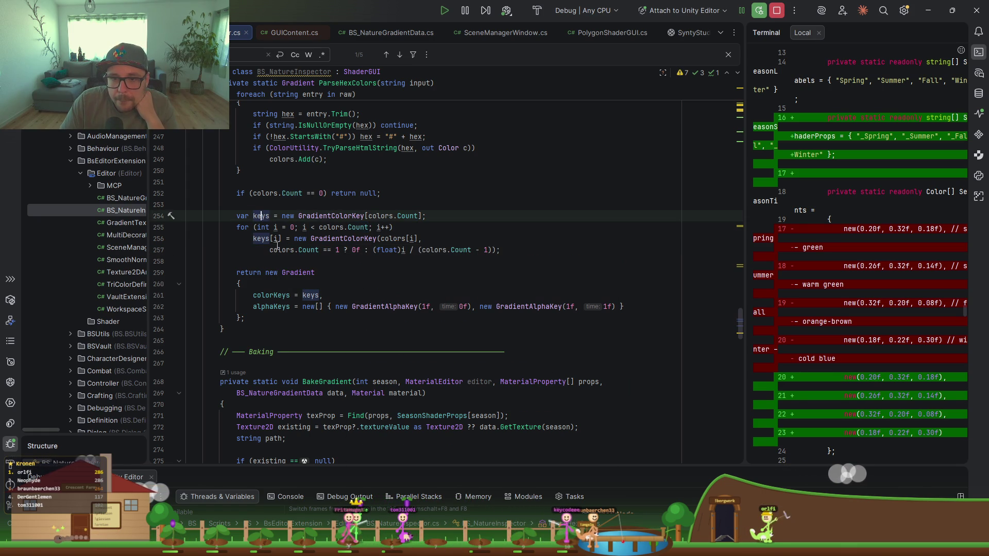
pyautogui.click(430, 238)
pyautogui.press('Delete')
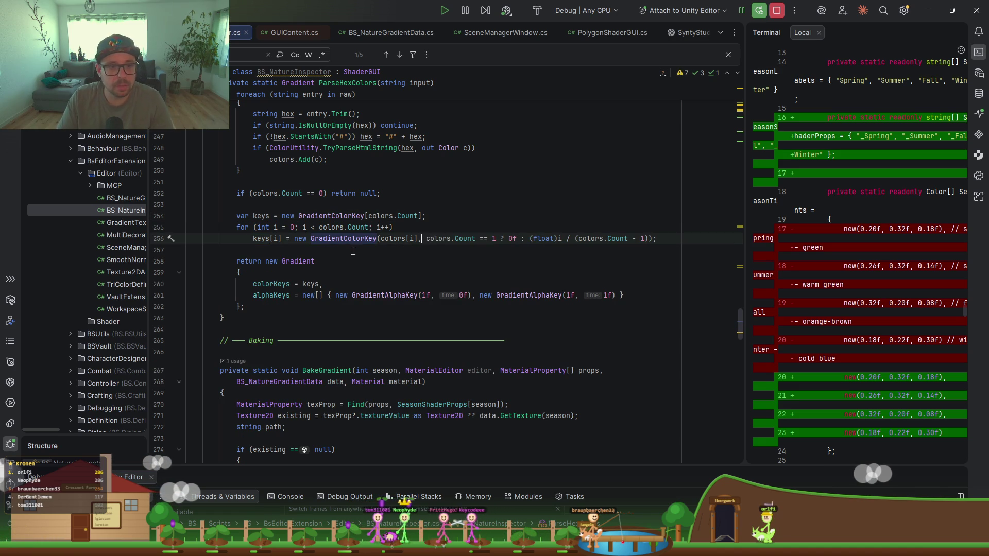
pyautogui.press('Return')
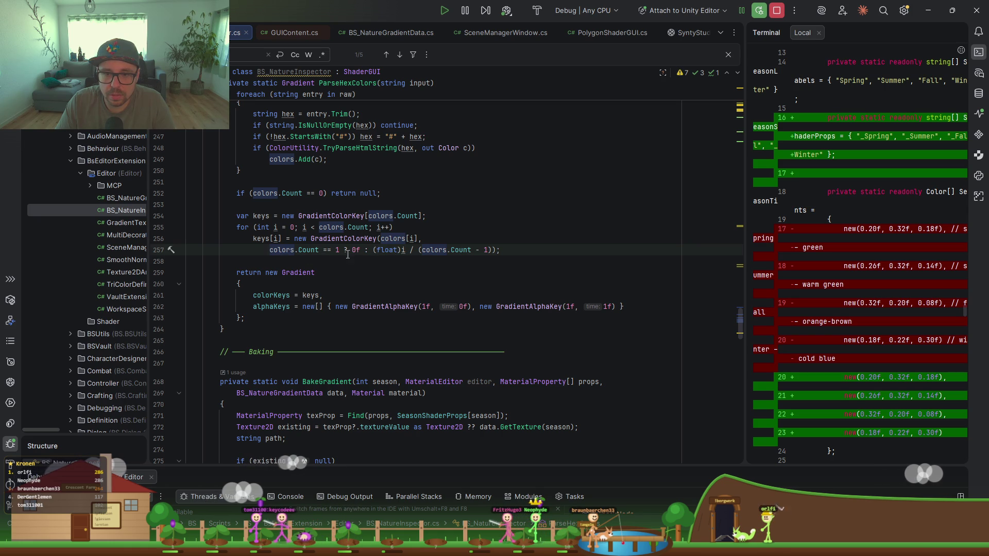
# Step: Widen the assistant chat panel to read its summary and start a reply with 'Ok'
pyautogui.click(495, 248)
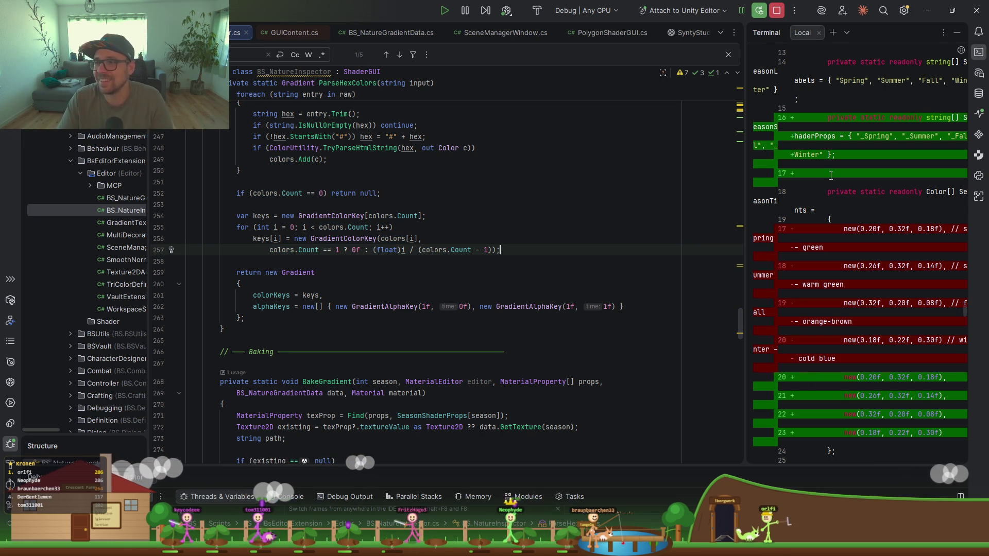
pyautogui.scroll(-15, 819, 234)
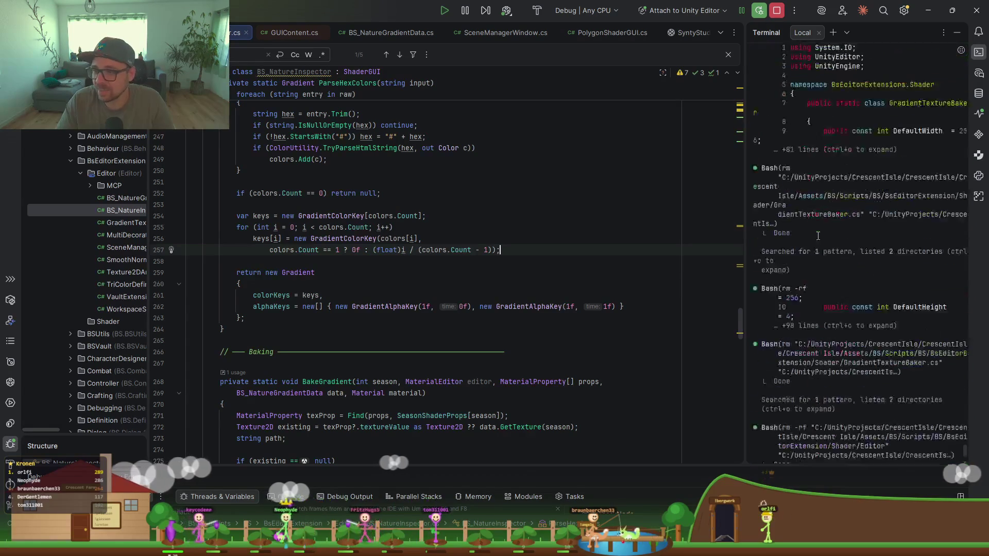
pyautogui.moveTo(744, 223); pyautogui.dragTo(609, 223)
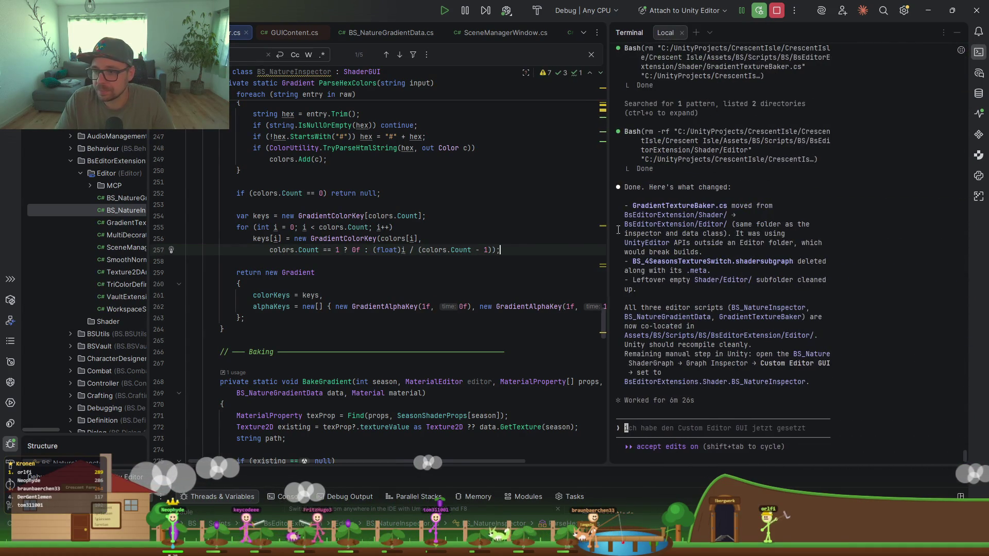
pyautogui.write('Ok')
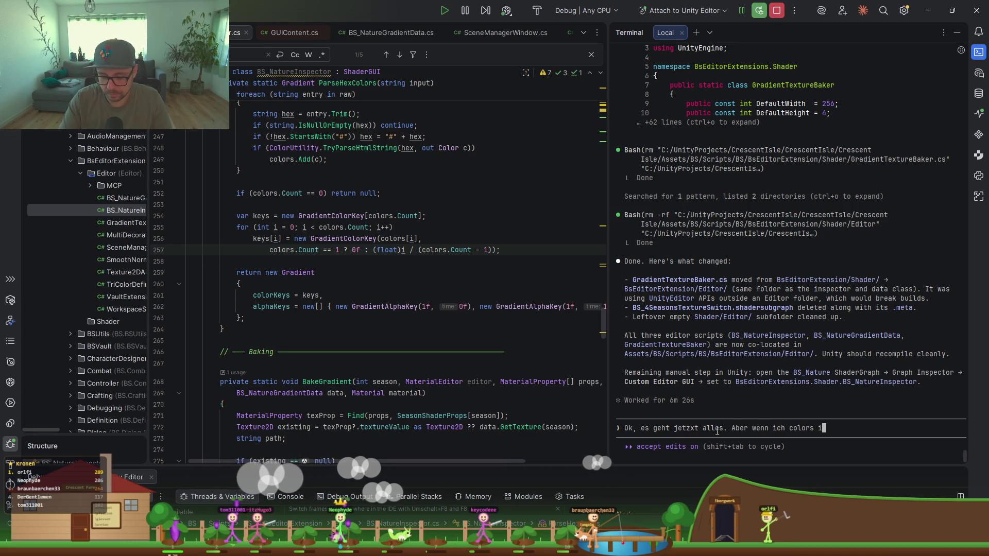
# Step: Draft the German message about hex-imported gradients, checking Unity's Fall gradient settings midway
pyautogui.write('tie')
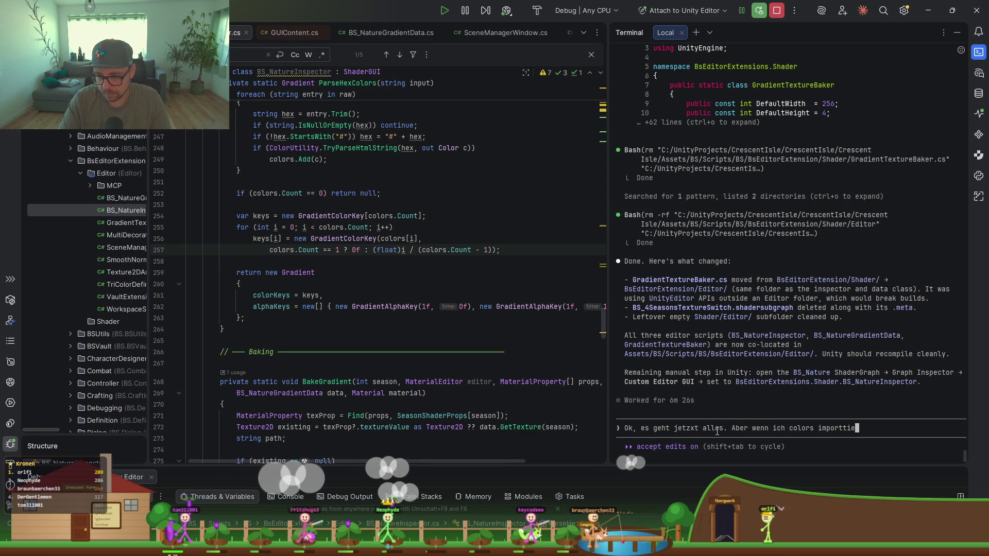
pyautogui.write('re via hez, dann mo')
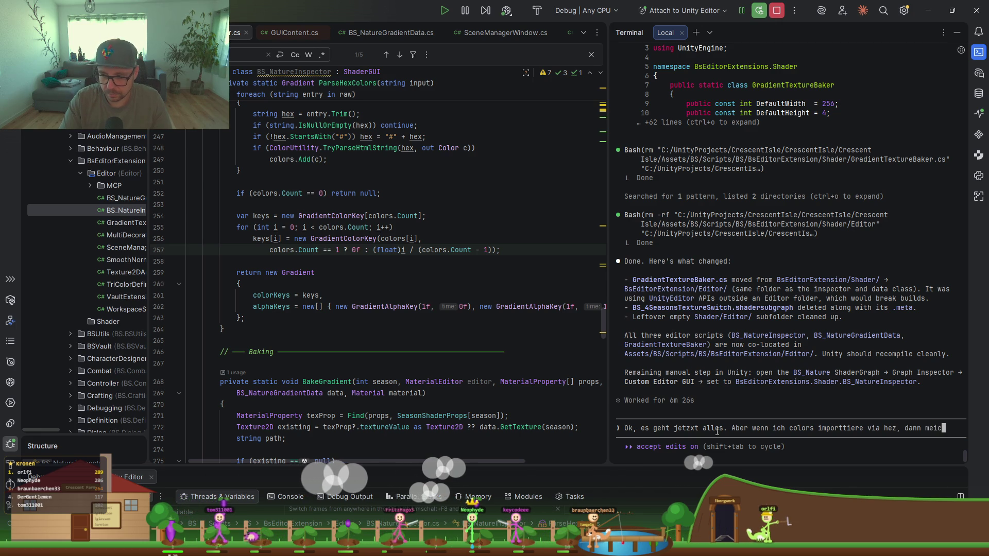
pyautogui.write('echte ich folgendes haben:')
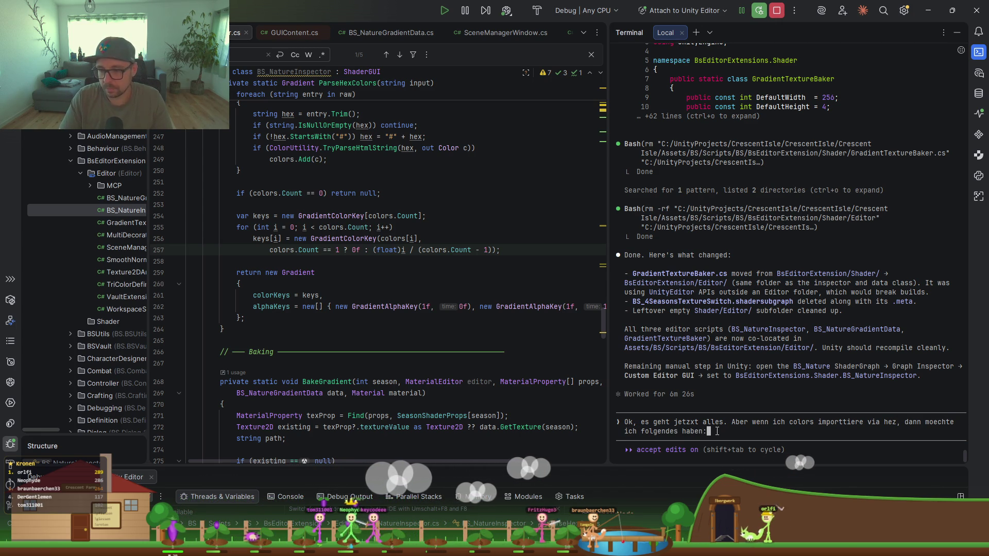
pyautogui.hotkey('shift', 'Return')
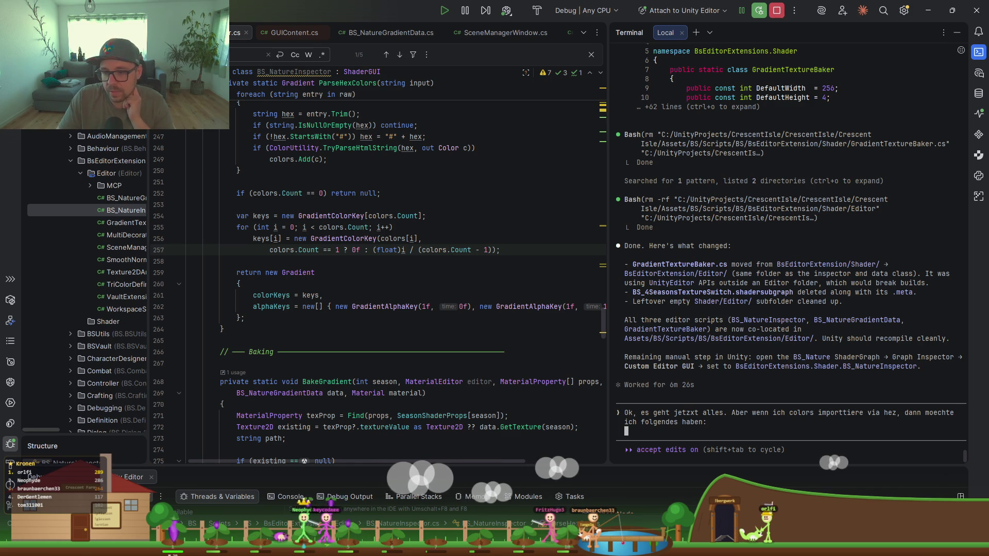
pyautogui.hotkey('alt', 'Tab')
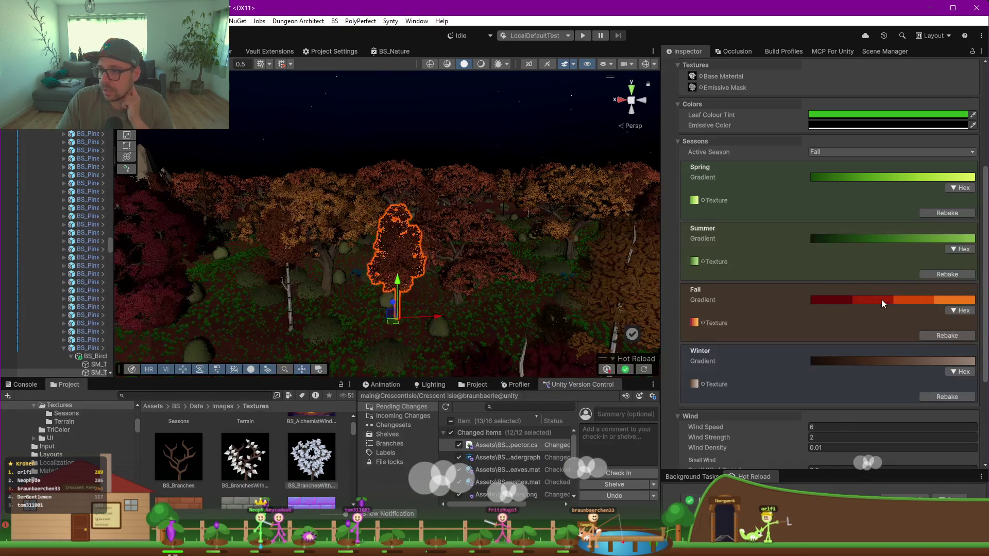
pyautogui.click(880, 301)
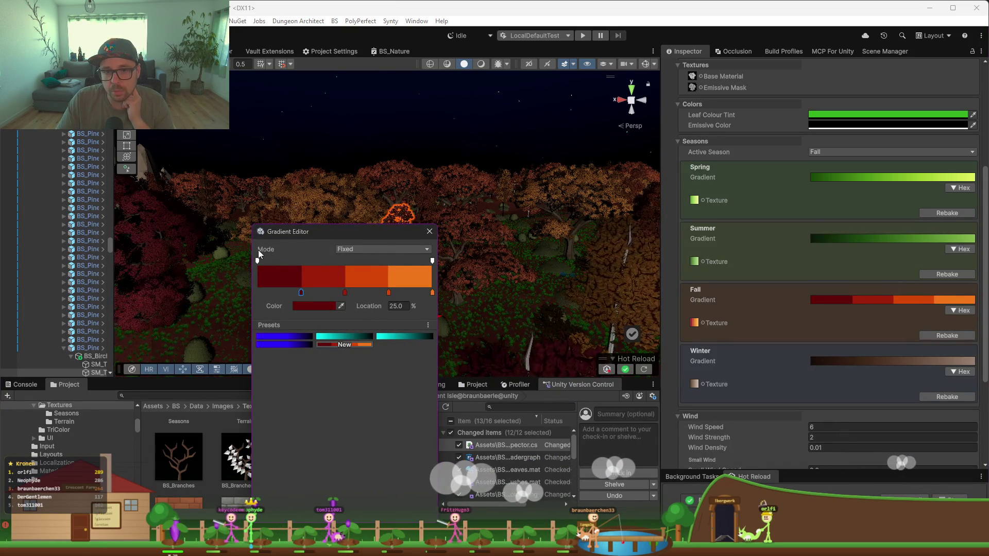
pyautogui.press('Escape')
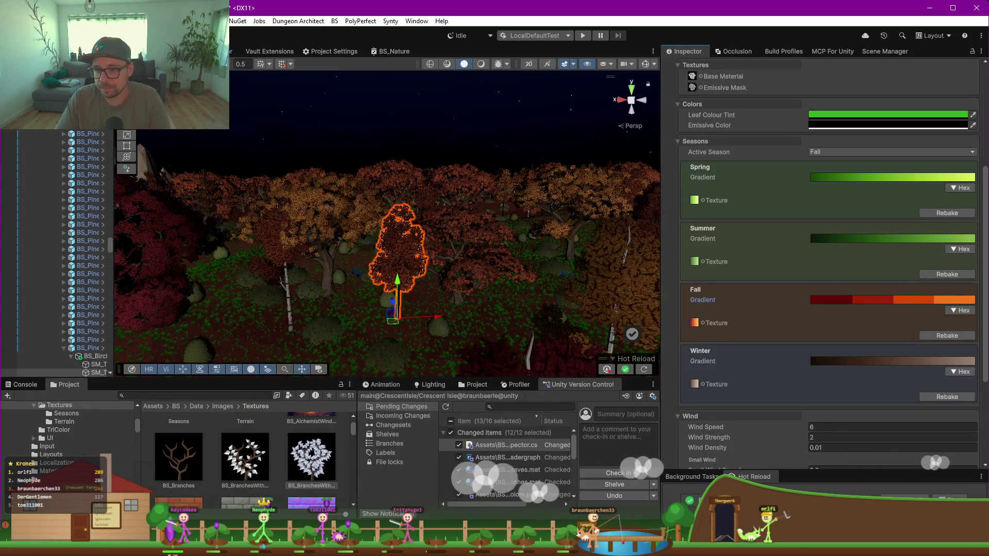
pyautogui.hotkey('alt', 'Tab')
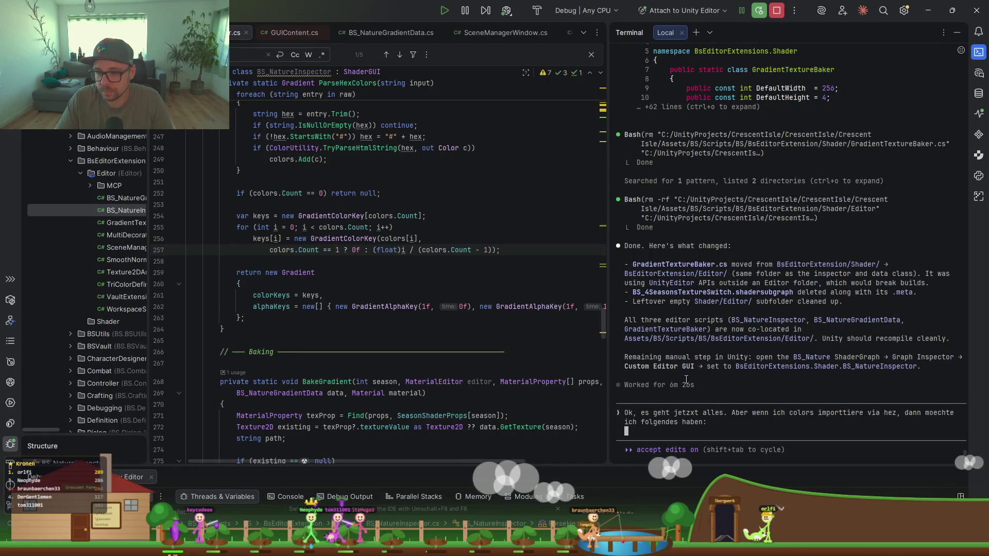
pyautogui.write('Der Moide soll fixed sein')
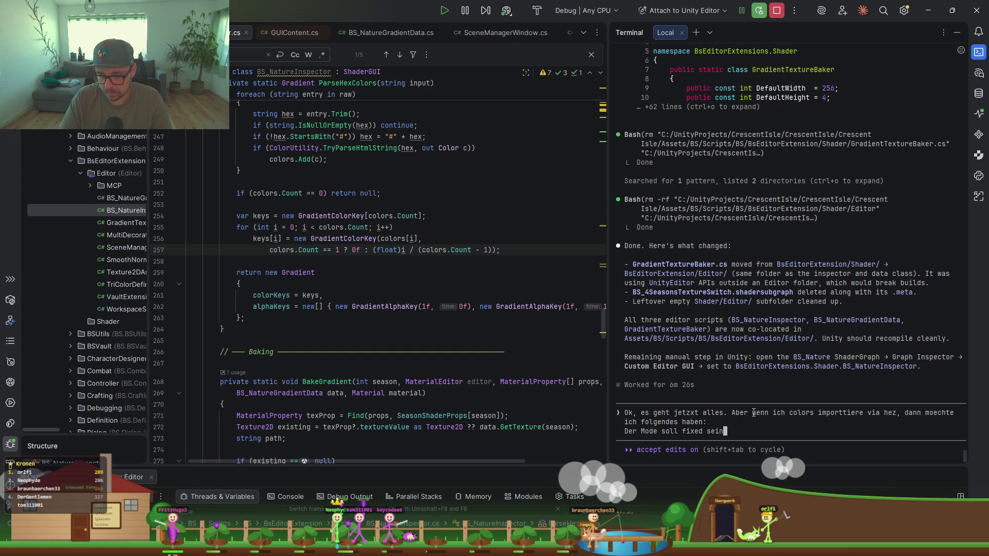
# Step: Send the request: hex gradients in Fixed mode with n equal bands, keys at 0.25, 0.5, 0.75, 1.0
pyautogui.hotkey('shift', 'Return')
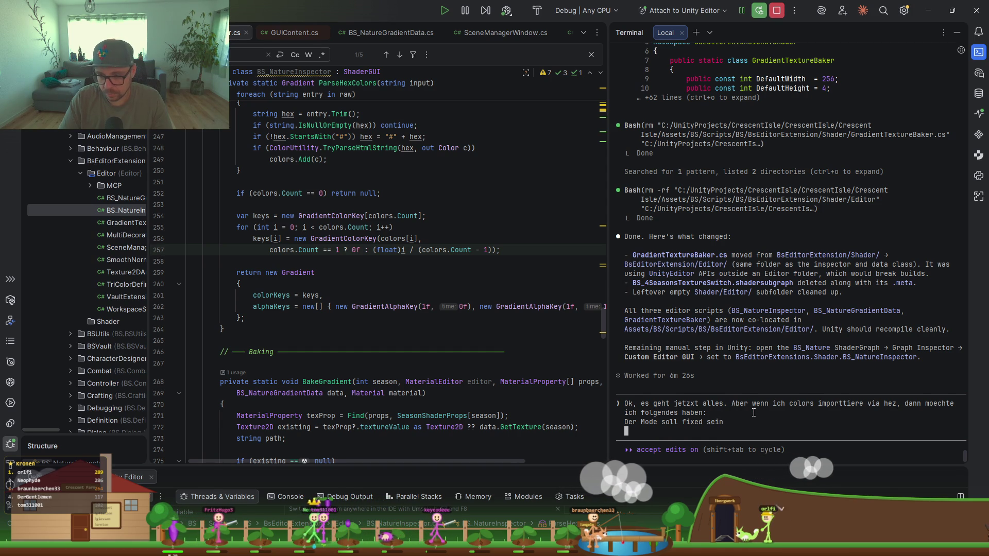
pyautogui.write('Die')
pyautogui.write('en so')
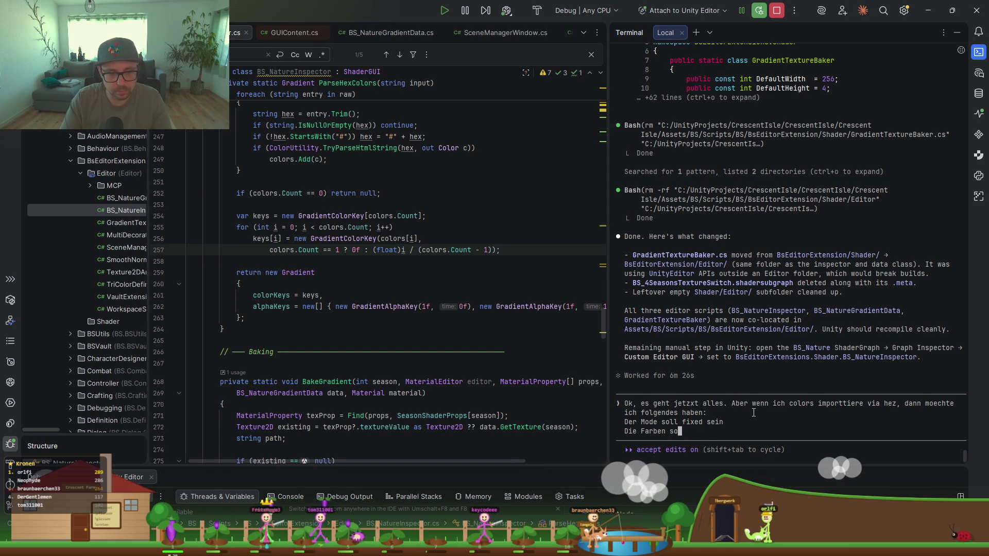
pyautogui.write('llen so sei')
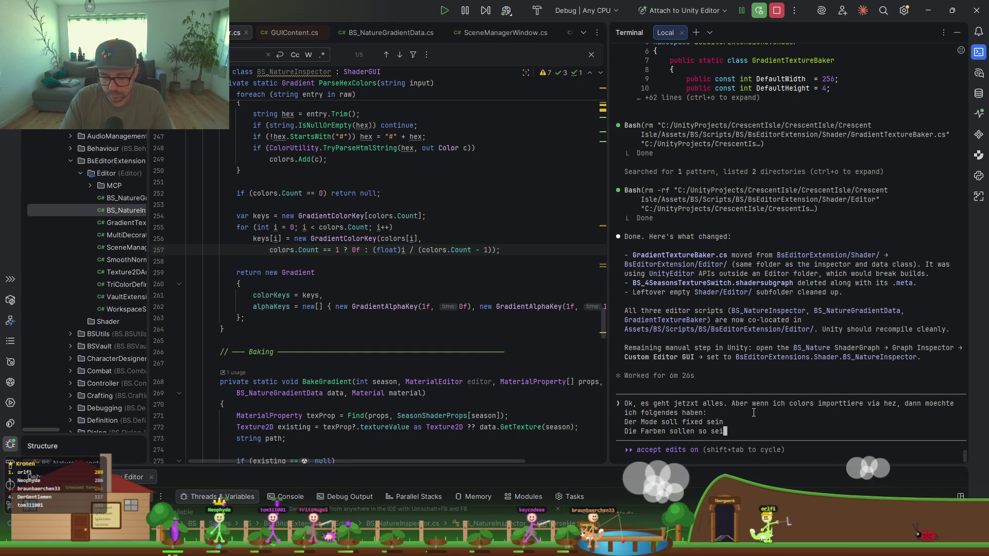
pyautogui.write('n, dann si')
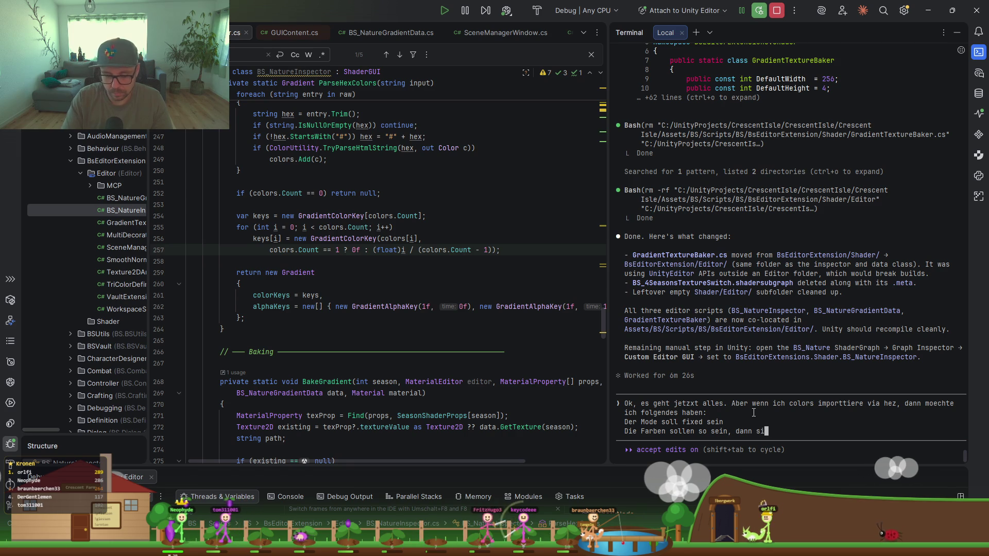
pyautogui.write('e n ber')
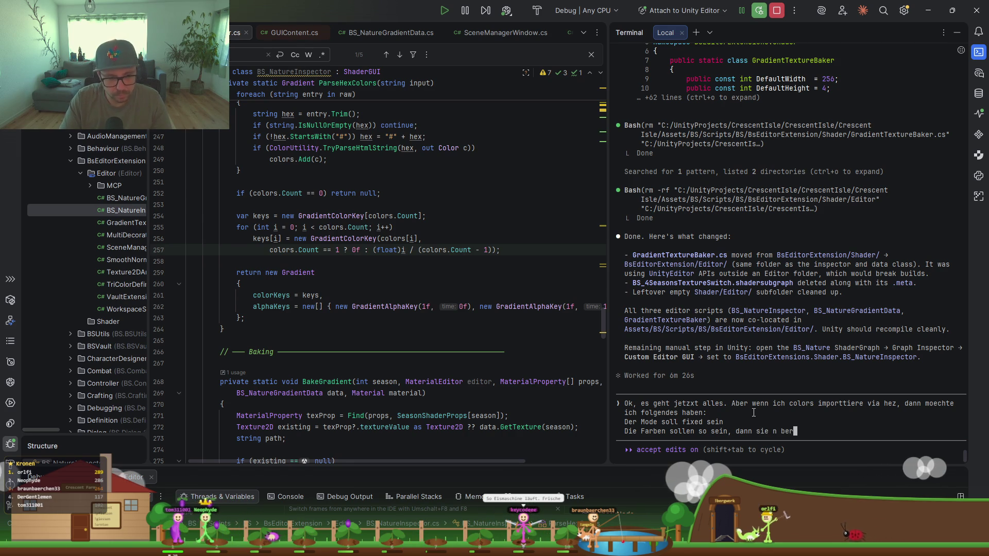
pyautogui.write('eiche au')
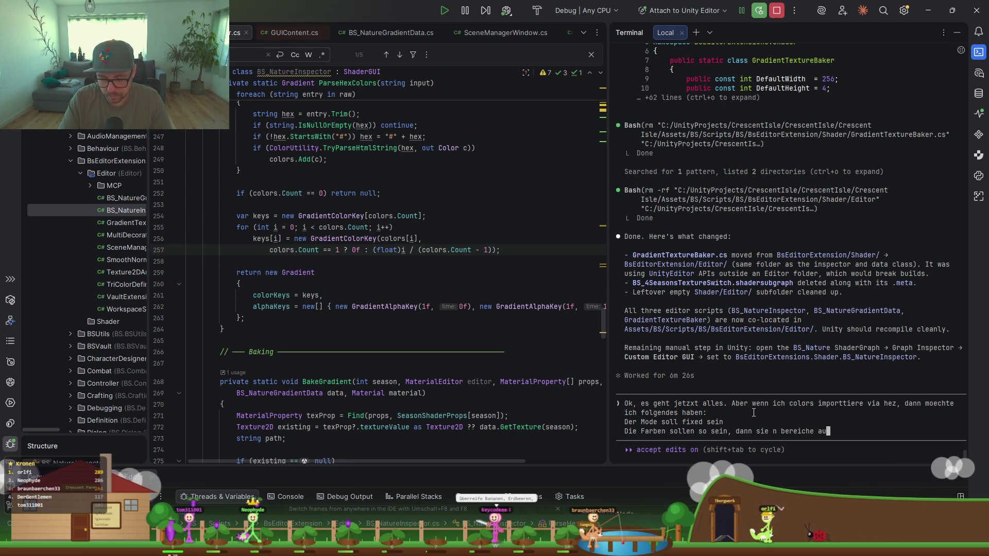
pyautogui.write('sfuellen, ')
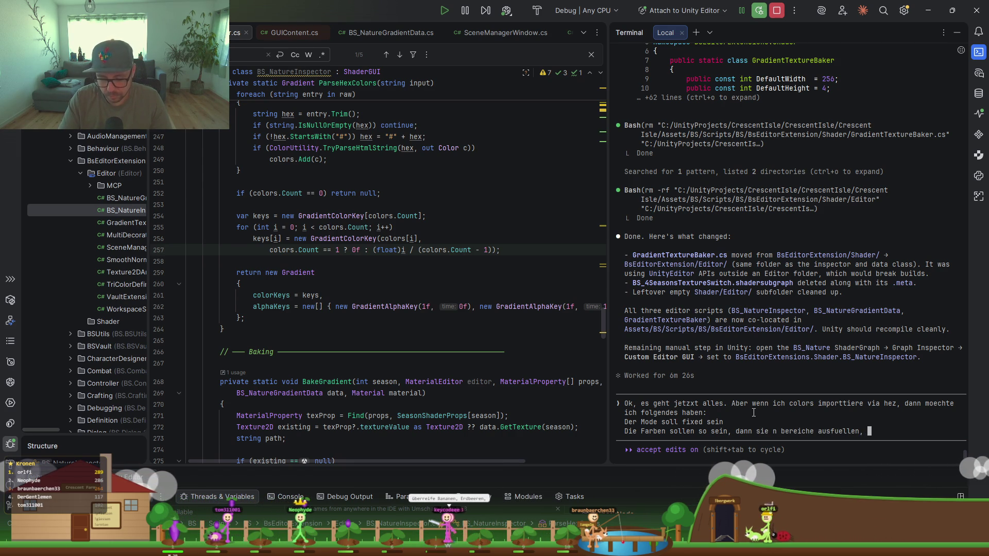
pyautogui.write('zB bei ')
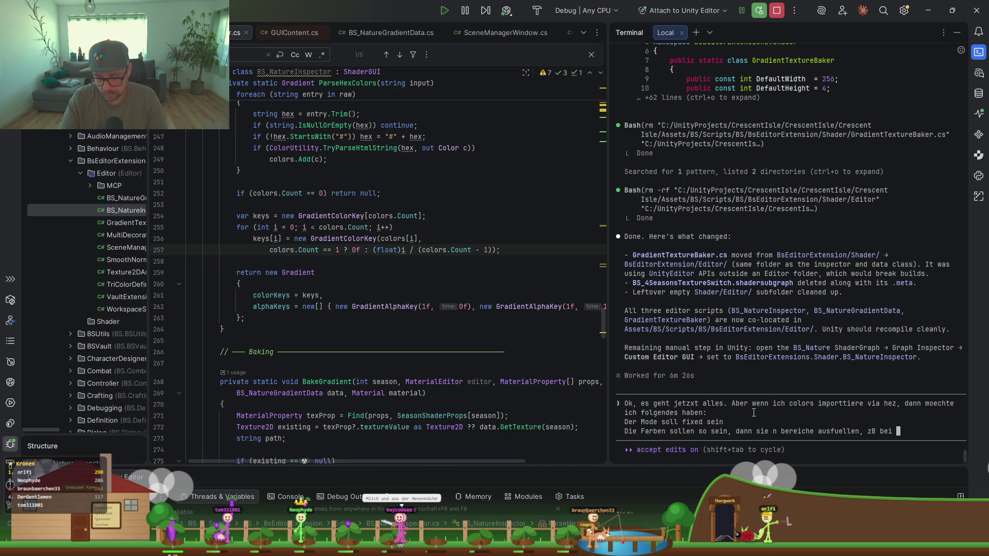
pyautogui.write('4 Farben li')
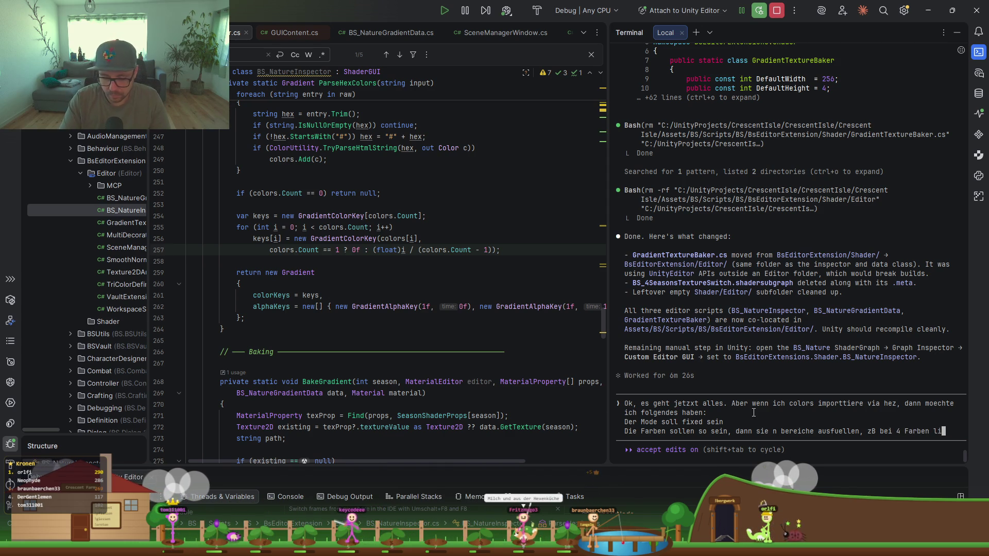
pyautogui.write('egen die Punkte')
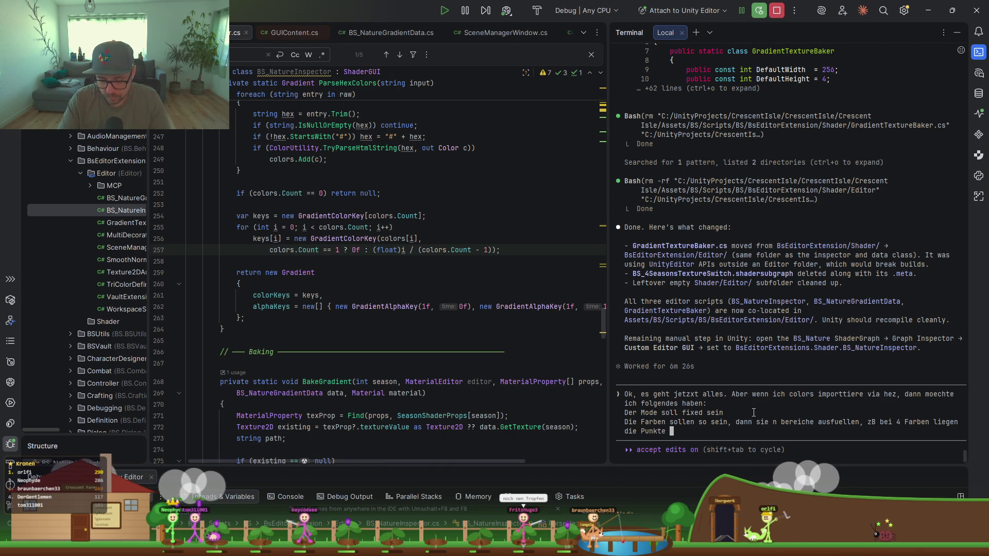
pyautogui.write(' bei .25')
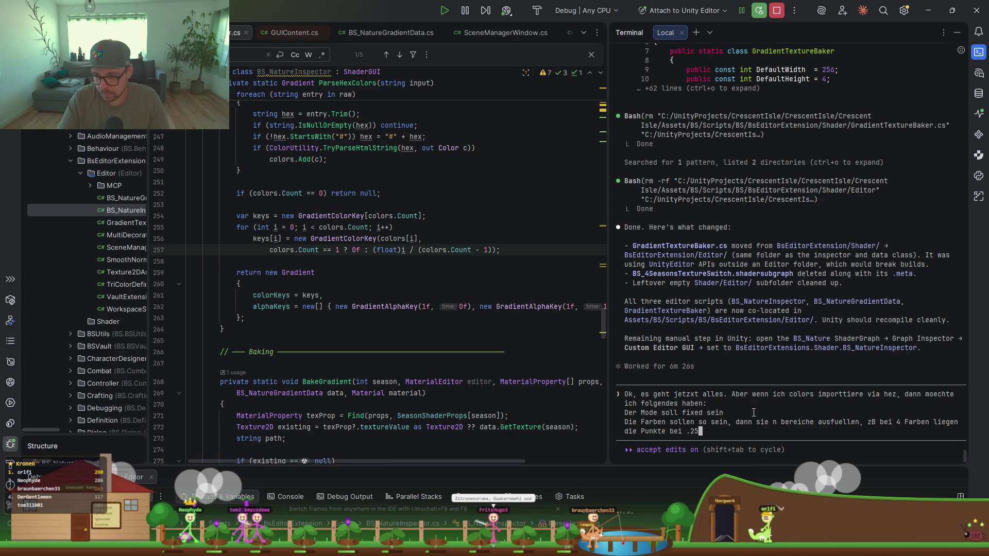
pyautogui.write(',.5,.75 & 1')
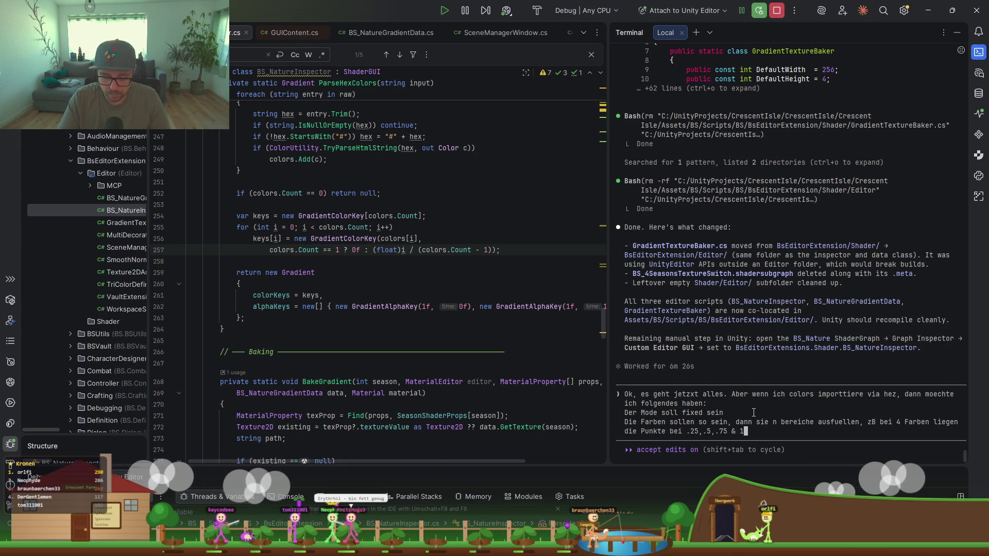
pyautogui.hotkey('shift', 'Return')
pyautogui.write('Ist das klar?')
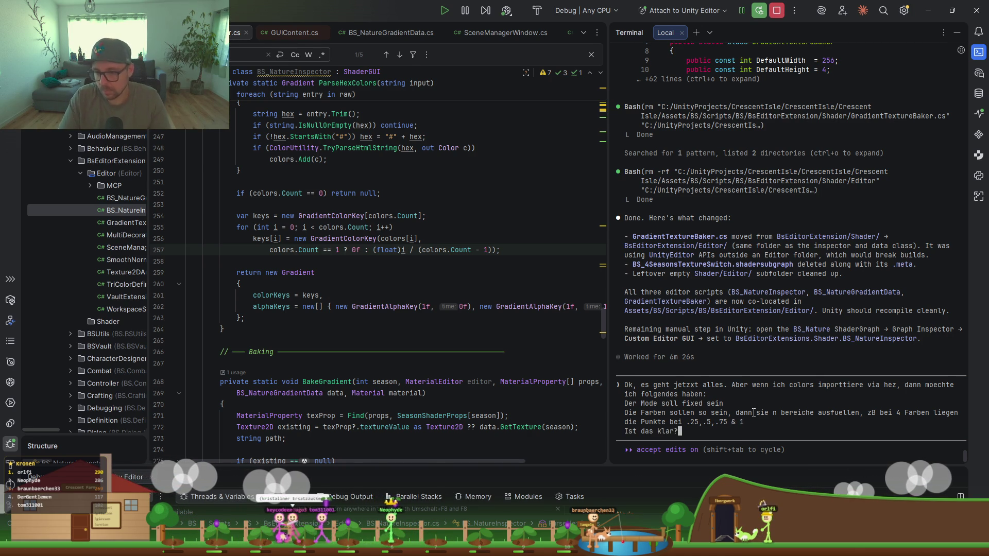
pyautogui.press('Return')
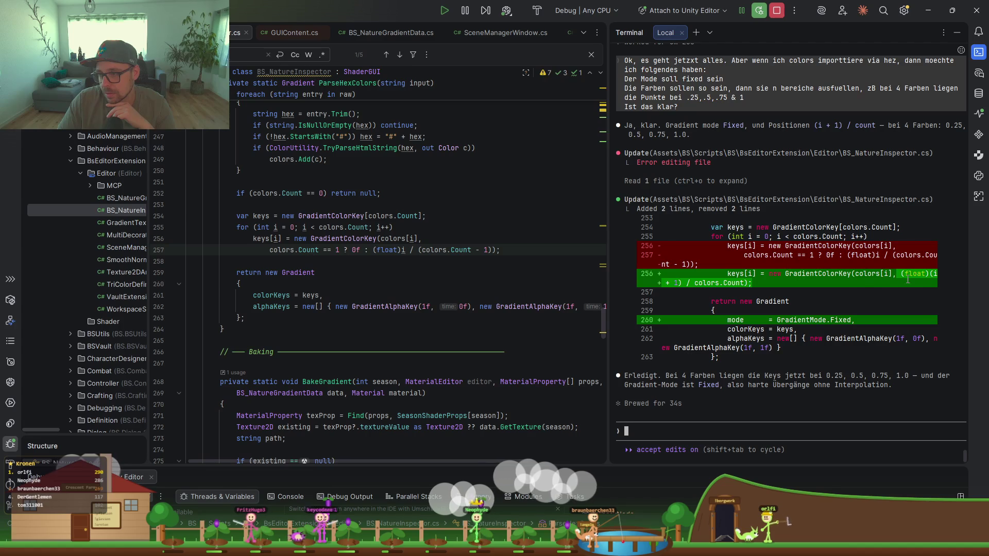
# Step: Paste the hex colours into the Fall gradient, apply them and rebake the Fall texture
pyautogui.click(933, 10)
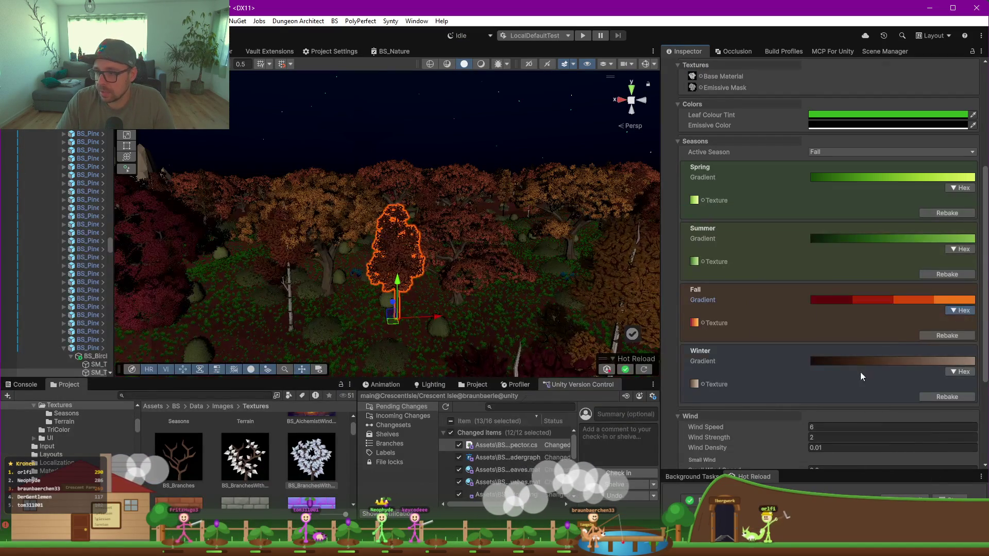
pyautogui.click(960, 310)
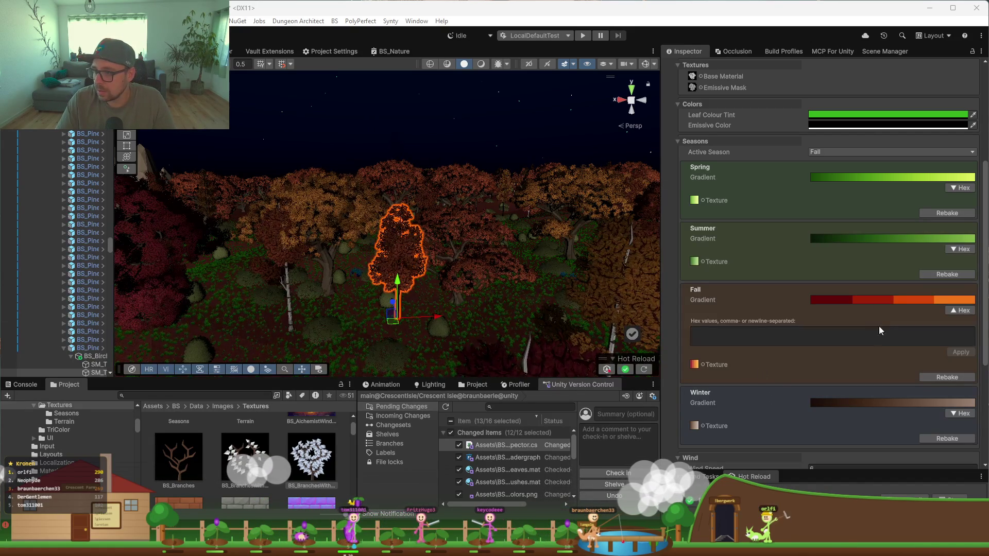
pyautogui.click(881, 335)
pyautogui.write('"#600808", "#A02008", "#D84808", "#F07818"')
pyautogui.click(960, 351)
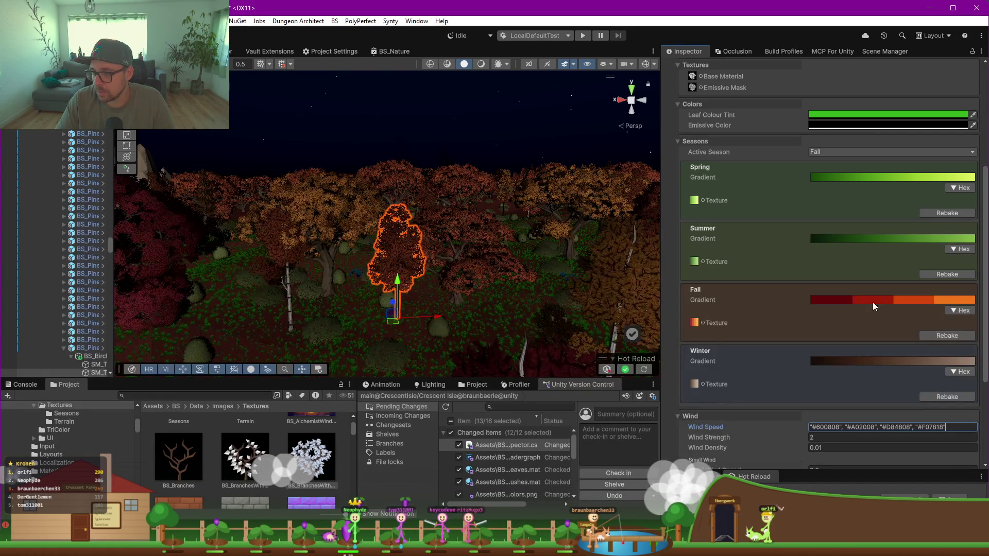
pyautogui.click(949, 336)
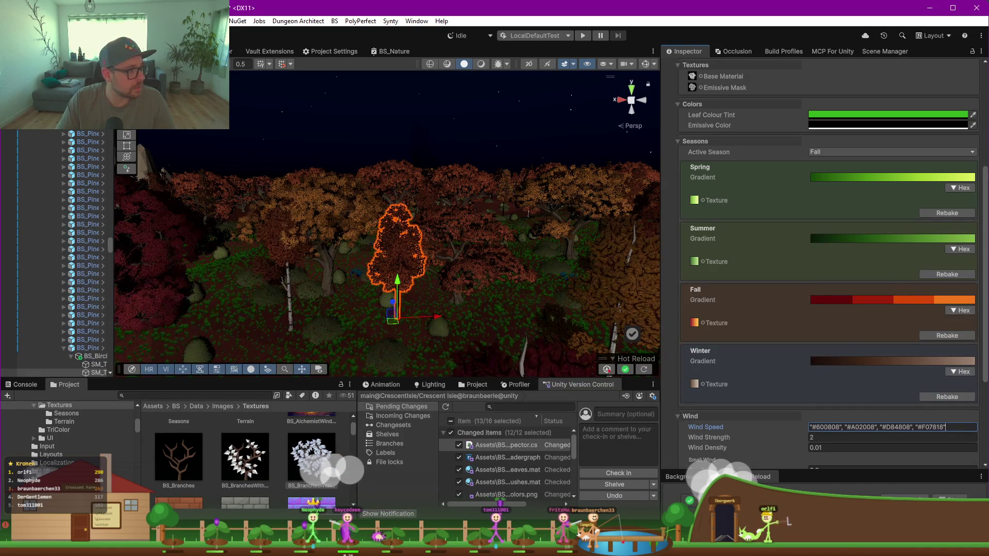
pyautogui.hotkey('alt', 'Tab')
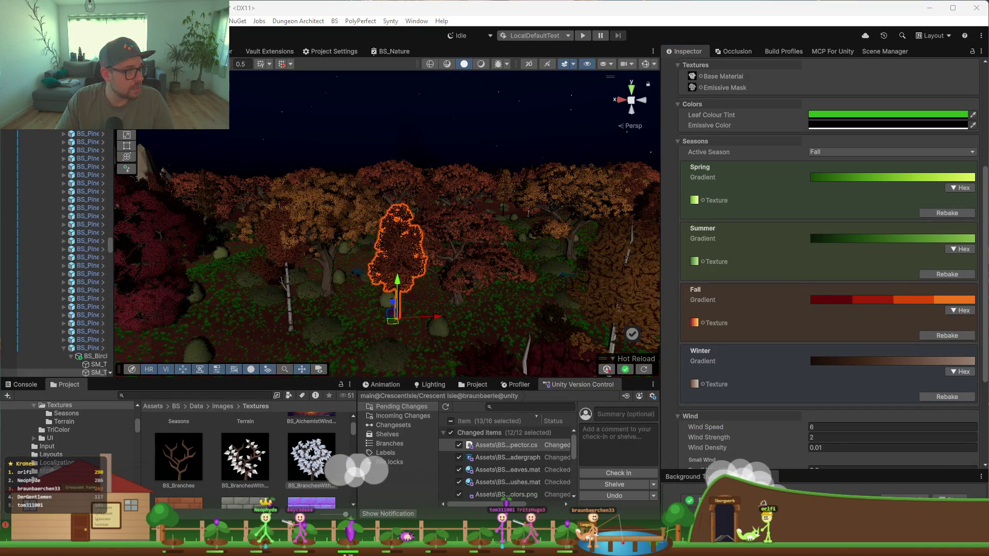
# Step: Paste, apply and rebake the Spring hex colours, giving four fixed green bands
pyautogui.click(958, 189)
pyautogui.click(864, 216)
pyautogui.write('"#184808", "#509818", "#A0D030", "#E0F060"')
pyautogui.click(959, 230)
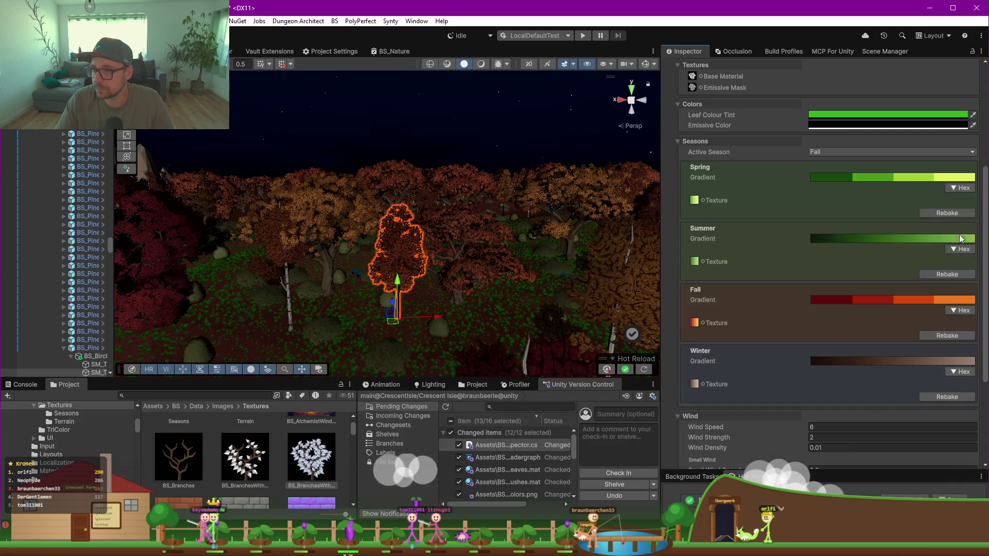
pyautogui.click(959, 249)
pyautogui.click(939, 213)
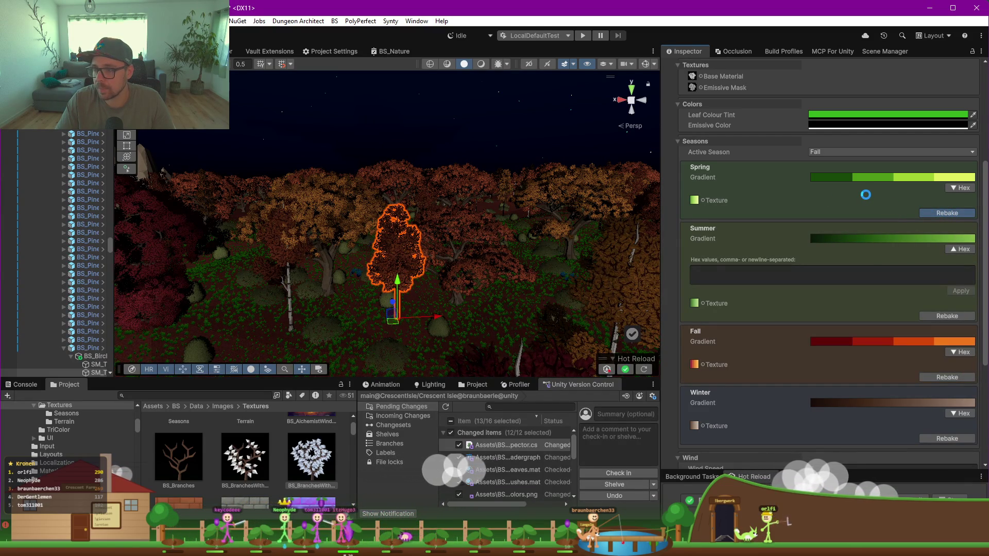
pyautogui.click(860, 153)
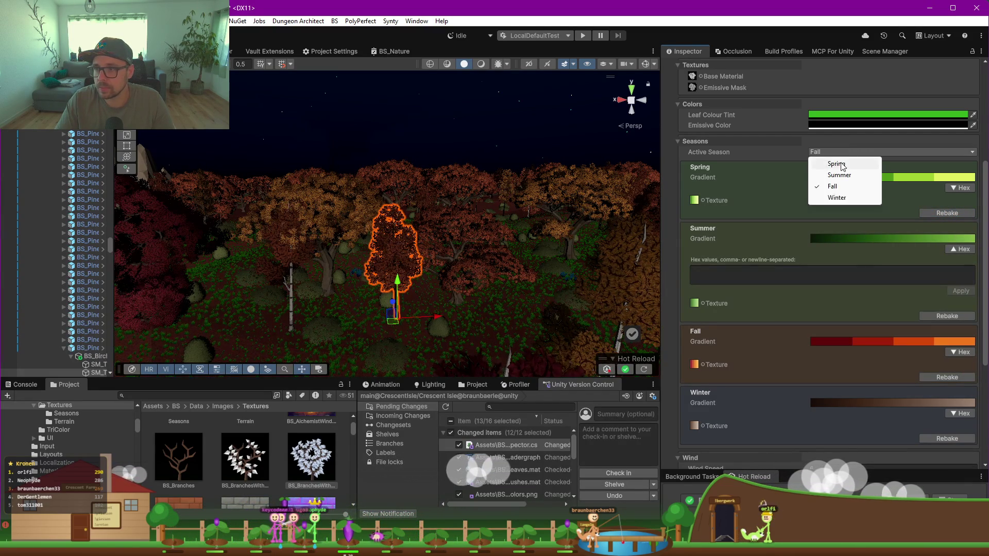
# Step: Set the active season to Spring and orbit the view to inspect the green trees
pyautogui.click(837, 164)
pyautogui.moveTo(438, 268)
pyautogui.mouseDown()
pyautogui.moveTo(391, 298)
pyautogui.moveTo(435, 302)
pyautogui.moveTo(479, 267)
pyautogui.mouseUp()
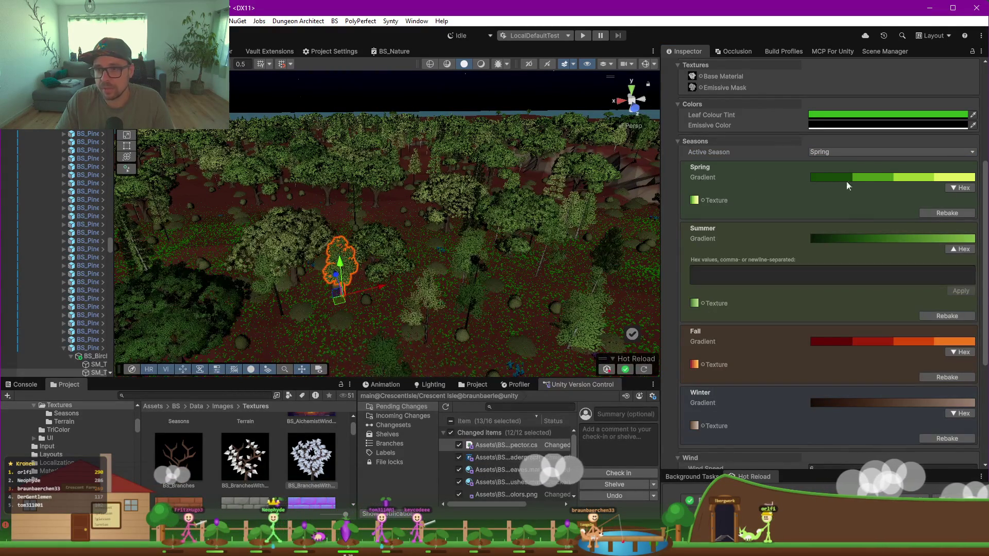
pyautogui.moveTo(392, 279); pyautogui.dragTo(411, 268)
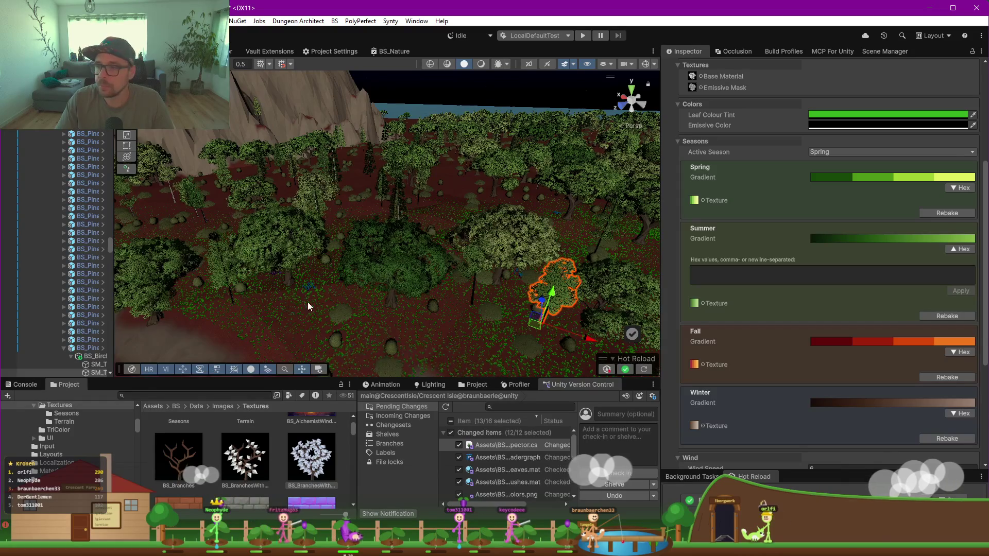
pyautogui.moveTo(301, 308); pyautogui.dragTo(353, 302)
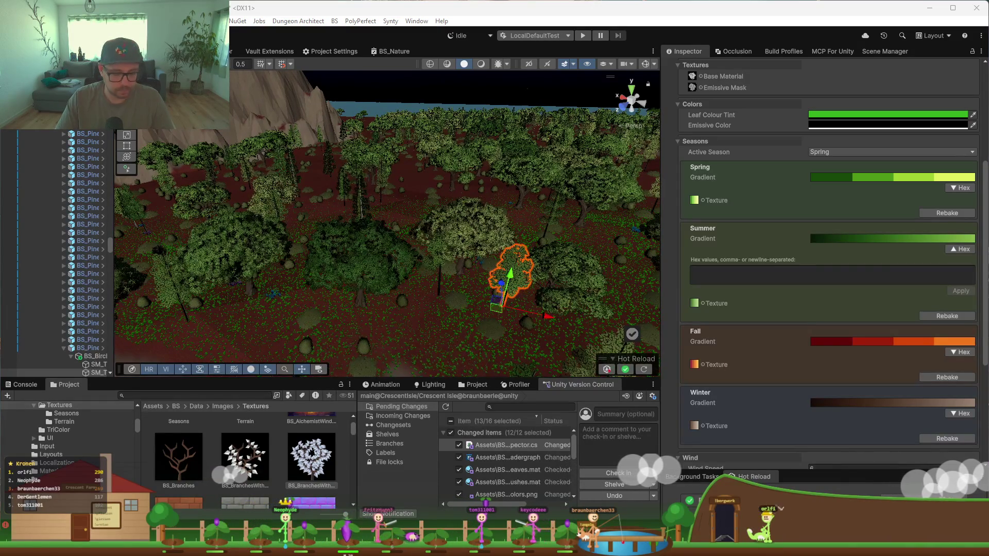
# Step: Paste, apply and rebake the Summer hex colours, then preview Summer on the foliage
pyautogui.click(876, 275)
pyautogui.hotkey('ctrl', 'v')
pyautogui.click(960, 293)
pyautogui.click(946, 274)
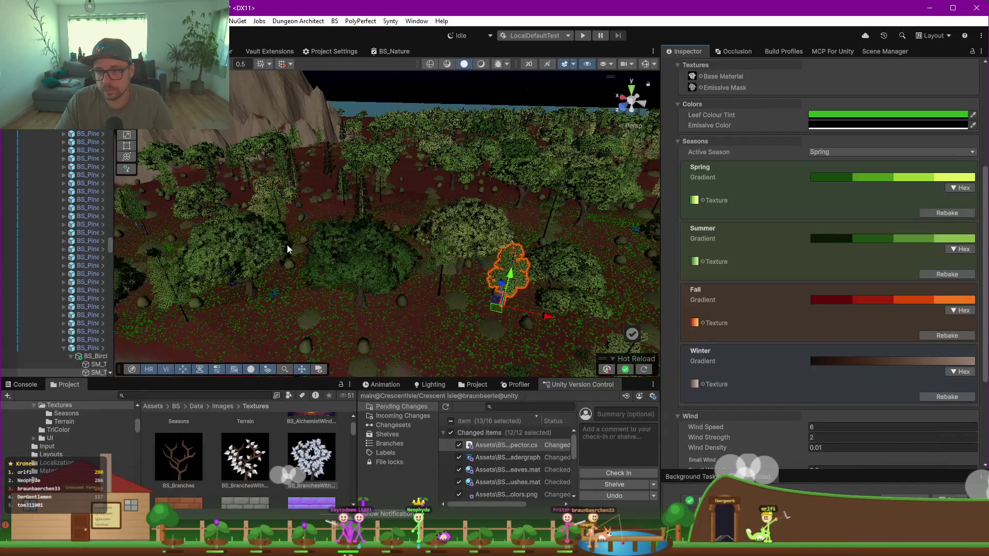
pyautogui.click(819, 154)
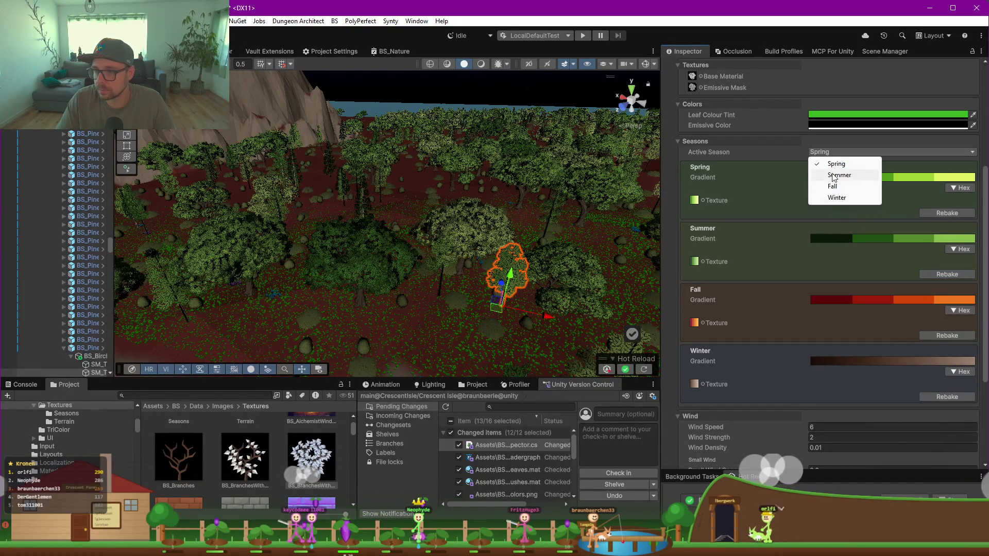
pyautogui.click(834, 176)
pyautogui.moveTo(435, 227)
pyautogui.mouseDown()
pyautogui.moveTo(544, 230)
pyautogui.moveTo(437, 235)
pyautogui.mouseUp()
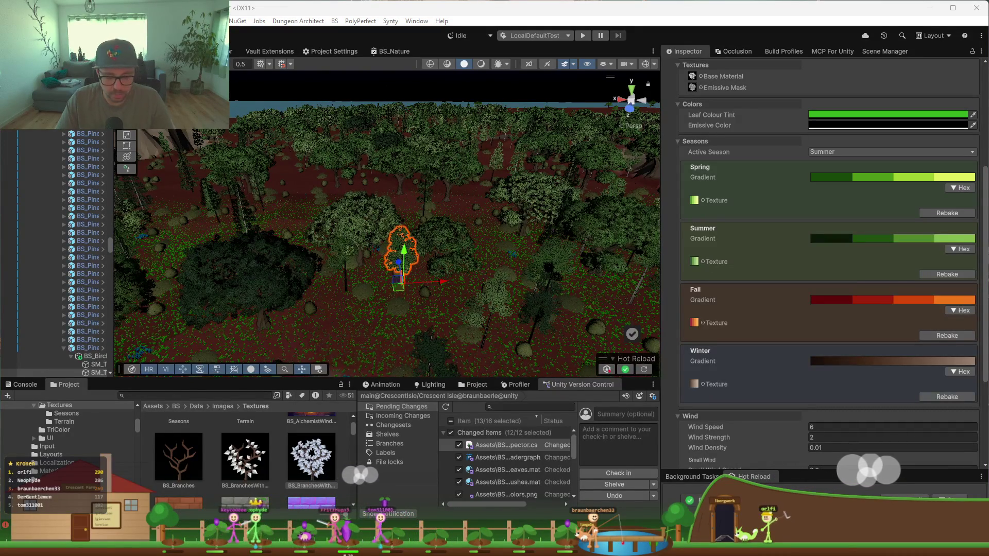
# Step: Apply the Winter hex colours, switch the active season to Winter, and select a bush
pyautogui.click(960, 371)
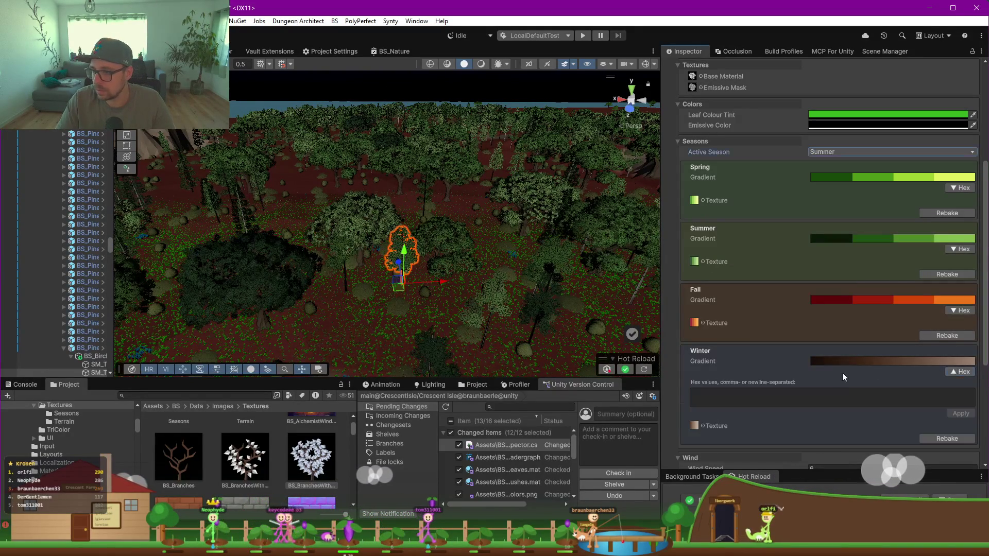
pyautogui.click(960, 413)
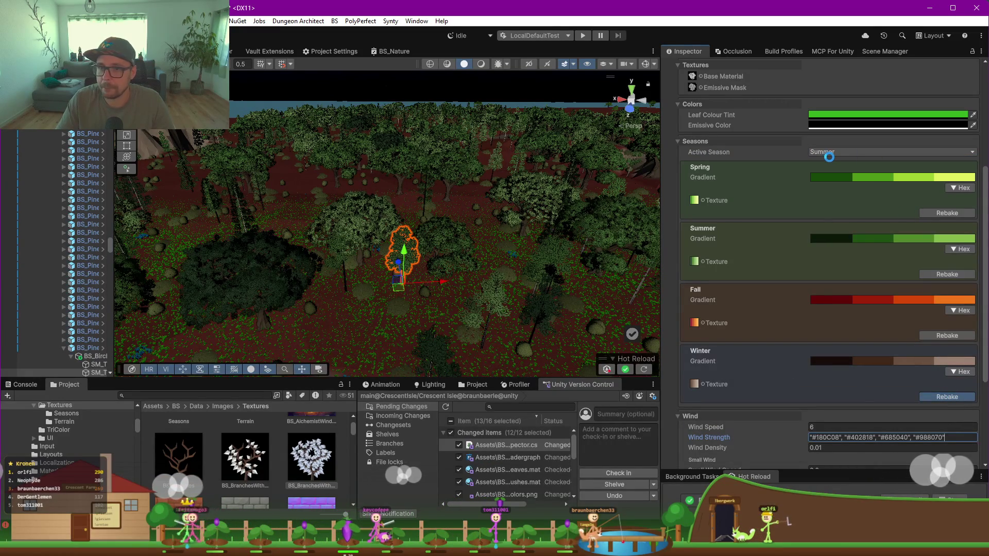
pyautogui.click(829, 154)
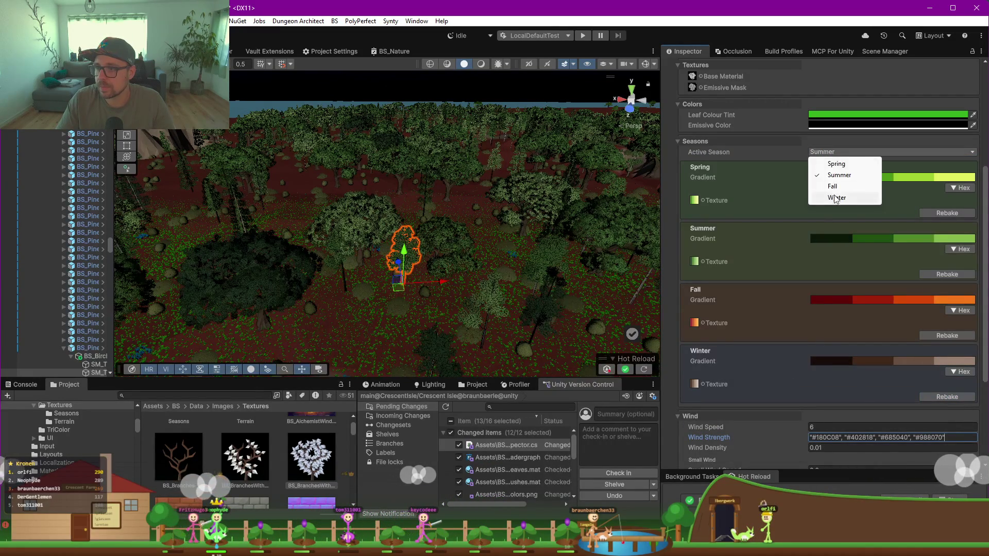
pyautogui.click(837, 198)
pyautogui.moveTo(380, 221); pyautogui.dragTo(502, 227)
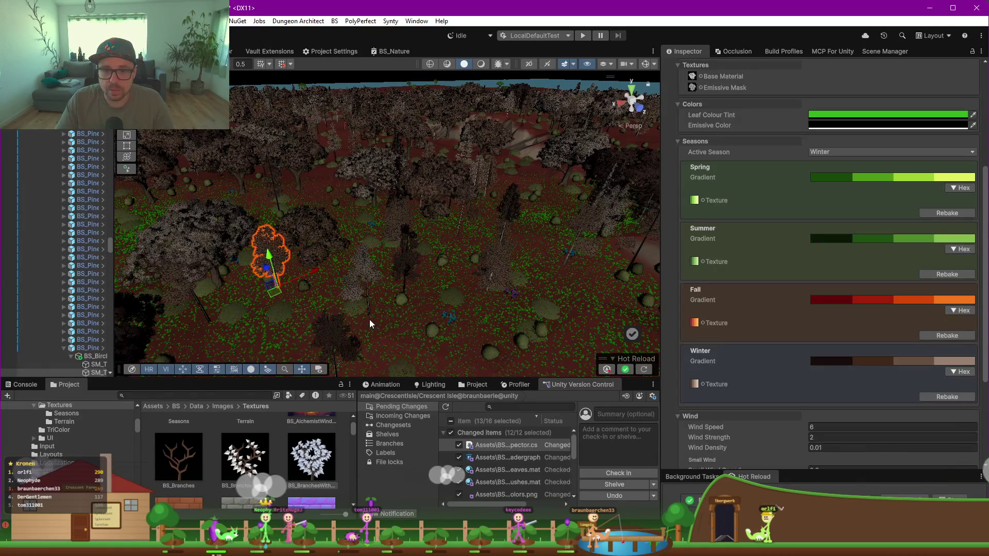
pyautogui.click(401, 300)
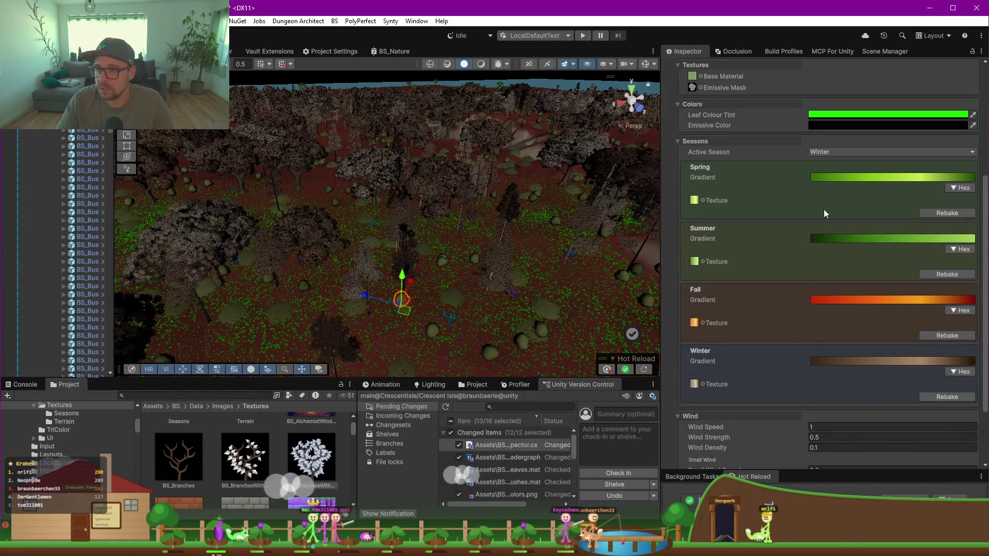
# Step: On the bush material, apply the Spring hex colours and paste, apply and rebake the Fall colours
pyautogui.scroll(1, 795, 210)
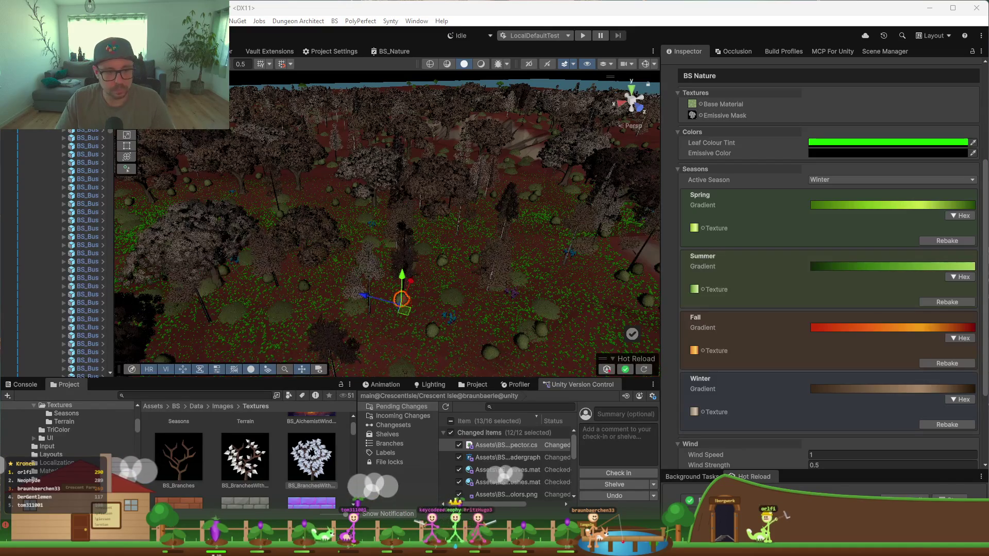
pyautogui.click(957, 218)
pyautogui.click(958, 218)
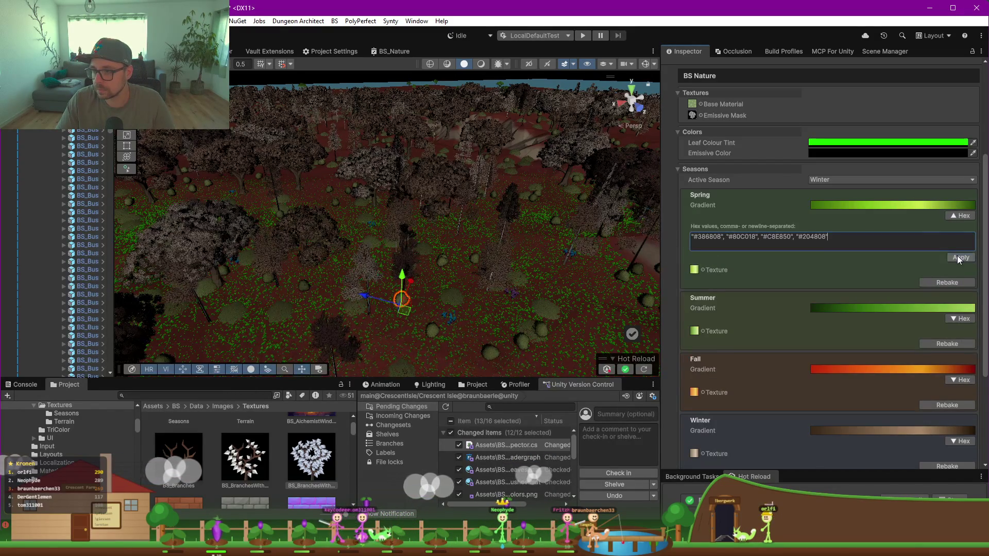
pyautogui.click(959, 257)
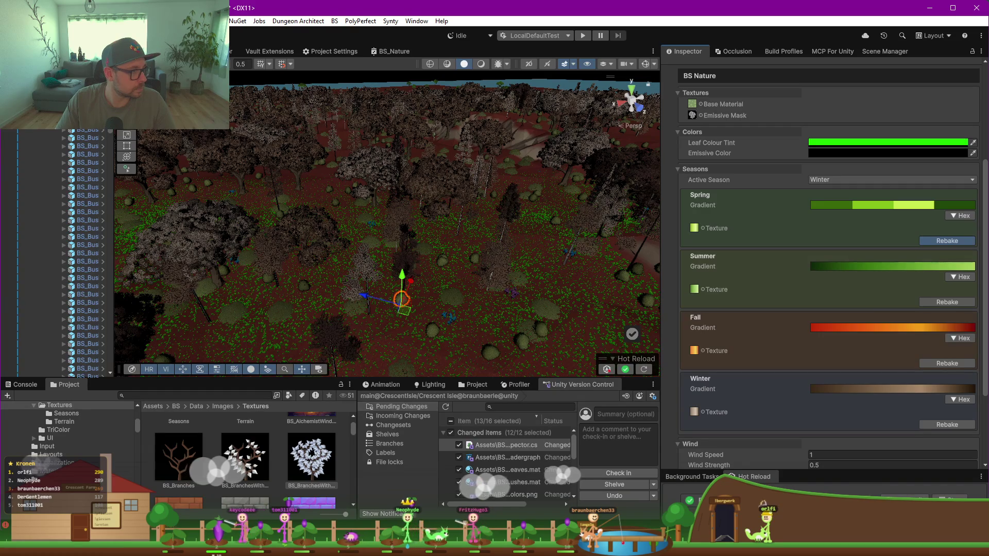
pyautogui.click(964, 338)
pyautogui.hotkey('ctrl', 'v')
pyautogui.click(957, 381)
pyautogui.click(951, 364)
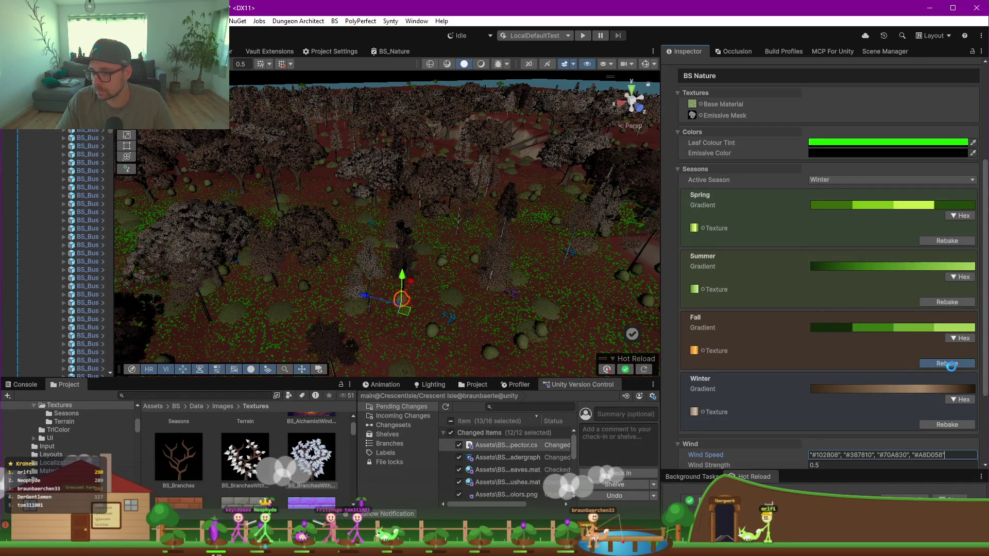
# Step: Apply and rebake the Summer colours, then redo Fall with red and orange colours and rebake
pyautogui.click(961, 277)
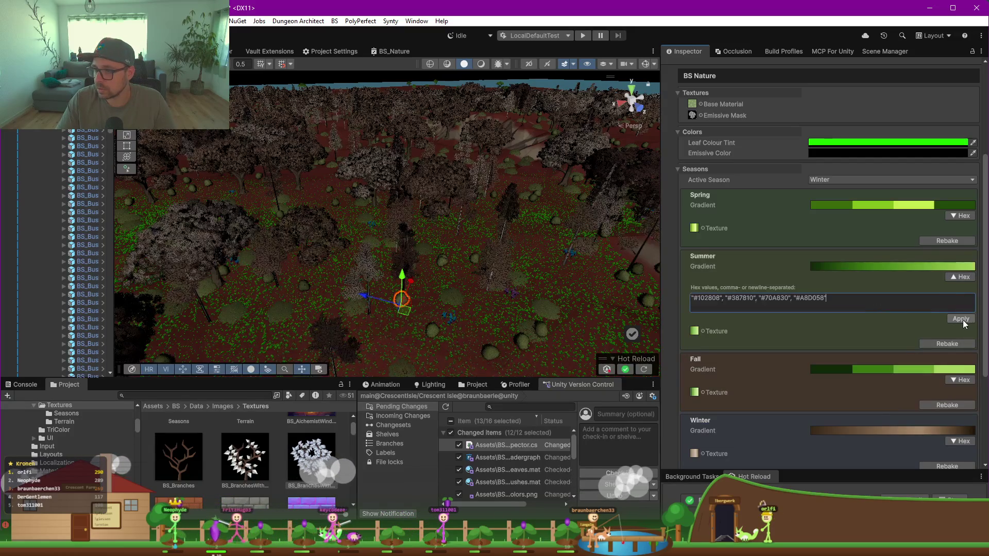
pyautogui.click(960, 319)
pyautogui.click(961, 303)
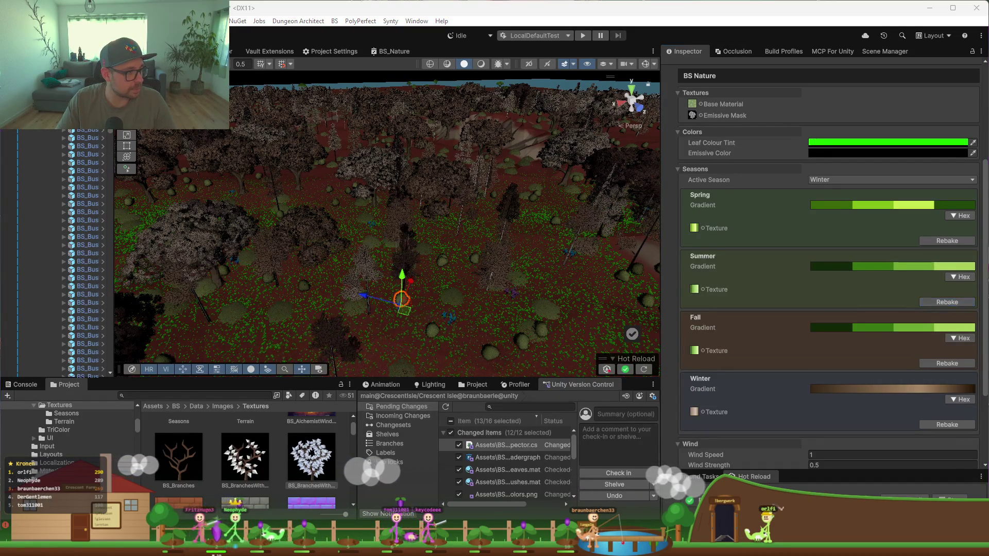
pyautogui.click(955, 340)
pyautogui.write('"#C02808", "#E86010", "#F0A018", "#780808"')
pyautogui.click(960, 380)
pyautogui.click(950, 364)
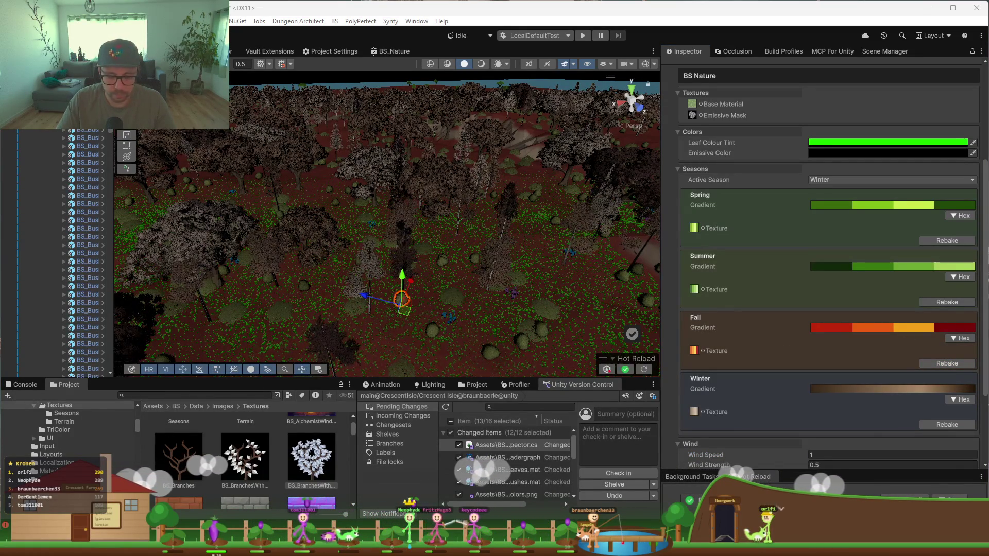
# Step: Paste, apply and rebake the brown Winter colours, restoring Wind Strength to 0.5
pyautogui.click(961, 399)
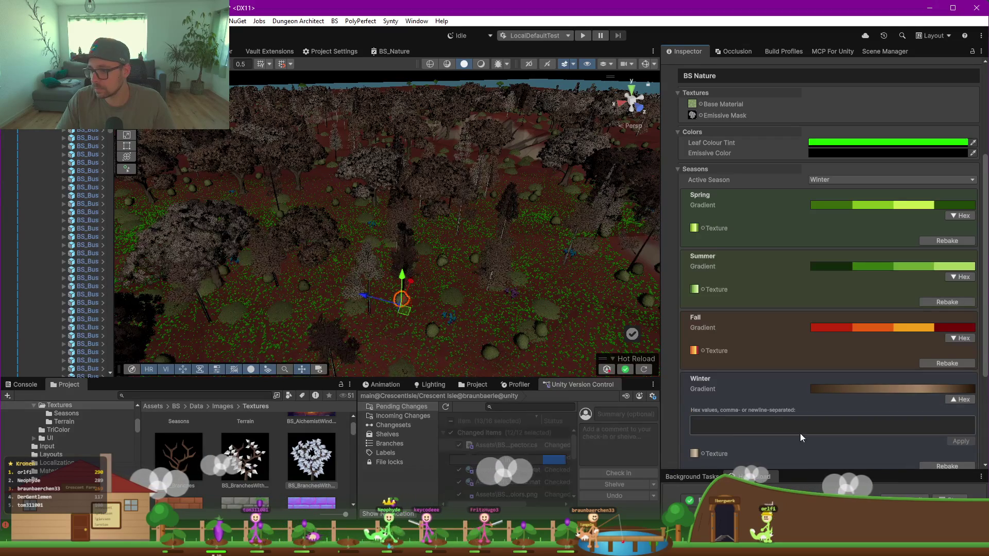
pyautogui.write('"#382818", "#705840", "#A88868", "#201408"')
pyautogui.click(961, 441)
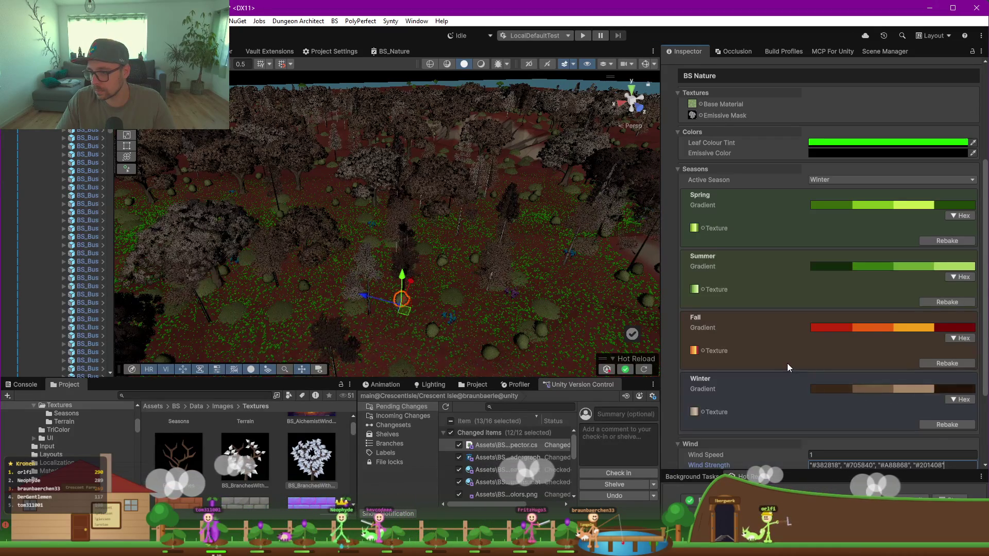
pyautogui.scroll(-2, 788, 367)
pyautogui.click(948, 370)
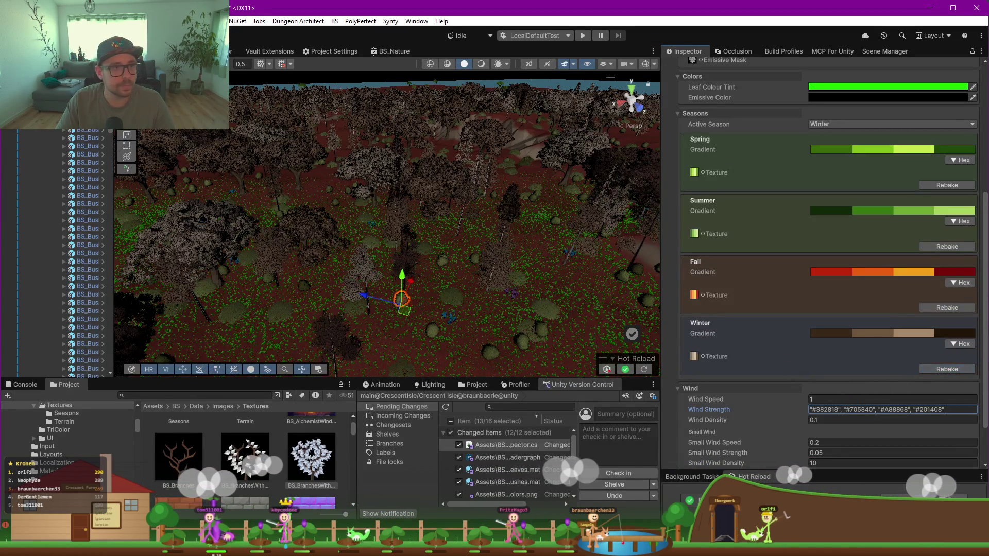
pyautogui.click(461, 380)
# Step: Set the active season back to Spring and centre the view on the green bushes
pyautogui.scroll(3, 451, 240)
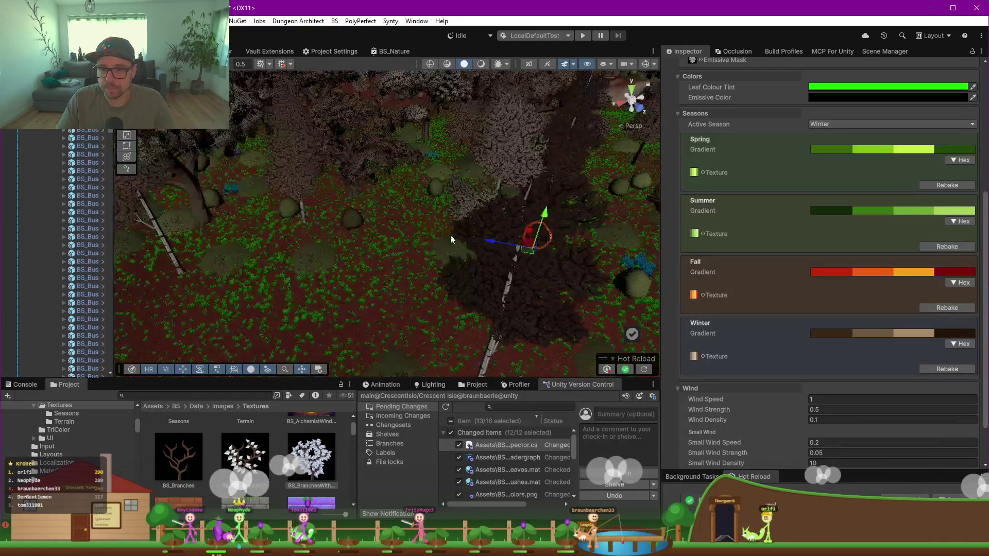
pyautogui.moveTo(451, 240)
pyautogui.mouseDown()
pyautogui.moveTo(496, 227)
pyautogui.moveTo(471, 245)
pyautogui.mouseUp()
pyautogui.click(845, 132)
pyautogui.click(827, 133)
pyautogui.moveTo(380, 269)
pyautogui.mouseDown()
pyautogui.moveTo(308, 265)
pyautogui.moveTo(384, 296)
pyautogui.moveTo(370, 307)
pyautogui.moveTo(397, 256)
pyautogui.moveTo(444, 242)
pyautogui.mouseUp()
# Step: Fly toward the bushes and cycle Active Season through Summer and Fall to Winter, orbiting the forest
pyautogui.press('w')
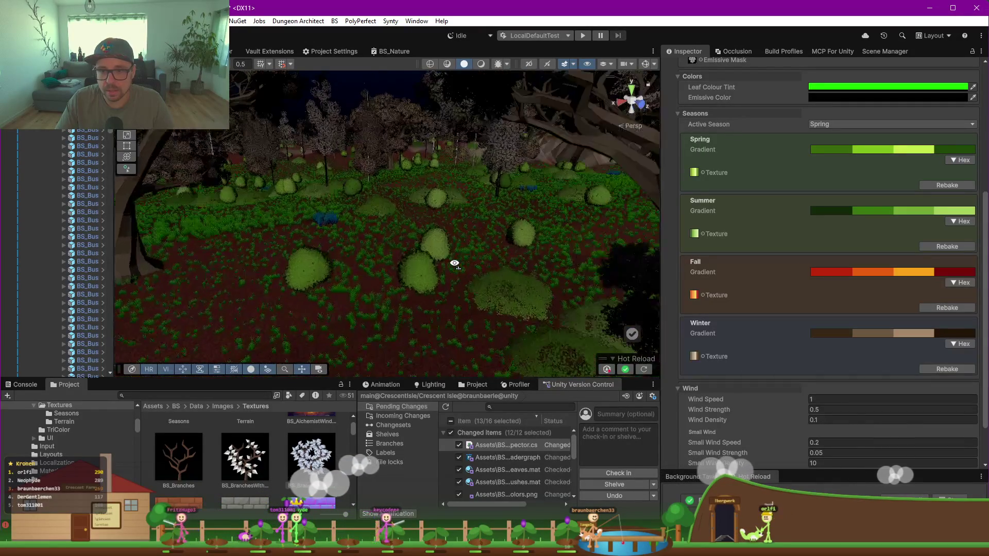
pyautogui.click(836, 126)
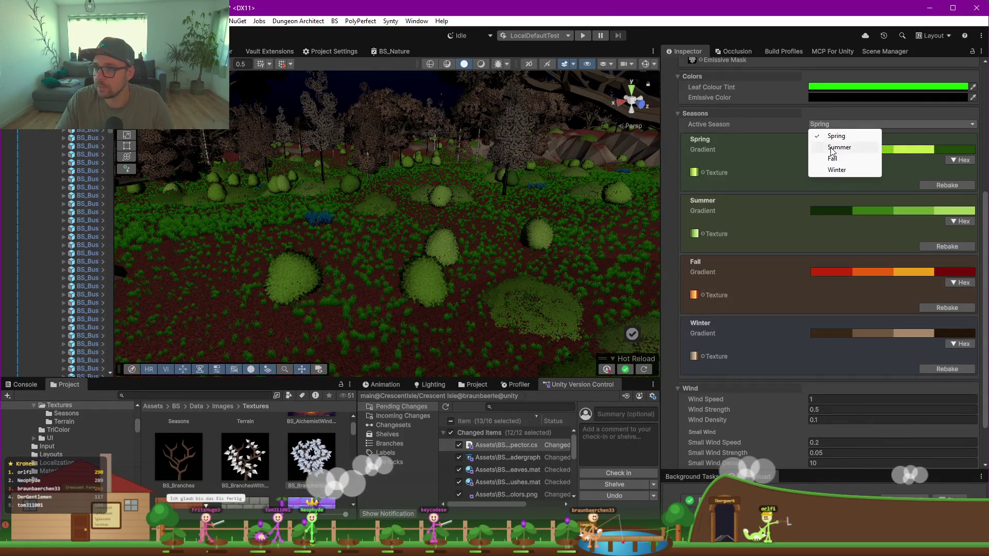
pyautogui.click(835, 148)
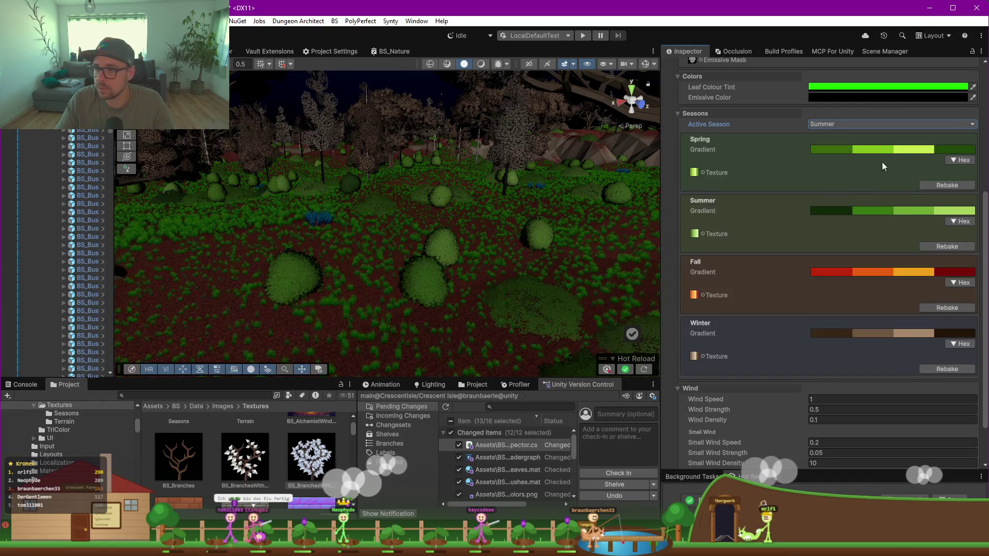
pyautogui.press('a')
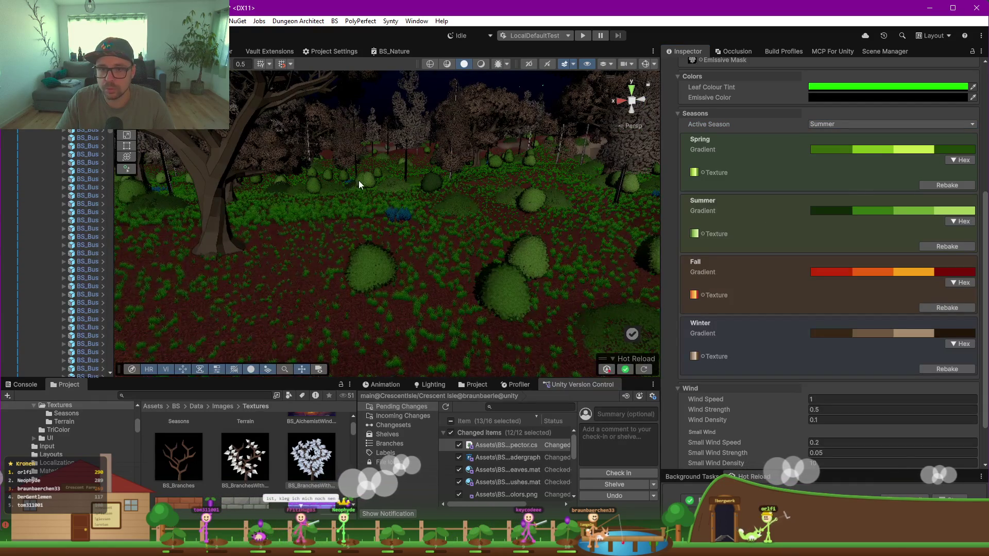
pyautogui.click(894, 125)
pyautogui.click(837, 158)
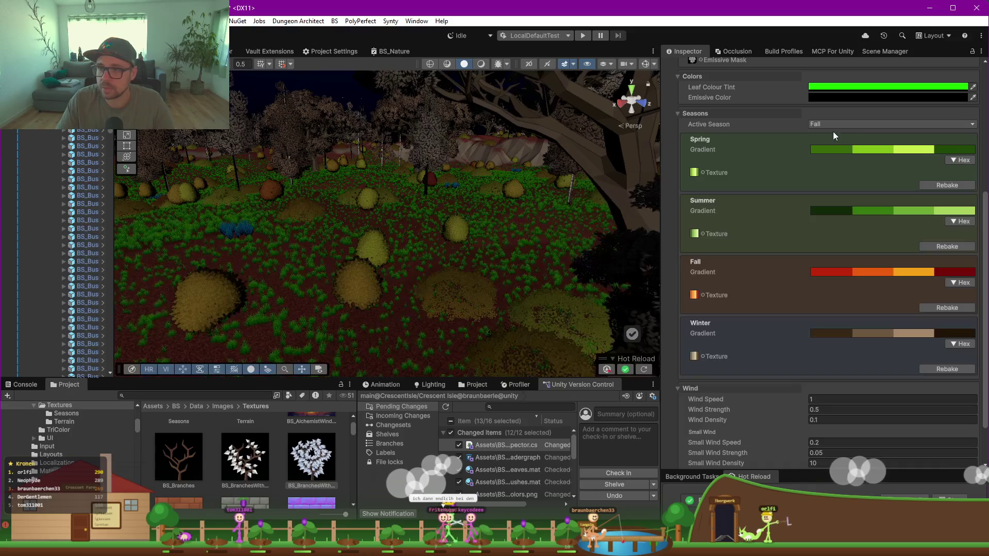
pyautogui.click(830, 127)
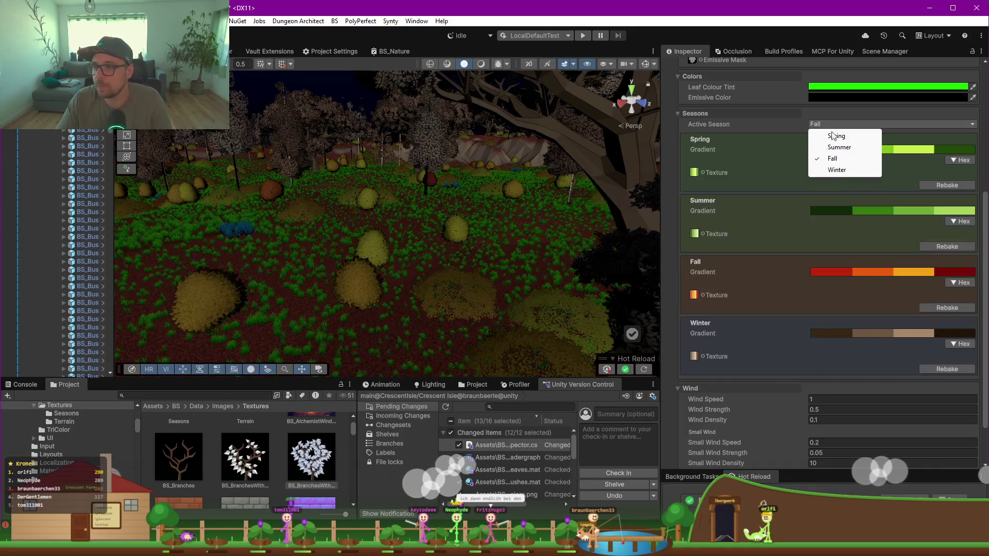
pyautogui.click(837, 169)
pyautogui.moveTo(461, 267)
pyautogui.mouseDown()
pyautogui.moveTo(410, 275)
pyautogui.moveTo(404, 268)
pyautogui.moveTo(419, 249)
pyautogui.moveTo(407, 247)
pyautogui.moveTo(333, 277)
pyautogui.moveTo(592, 287)
pyautogui.moveTo(588, 307)
pyautogui.moveTo(304, 317)
pyautogui.moveTo(297, 241)
pyautogui.mouseUp()
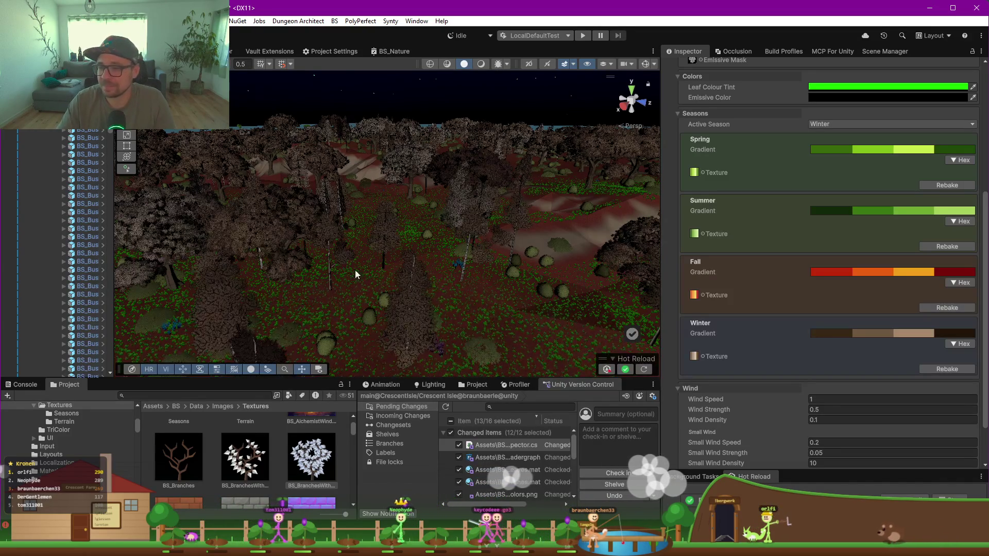
# Step: Orbit the Scene view toward the river and path, then make the Project panel taller
pyautogui.scroll(5, 322, 265)
pyautogui.moveTo(515, 269); pyautogui.dragTo(403, 260)
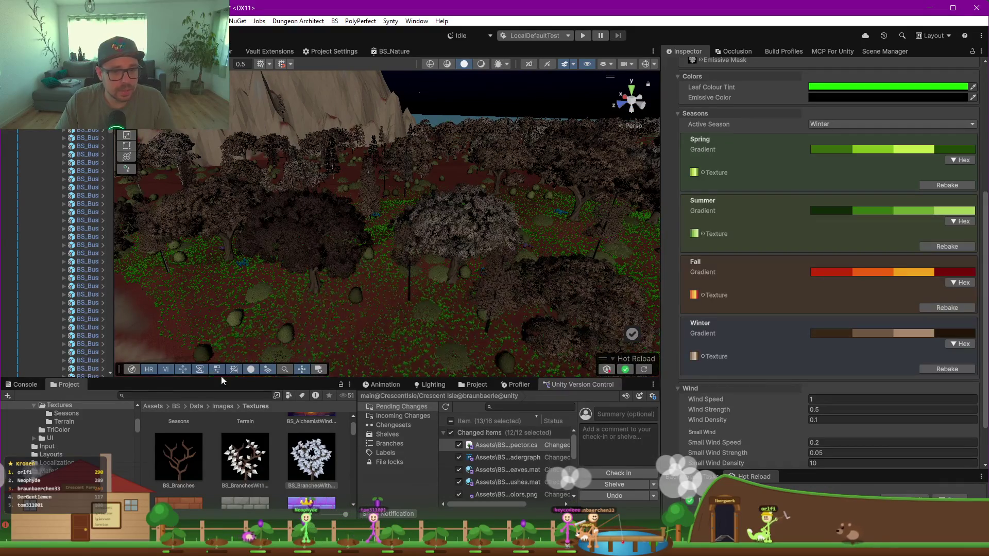
pyautogui.moveTo(514, 249)
pyautogui.mouseDown()
pyautogui.moveTo(221, 289)
pyautogui.moveTo(371, 267)
pyautogui.moveTo(236, 248)
pyautogui.mouseUp()
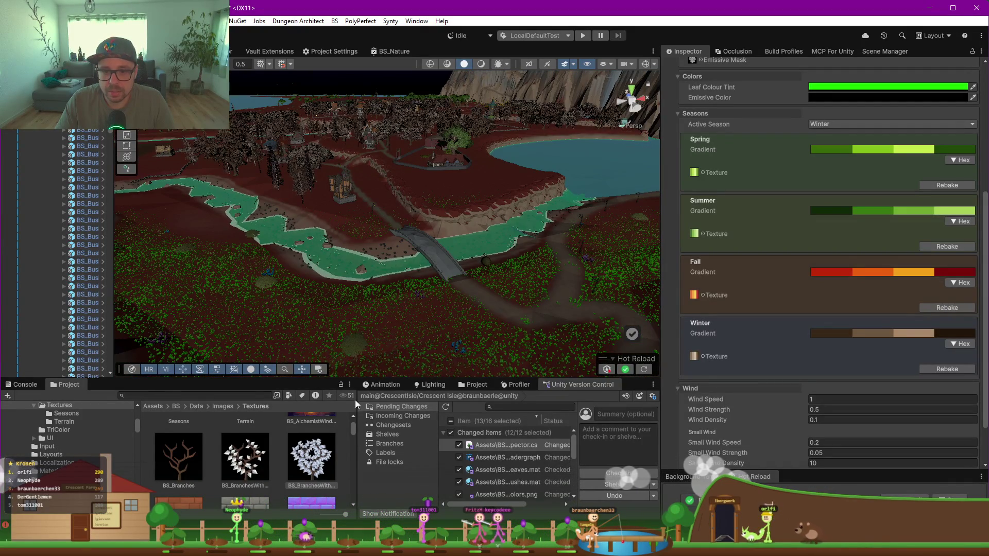
pyautogui.moveTo(363, 380)
pyautogui.mouseDown()
pyautogui.moveTo(309, 351)
pyautogui.moveTo(206, 236)
pyautogui.mouseUp()
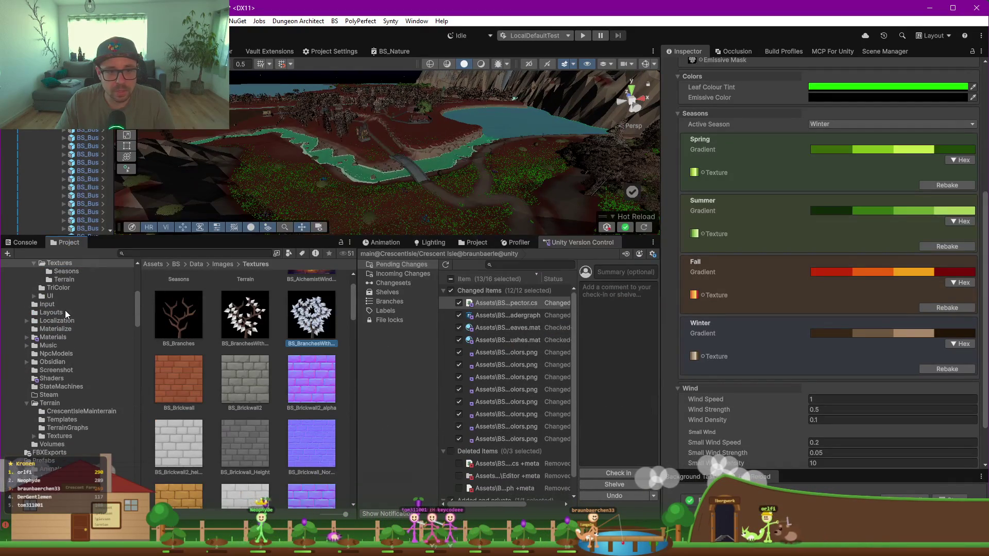
# Step: Navigate to Assets/BS/Data/Terrain/Templates and select the Grass detail template
pyautogui.click(73, 297)
pyautogui.scroll(5, 82, 308)
pyautogui.scroll(3, 64, 344)
pyautogui.click(24, 414)
pyautogui.scroll(-3, 63, 421)
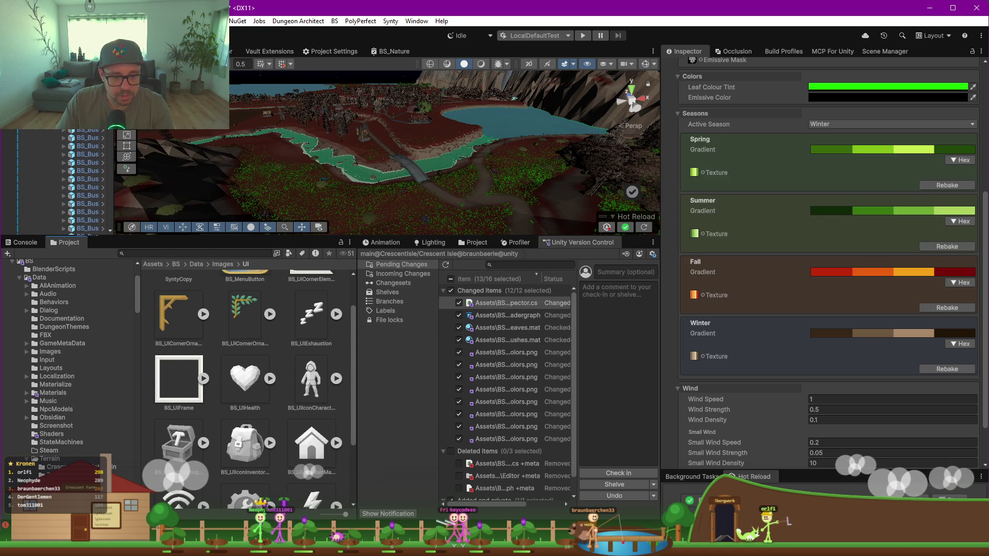
pyautogui.click(57, 475)
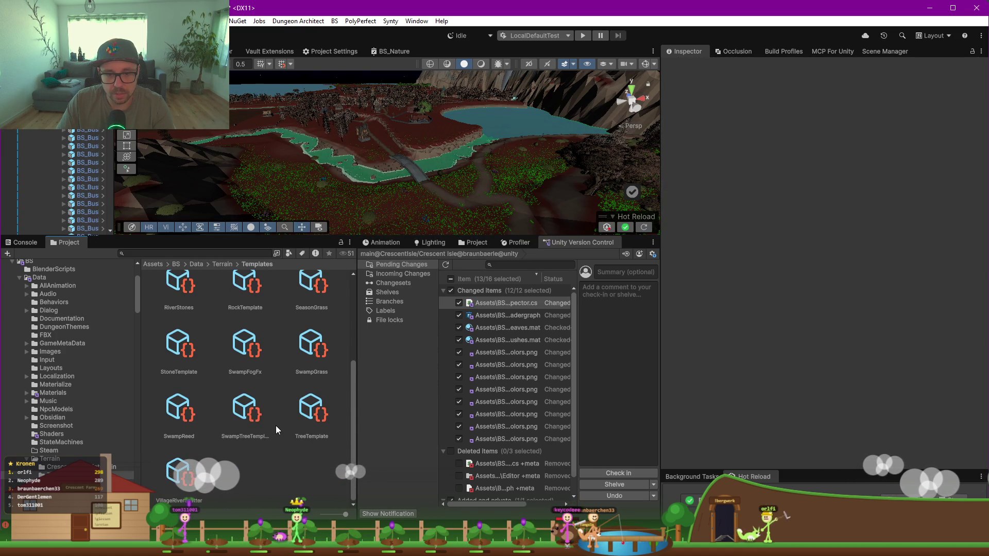
pyautogui.scroll(-1, 276, 425)
pyautogui.scroll(2, 276, 426)
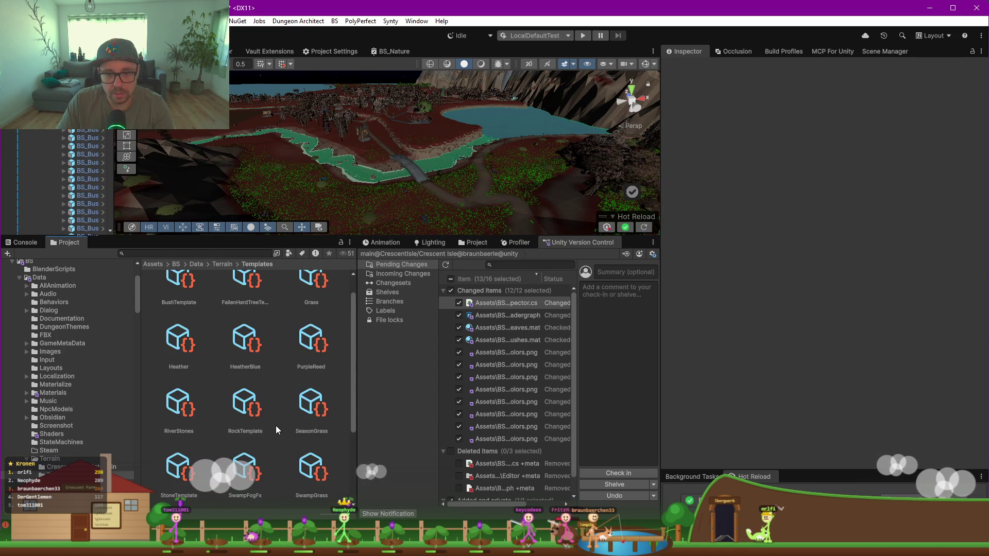
pyautogui.click(311, 294)
pyautogui.scroll(-1, 309, 345)
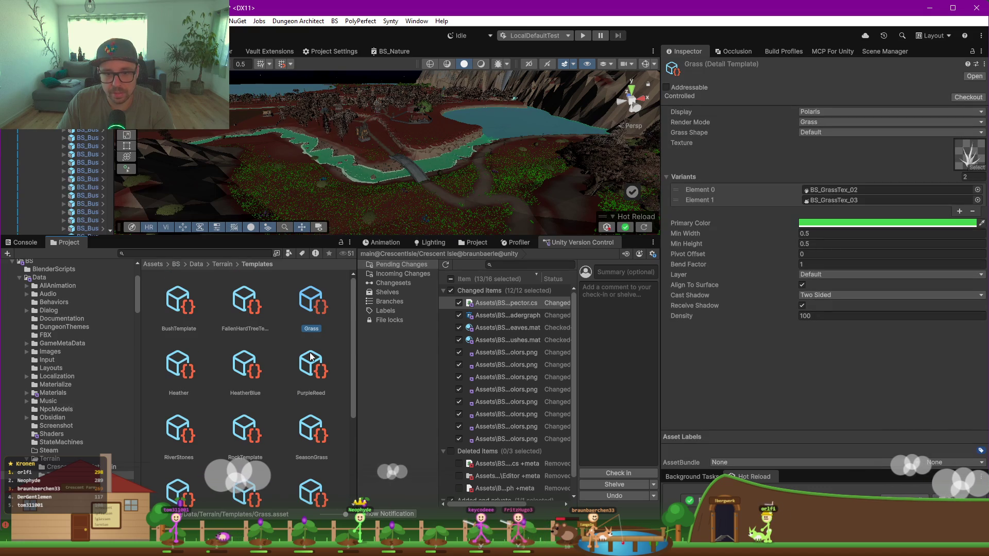
# Step: Select the SeasonGrass template, widen the Inspector and zoom the Scene view close over the grass
pyautogui.click(313, 375)
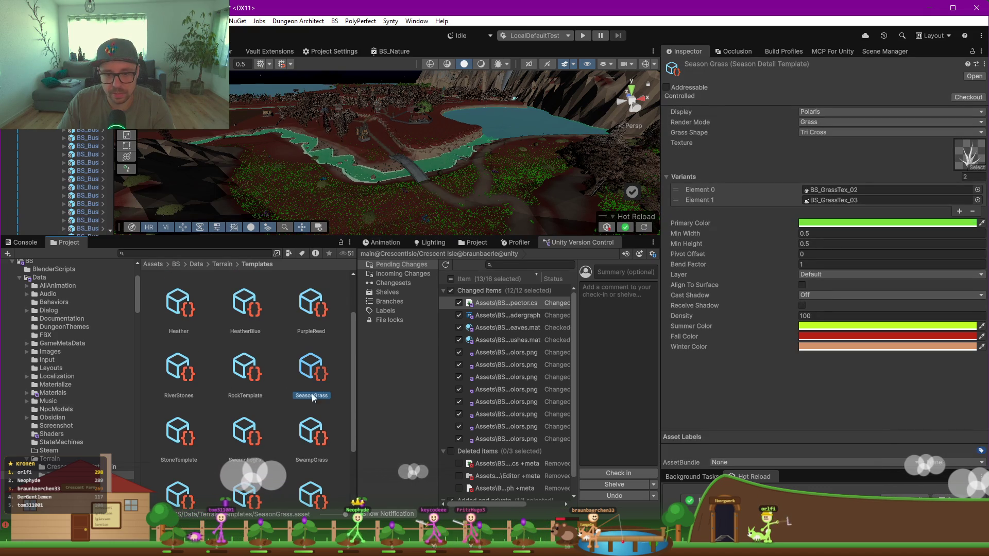
pyautogui.moveTo(661, 335); pyautogui.dragTo(572, 335)
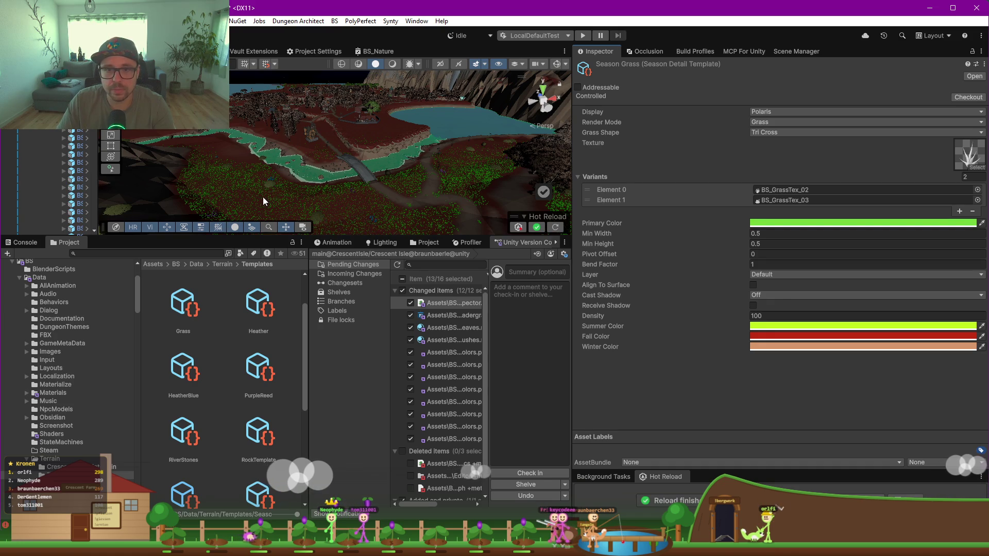
pyautogui.scroll(5, 263, 197)
pyautogui.scroll(5, 375, 175)
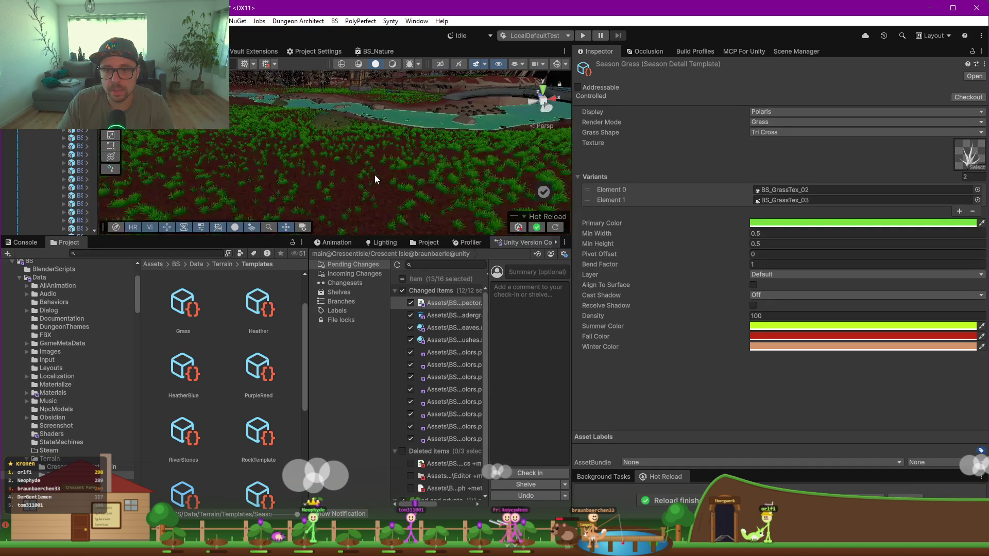
pyautogui.scroll(3, 375, 180)
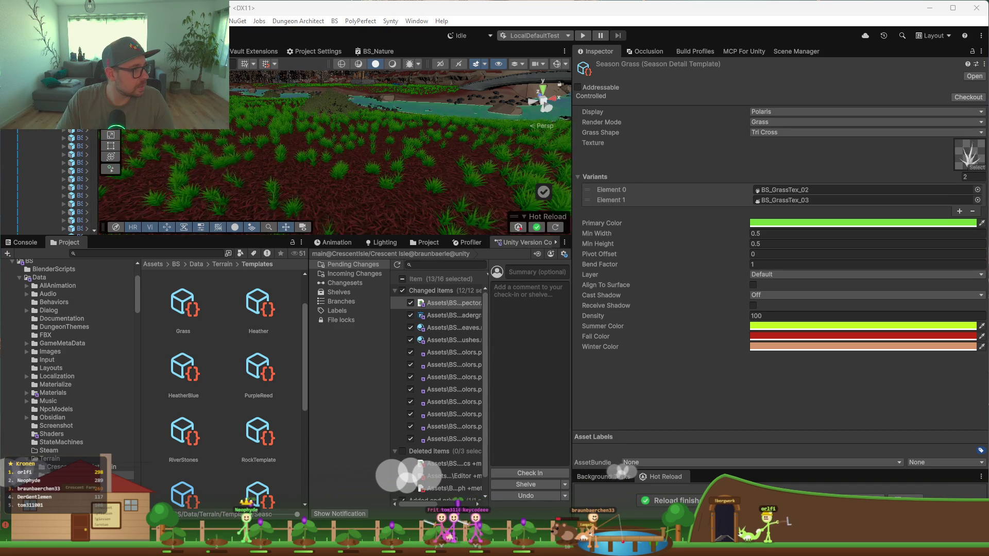
# Step: Set the Season Grass primary colour to E8F870 and the Summer colour to dark green 204808
pyautogui.click(839, 224)
pyautogui.doubleClick(930, 412)
pyautogui.write('E8F870')
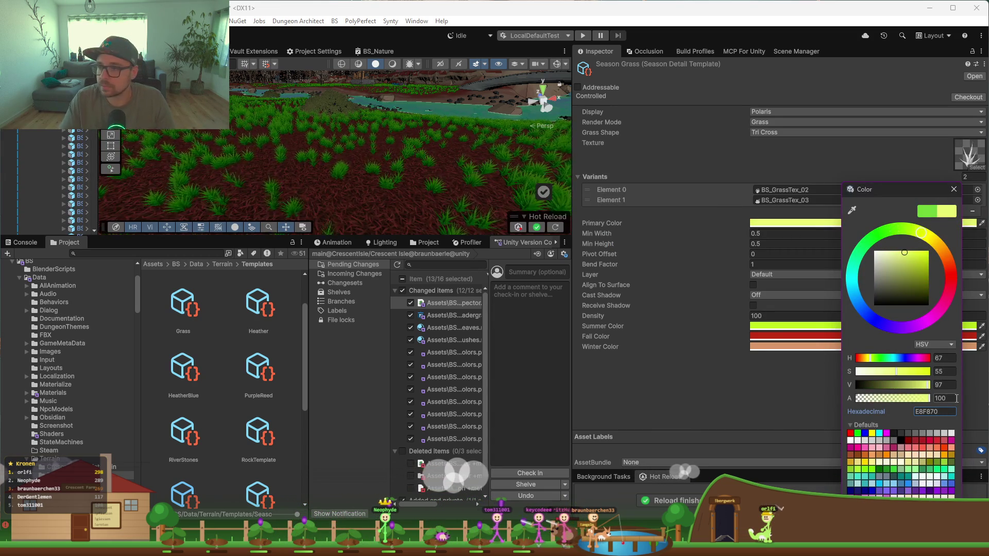
pyautogui.click(804, 371)
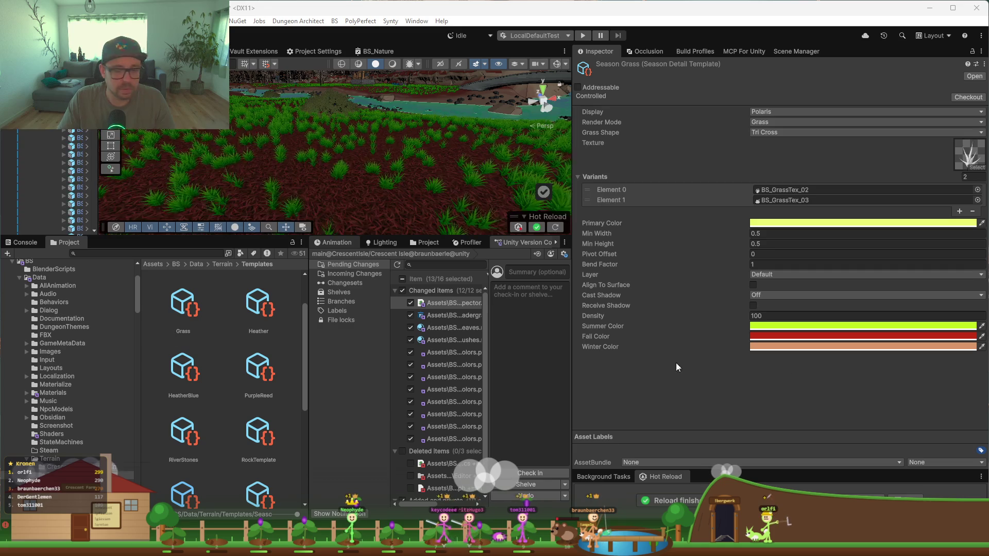
pyautogui.click(927, 326)
pyautogui.click(962, 413)
pyautogui.write('204808')
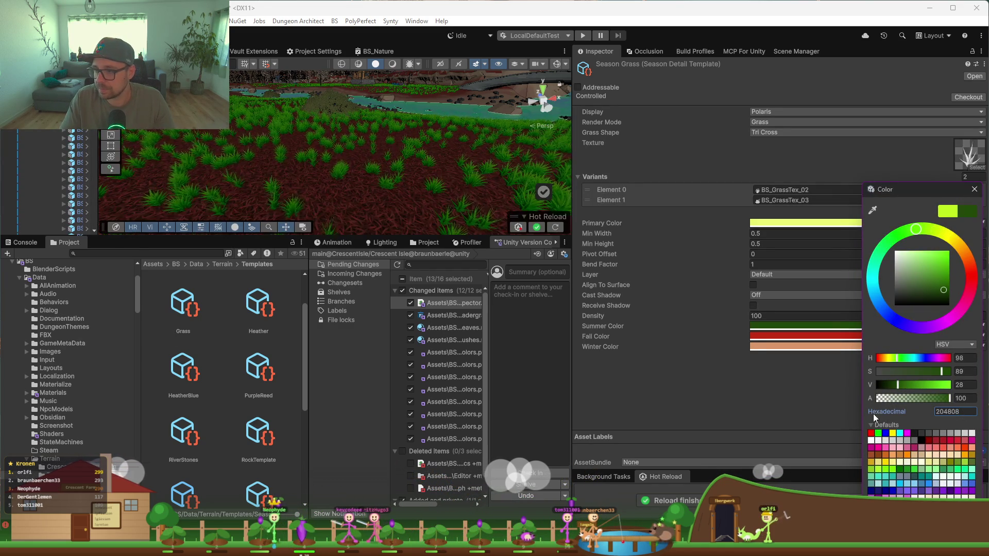
pyautogui.press('Return')
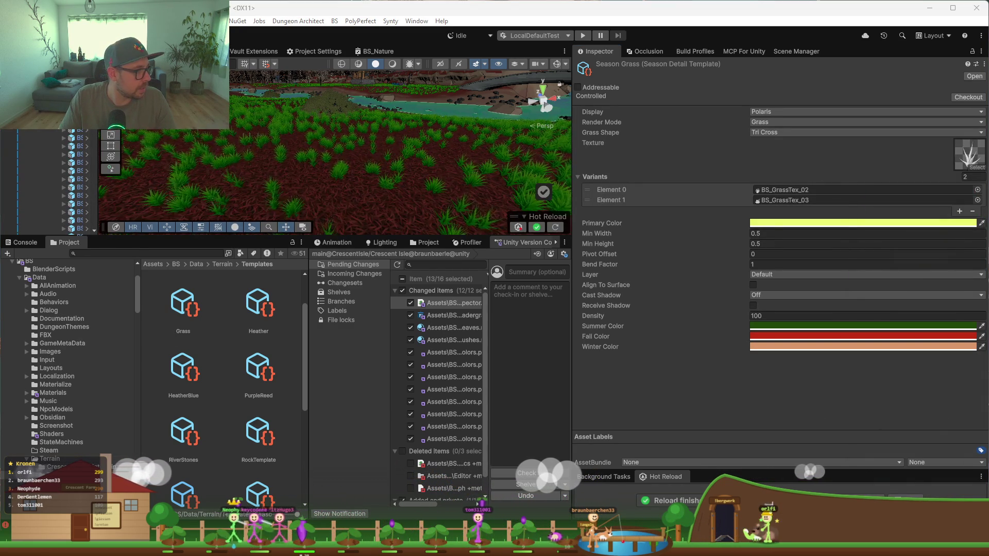
# Step: Set the Fall colour to golden yellow and the Winter colour to cream FDECE4
pyautogui.click(804, 335)
pyautogui.write('F0C030')
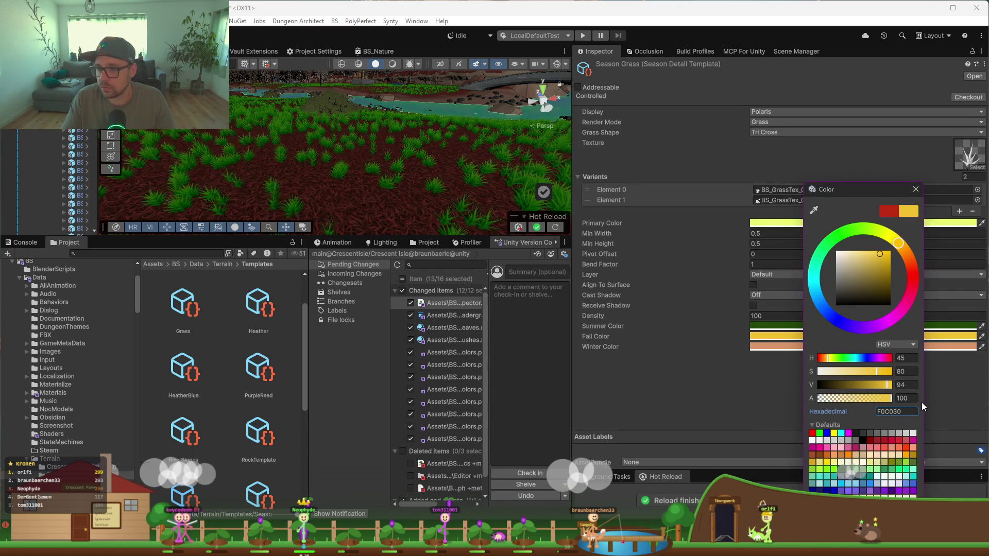
pyautogui.click(770, 388)
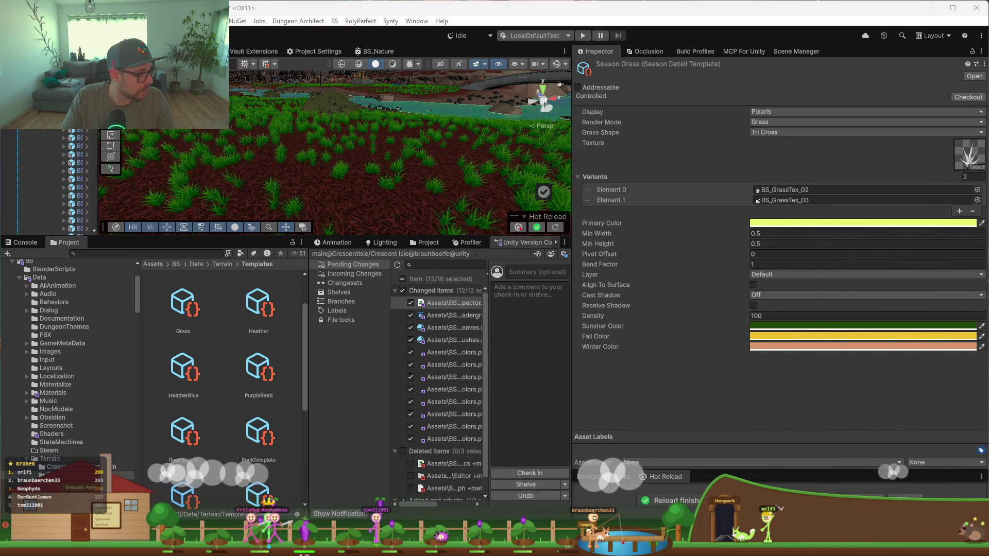
pyautogui.click(851, 347)
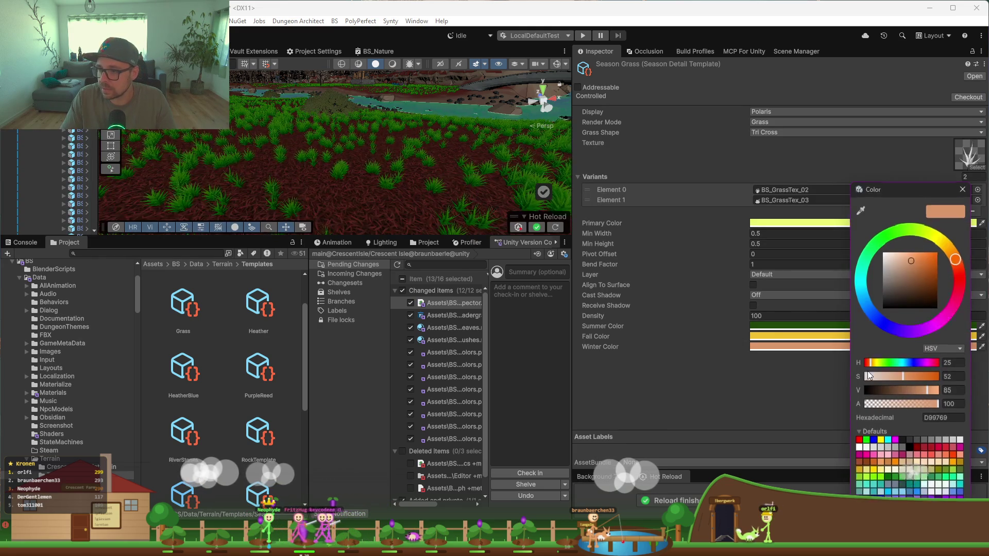
pyautogui.write('F0ECE4')
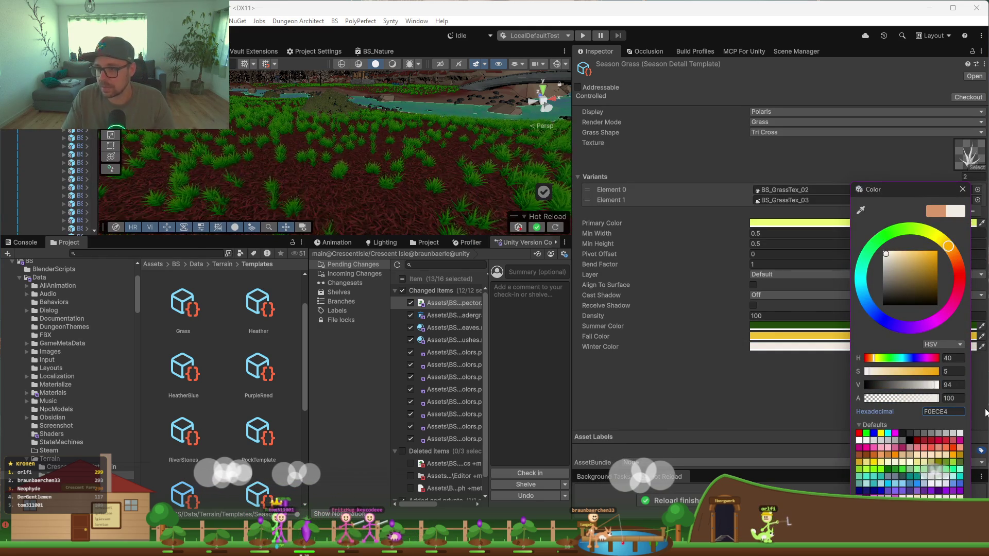
pyautogui.click(765, 444)
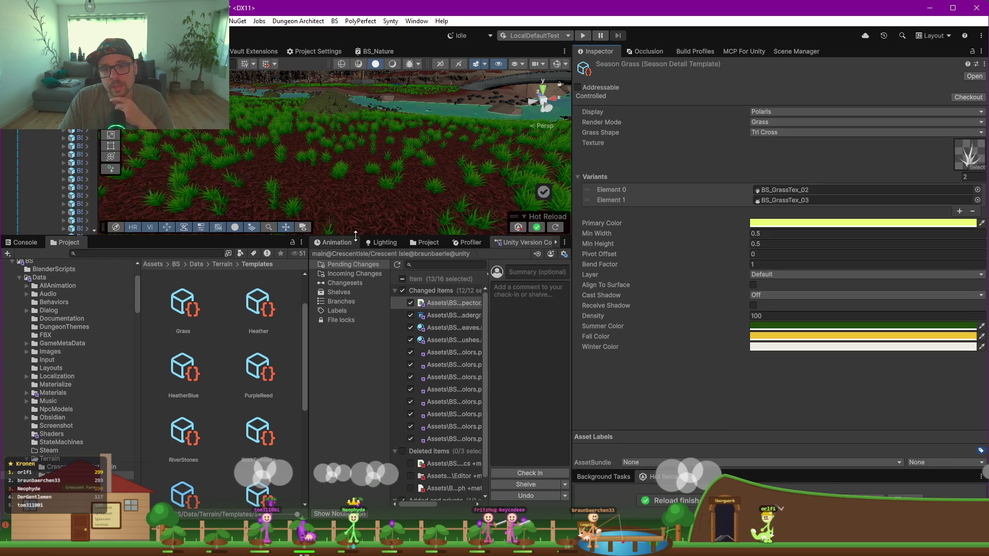
pyautogui.moveTo(363, 248); pyautogui.dragTo(363, 310)
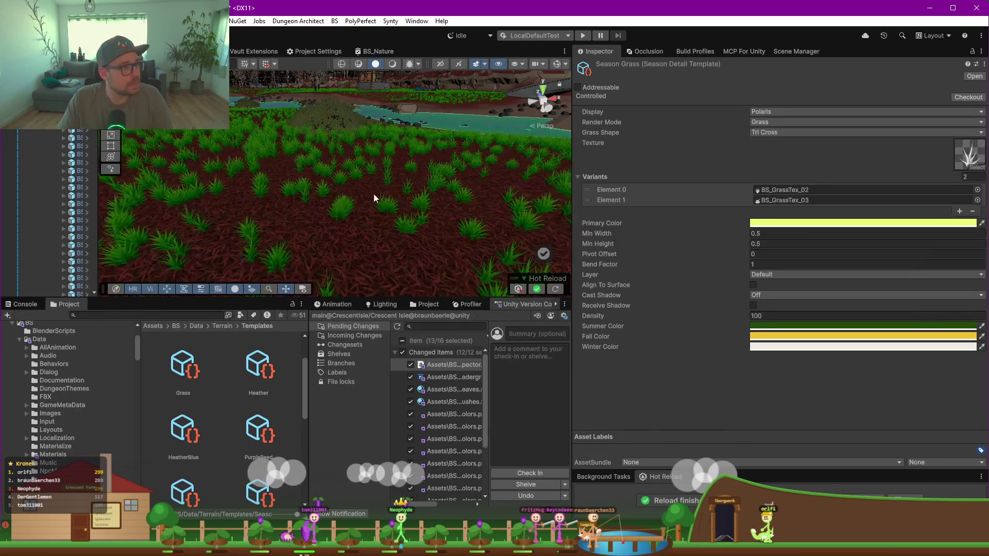
# Step: Zoom over the recoloured grass, widen the Hierarchy, and open the Images folder in the Project panel
pyautogui.scroll(-10, 296, 197)
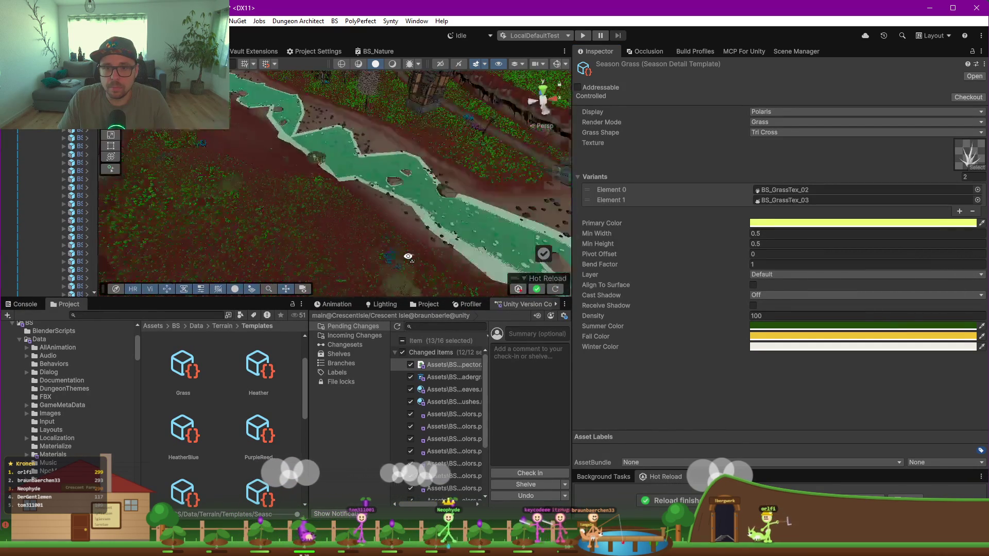
pyautogui.scroll(5, 340, 242)
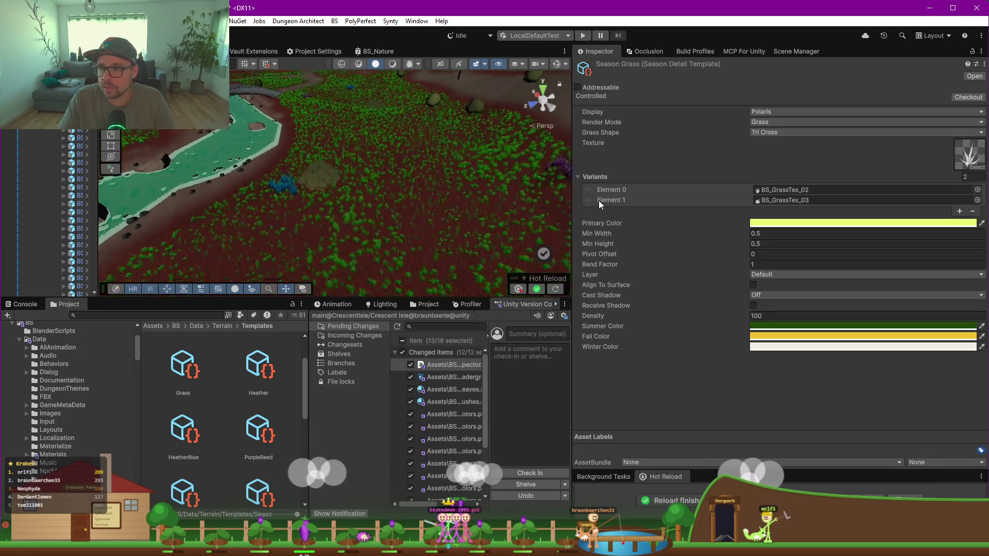
pyautogui.moveTo(97, 227); pyautogui.dragTo(287, 231)
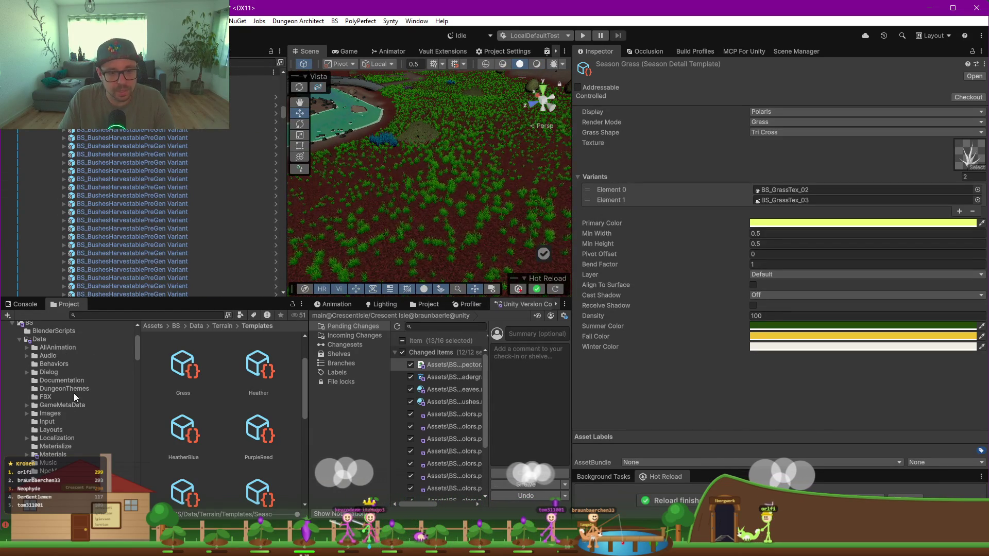
pyautogui.click(50, 414)
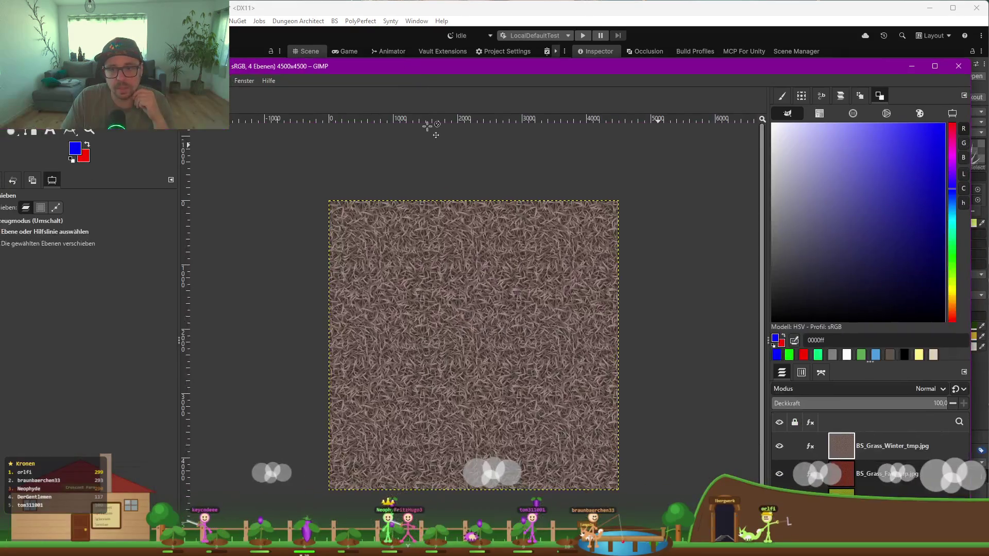
# Step: Minimise GIMP and expand a BS_BushesHarvestablePreGen Variant in Unity's Hierarchy to inspect it
pyautogui.click(911, 66)
pyautogui.click(64, 187)
pyautogui.click(132, 171)
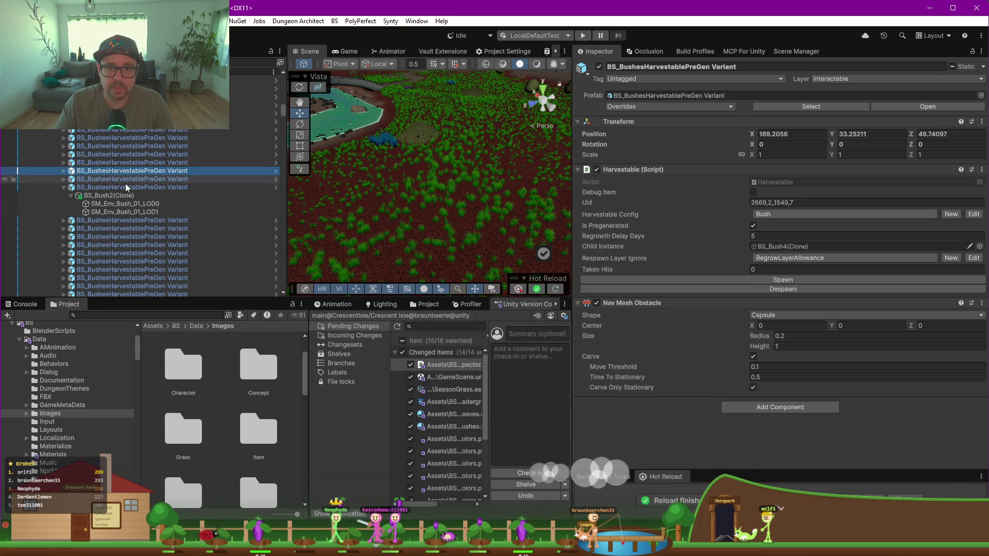
# Step: Select TerrainDesigner under AllTerrain to show its Vista Manager settings, then return to GIMP
pyautogui.scroll(5, 126, 183)
pyautogui.scroll(10, 143, 182)
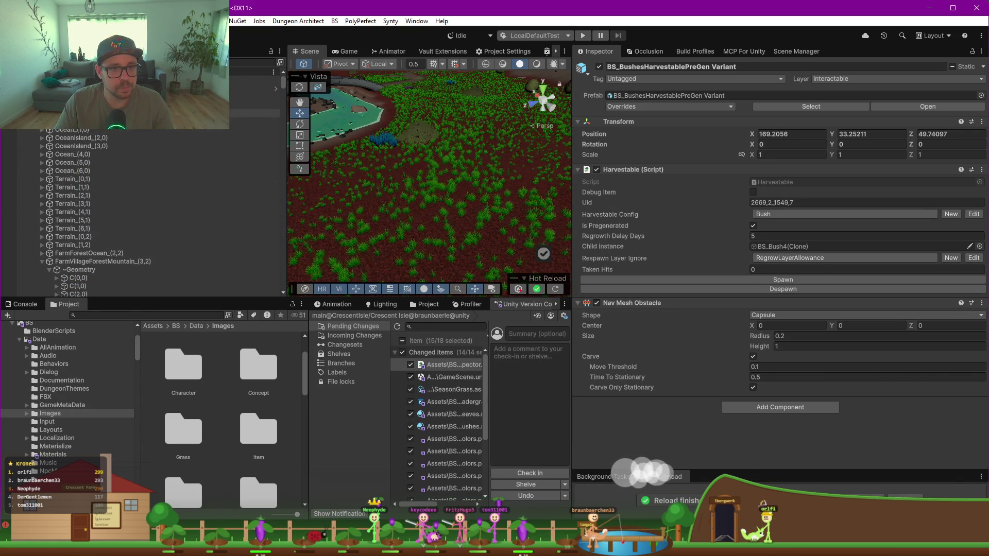
pyautogui.scroll(5, 55, 141)
pyautogui.click(451, 214)
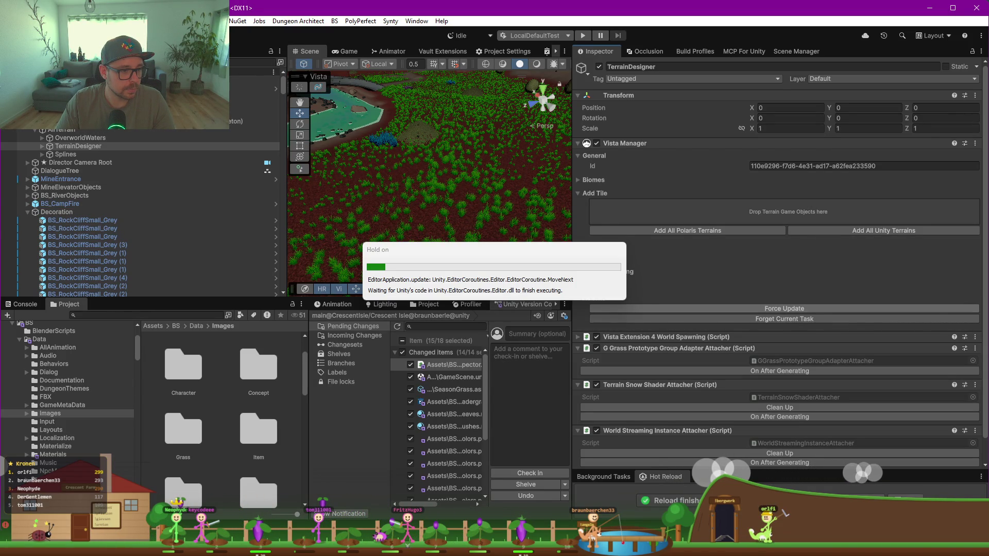
pyautogui.hotkey('alt', 'Tab')
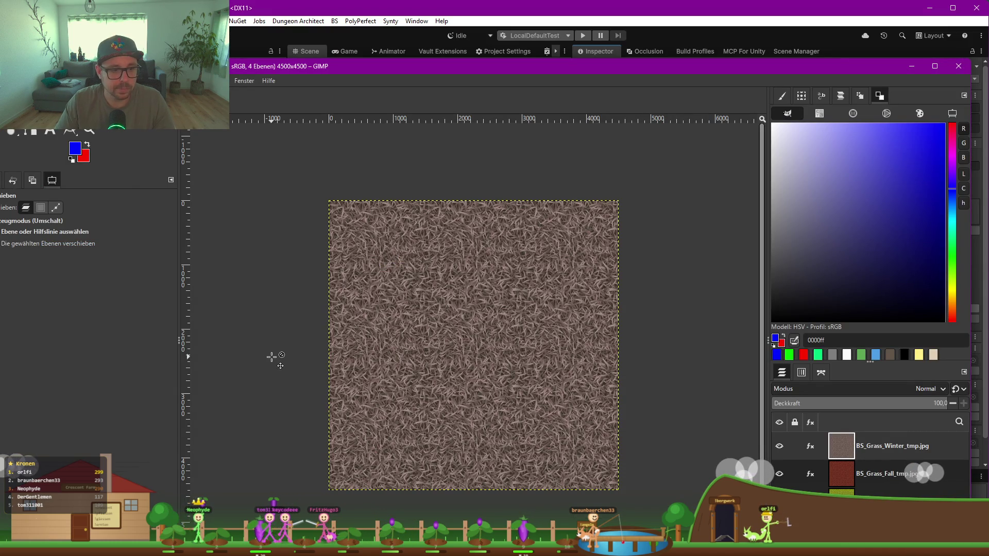
# Step: Un-maximise the GIMP window and minimise it so Unity's Vista Manager shows again
pyautogui.moveTo(392, 66)
pyautogui.mouseDown()
pyautogui.moveTo(436, 94)
pyautogui.moveTo(184, 295)
pyautogui.moveTo(379, 279)
pyautogui.moveTo(411, 5)
pyautogui.mouseUp()
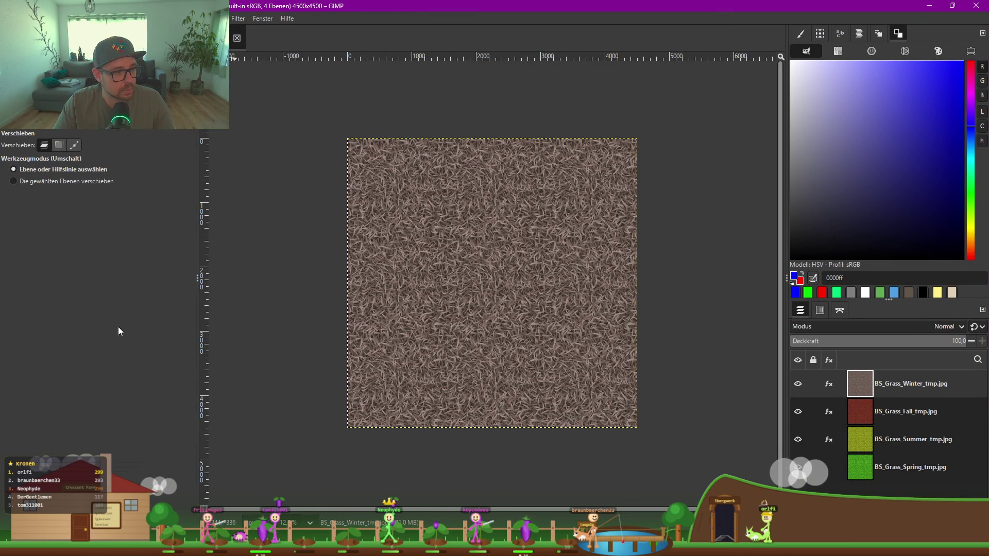
pyautogui.moveTo(559, 30)
pyautogui.mouseDown()
pyautogui.moveTo(360, 106)
pyautogui.moveTo(329, 96)
pyautogui.mouseUp()
pyautogui.click(352, 96)
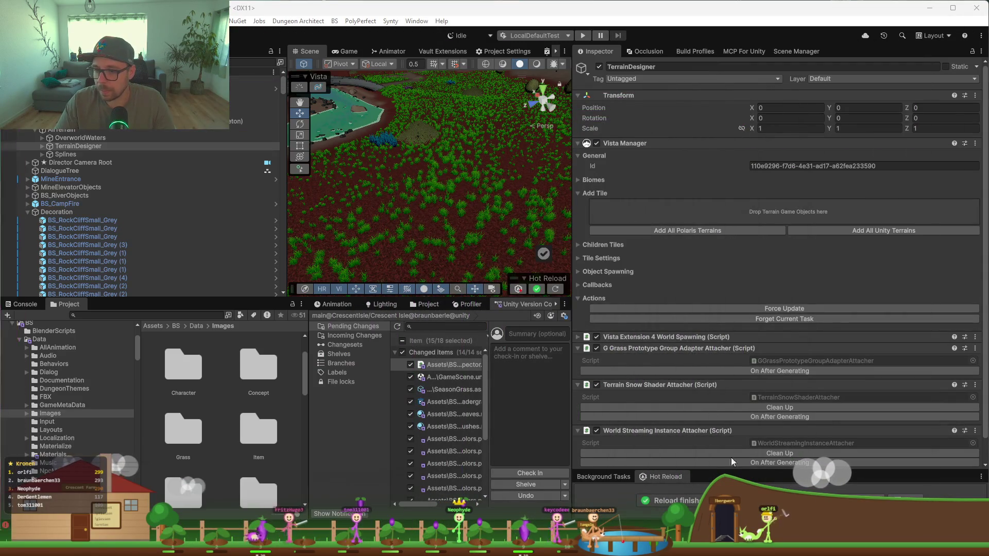
# Step: Watch tile generation in Unity's Background Tasks panel, then bring up the Spring layer's menu in GIMP
pyautogui.click(614, 479)
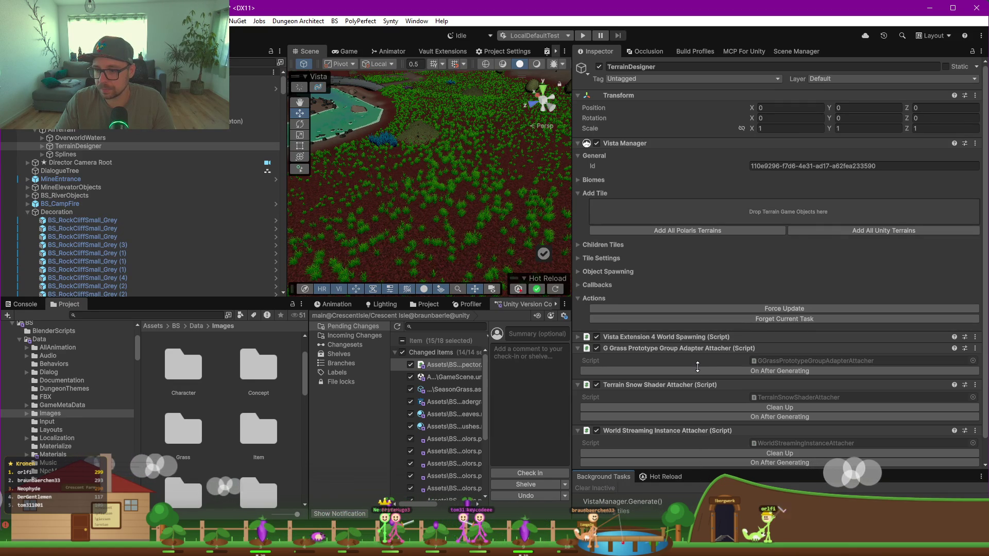
pyautogui.moveTo(698, 367); pyautogui.dragTo(697, 367)
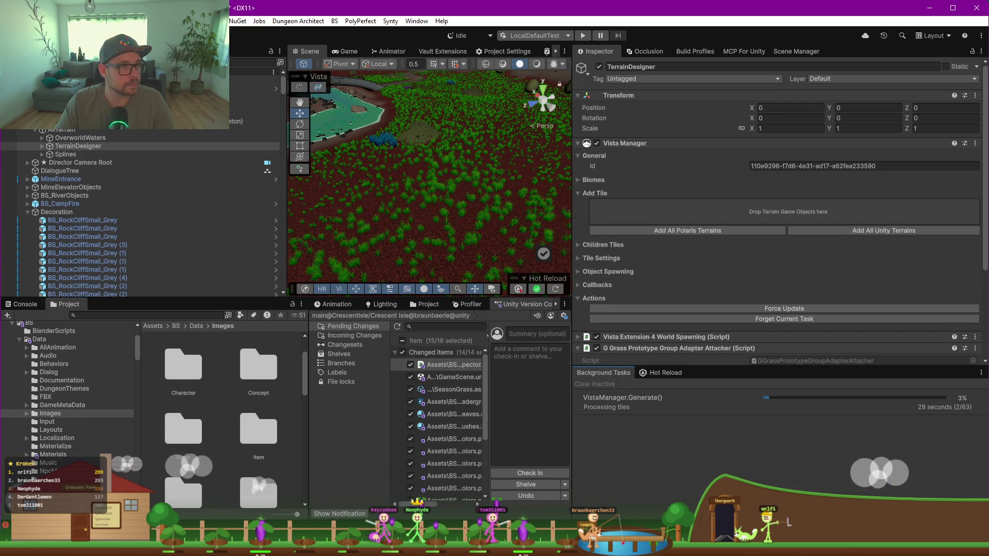
pyautogui.hotkey('alt', 'Tab')
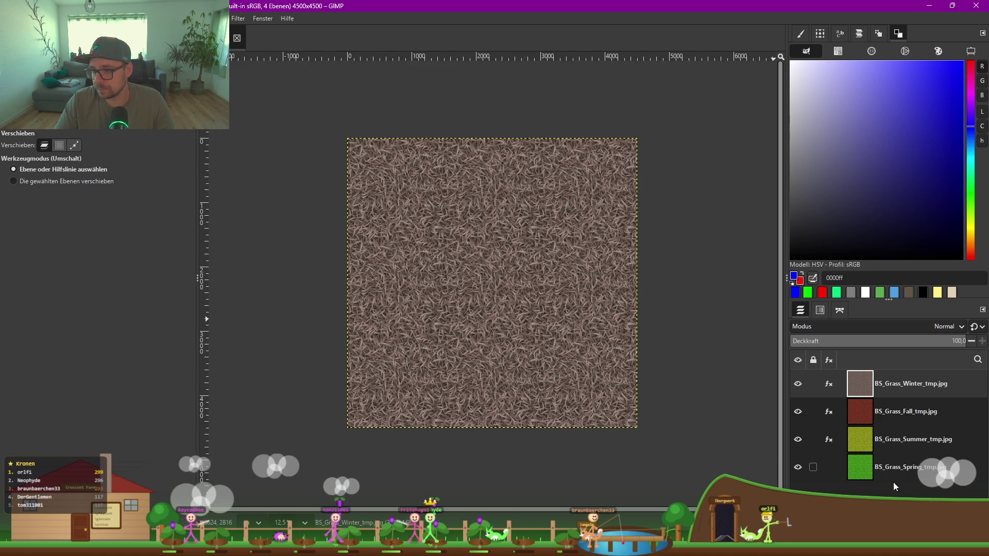
pyautogui.rightClick(927, 471)
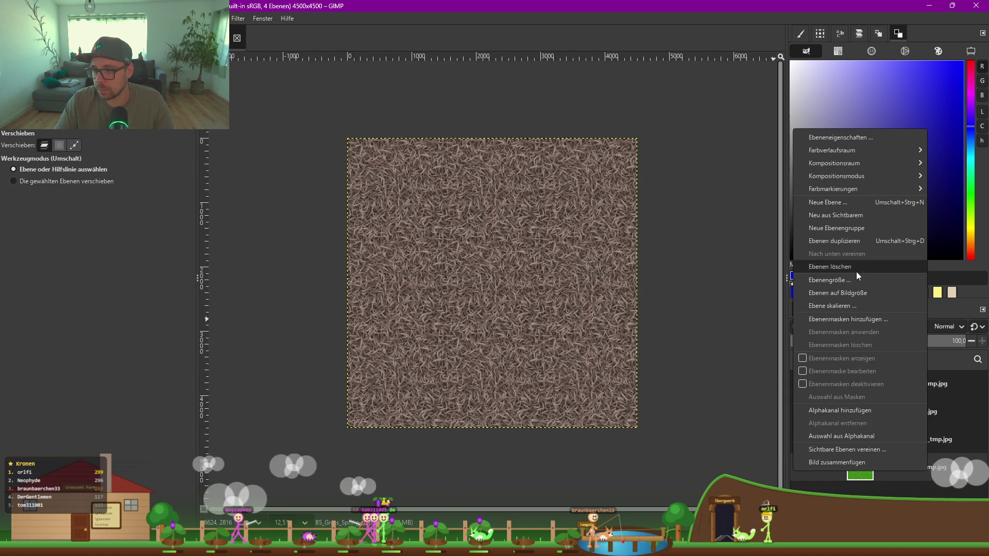
# Step: Add a transparent layer named Alpha above Spring and hide the Winter layer
pyautogui.click(839, 203)
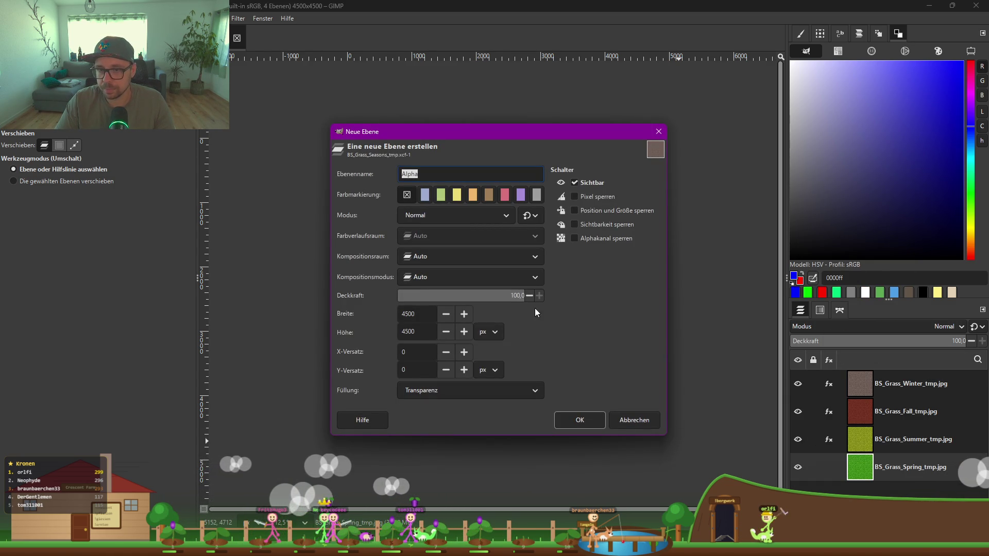
pyautogui.click(590, 423)
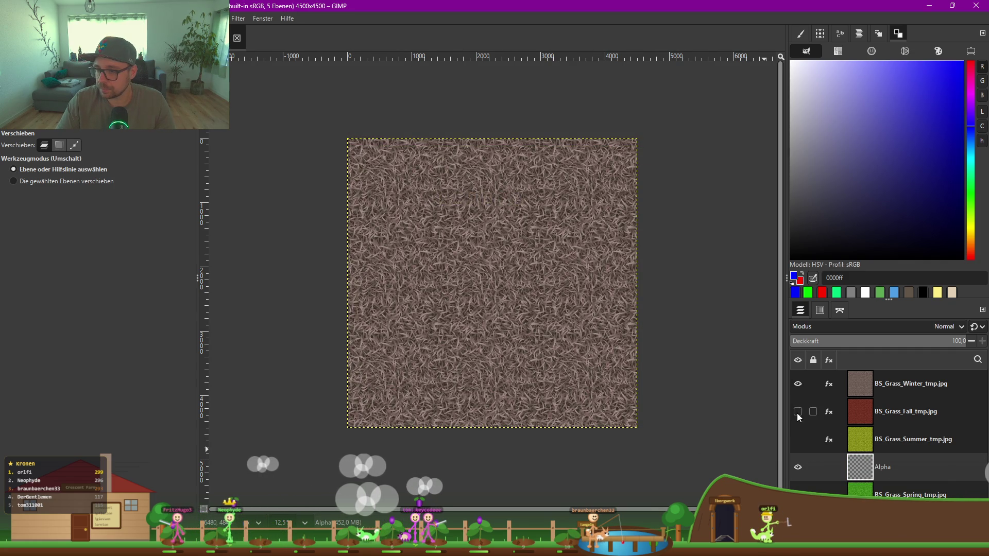
pyautogui.click(798, 384)
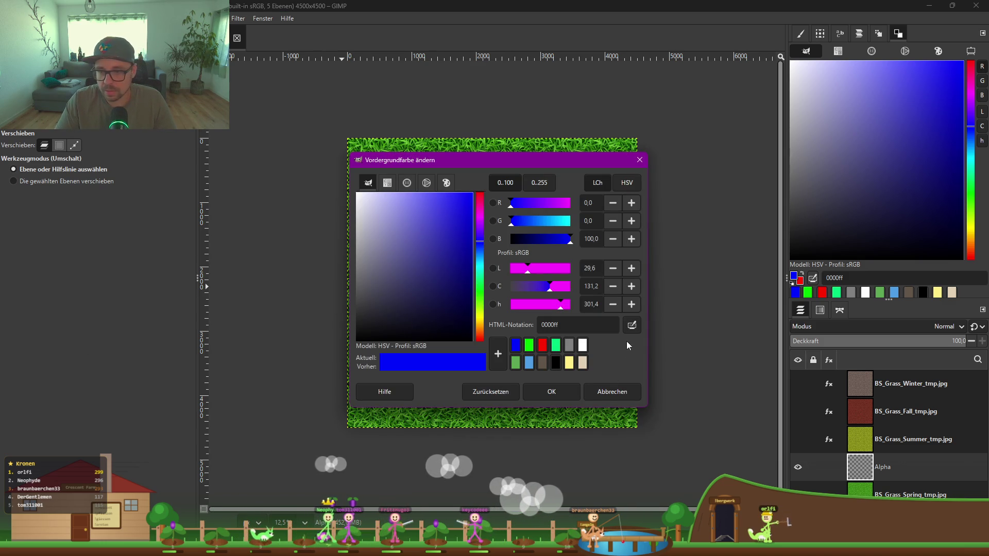
# Step: Set the foreground colour to yellow-green a8d040
pyautogui.hotkey('ctrl', 'a')
pyautogui.write('00ffcf')
pyautogui.press('Return')
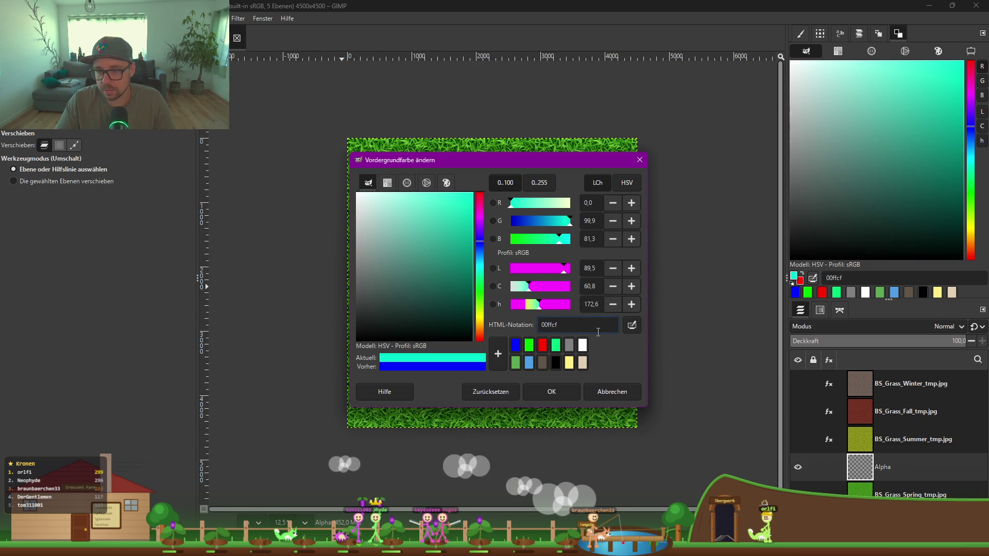
pyautogui.press('Return')
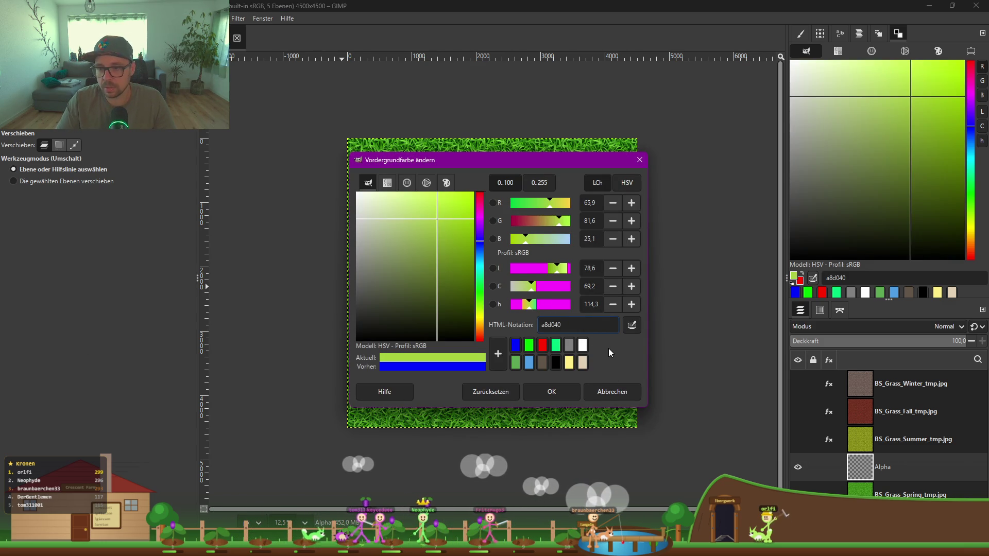
pyautogui.click(551, 392)
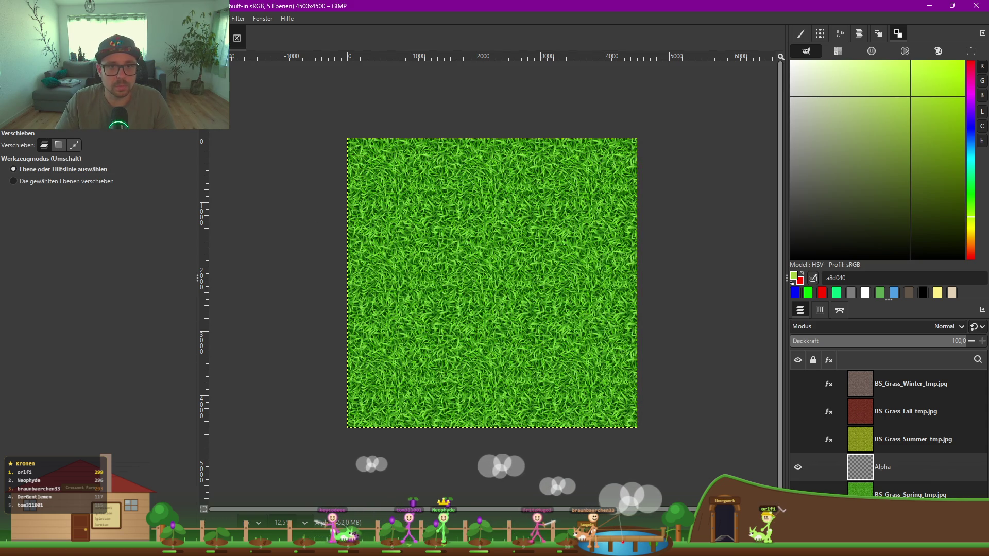
pyautogui.hotkey('shift', 'b')
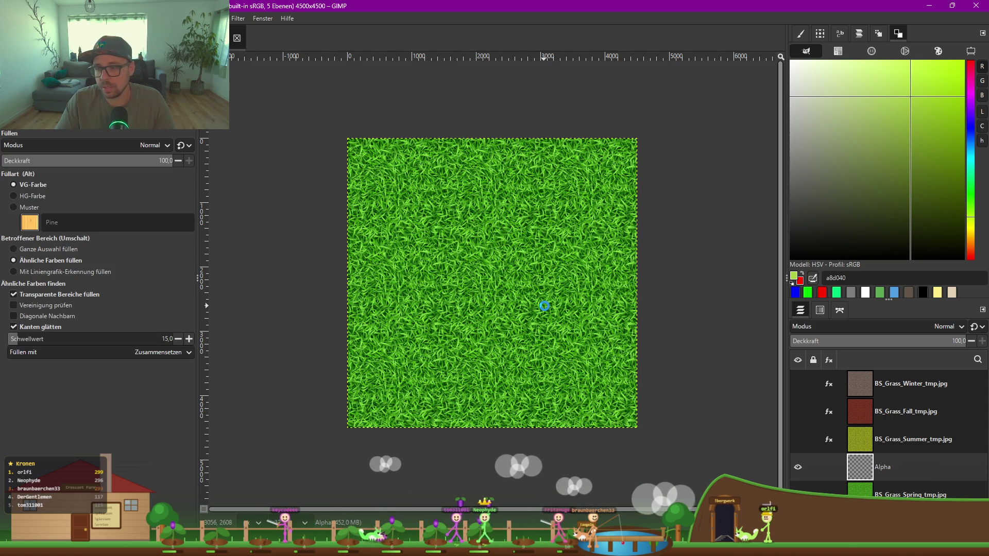
# Step: Bucket-fill the Alpha layer with a8d040 and test its visibility and opacity over the grass
pyautogui.click(545, 306)
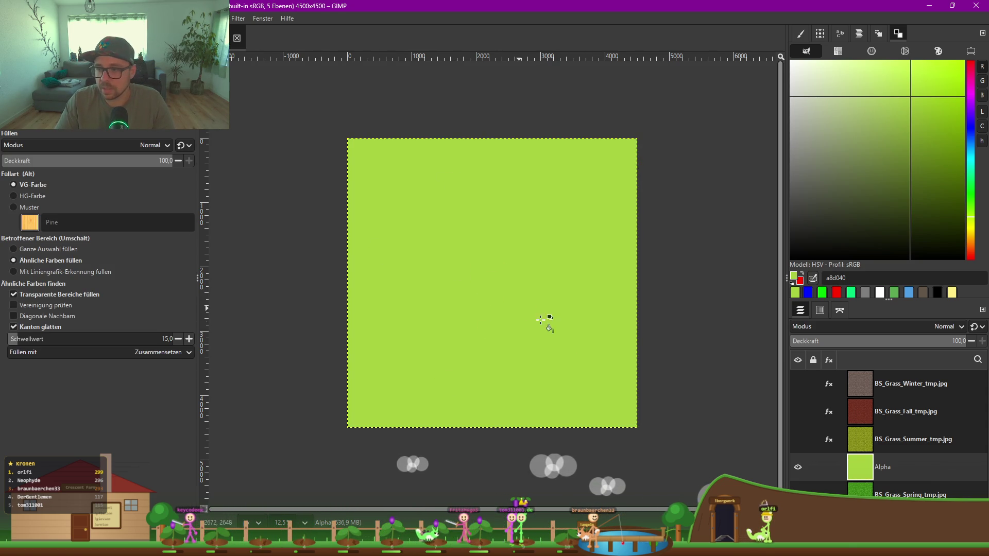
pyautogui.click(799, 466)
pyautogui.click(799, 466)
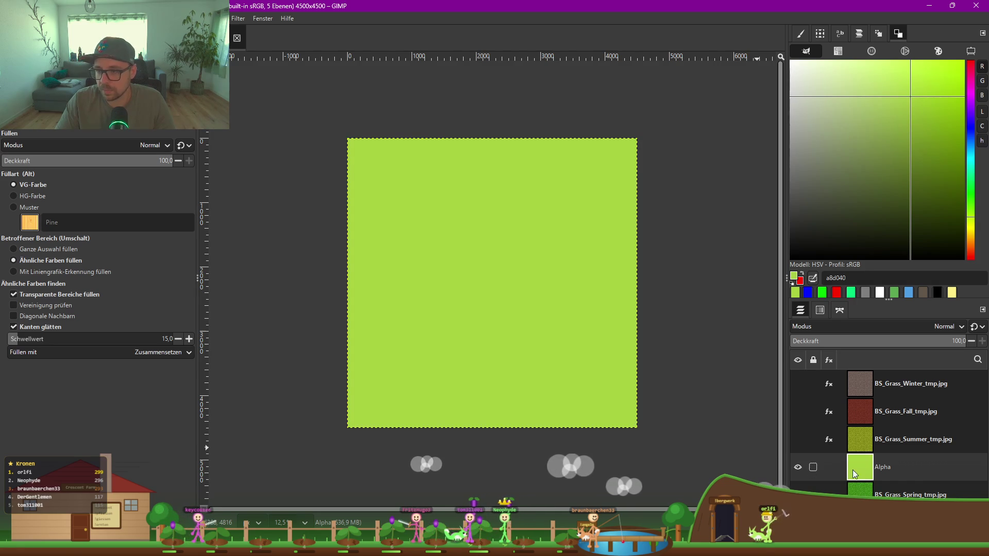
pyautogui.moveTo(964, 344)
pyautogui.mouseDown()
pyautogui.moveTo(941, 341)
pyautogui.moveTo(969, 341)
pyautogui.mouseUp()
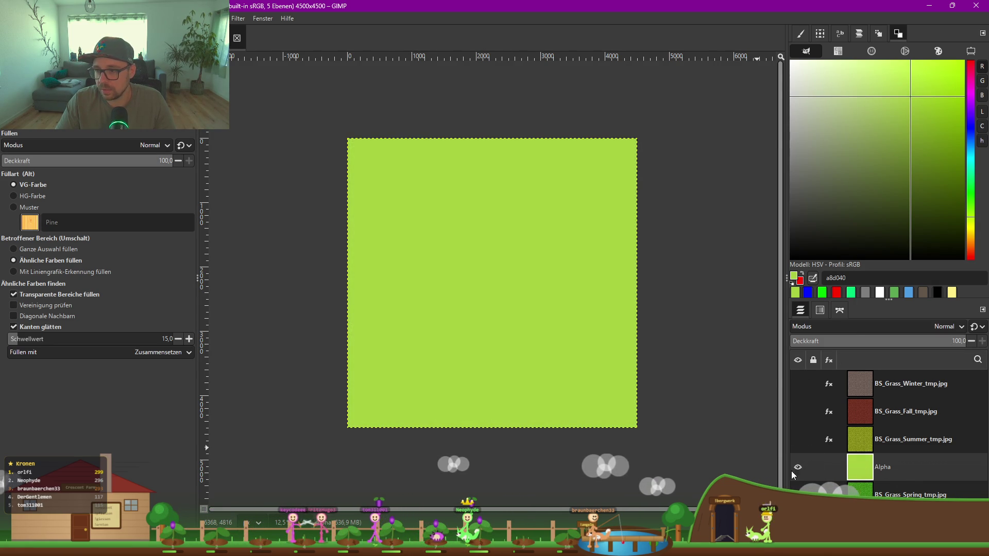
pyautogui.click(798, 467)
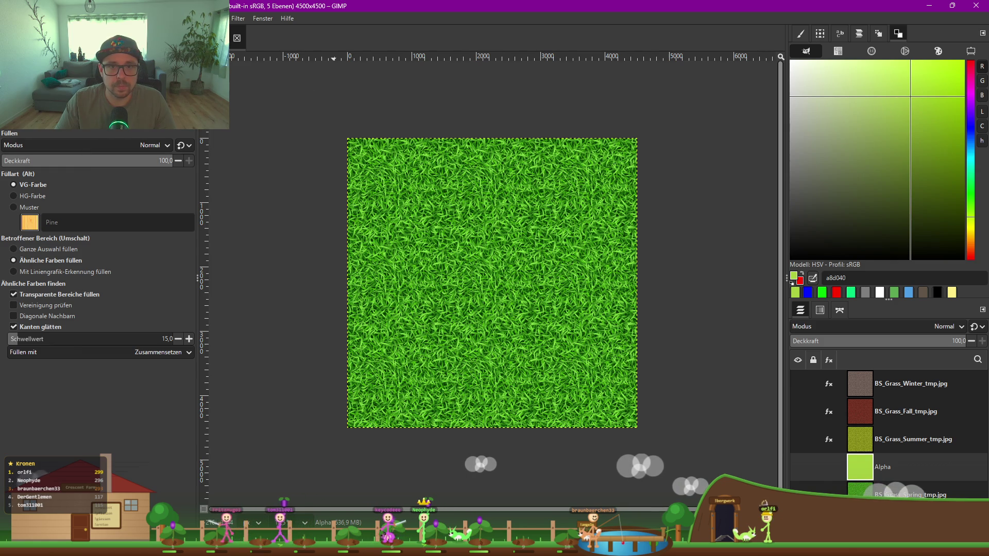
# Step: Select the Spring layer and open Colors > Hue-Saturation for it
pyautogui.hotkey('alt', 'r')
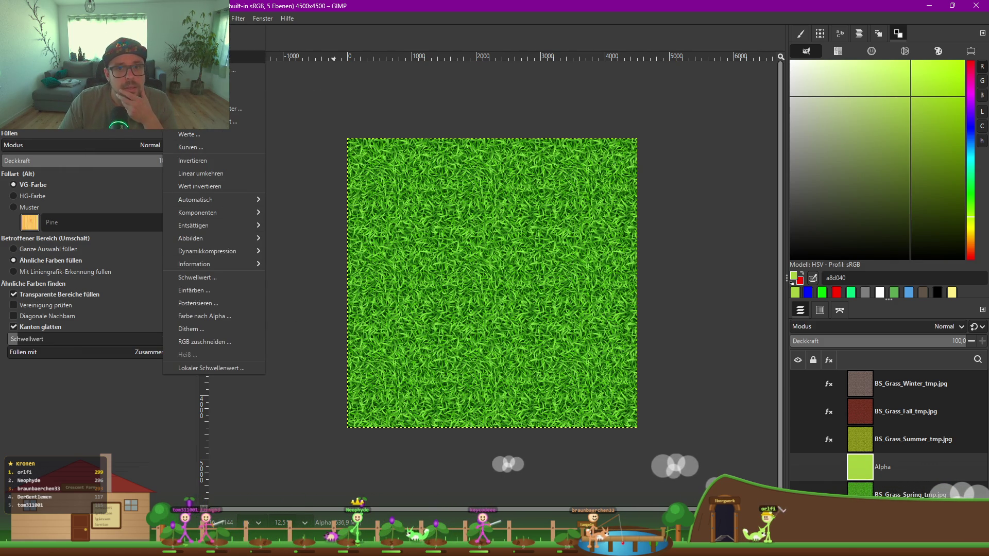
pyautogui.click(247, 55)
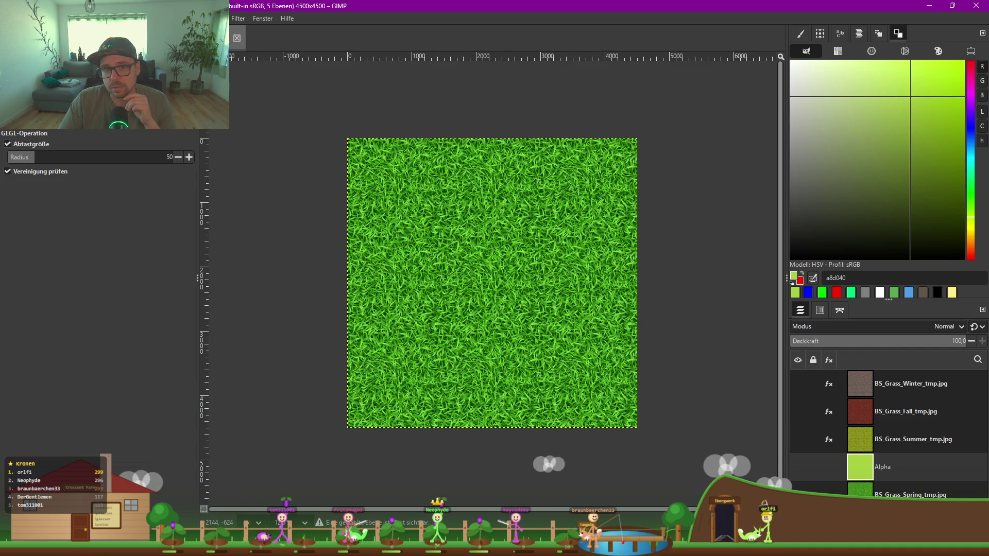
pyautogui.click(175, 18)
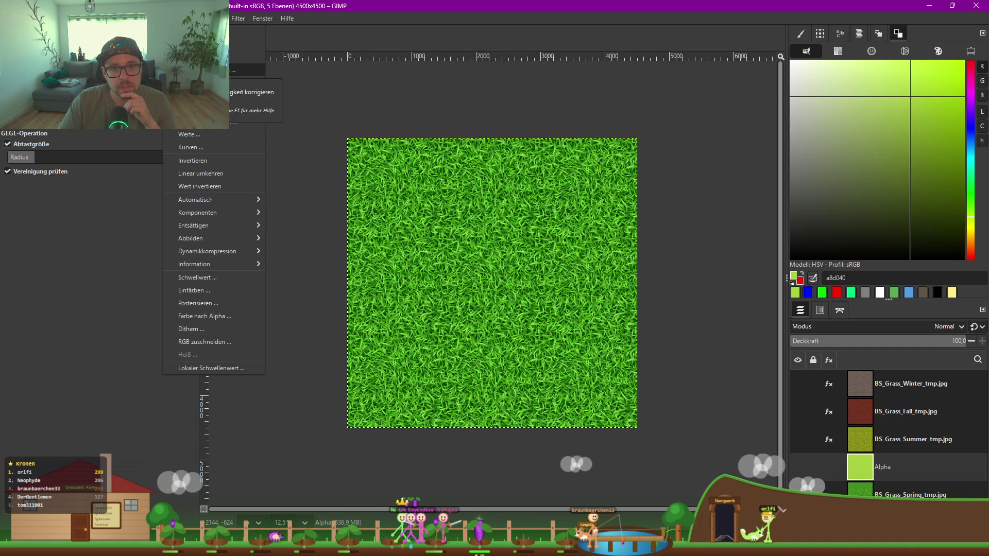
pyautogui.click(222, 69)
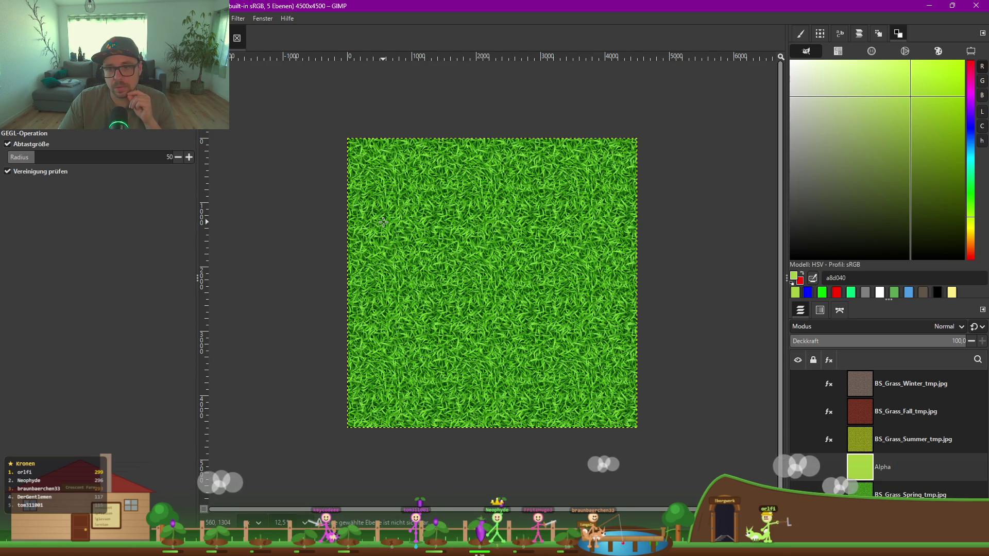
pyautogui.click(186, 18)
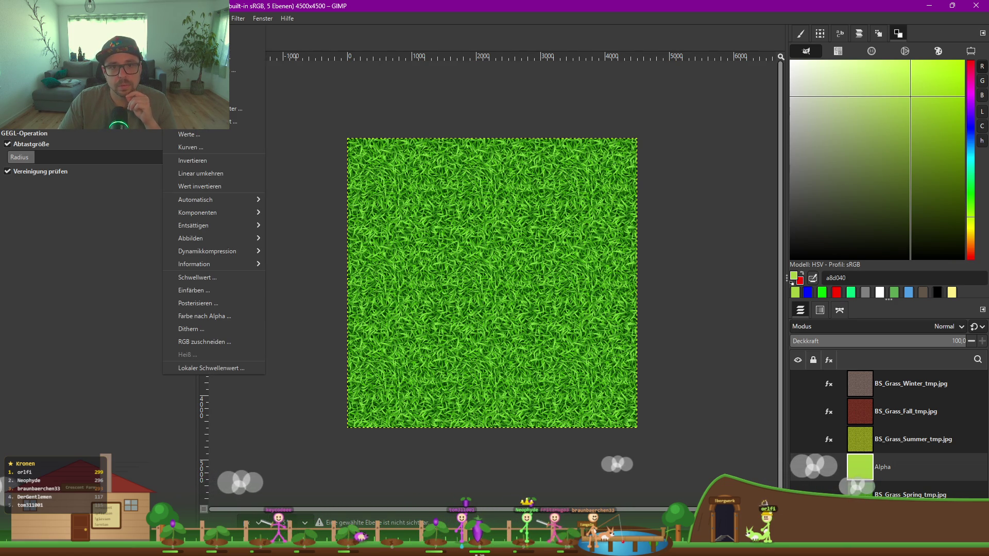
pyautogui.press('Escape')
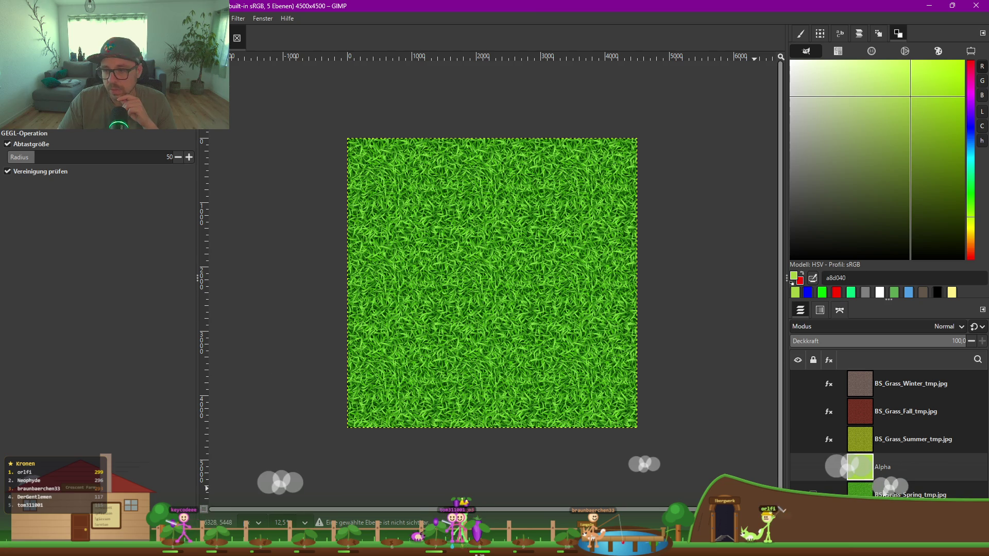
pyautogui.press('pagedown')
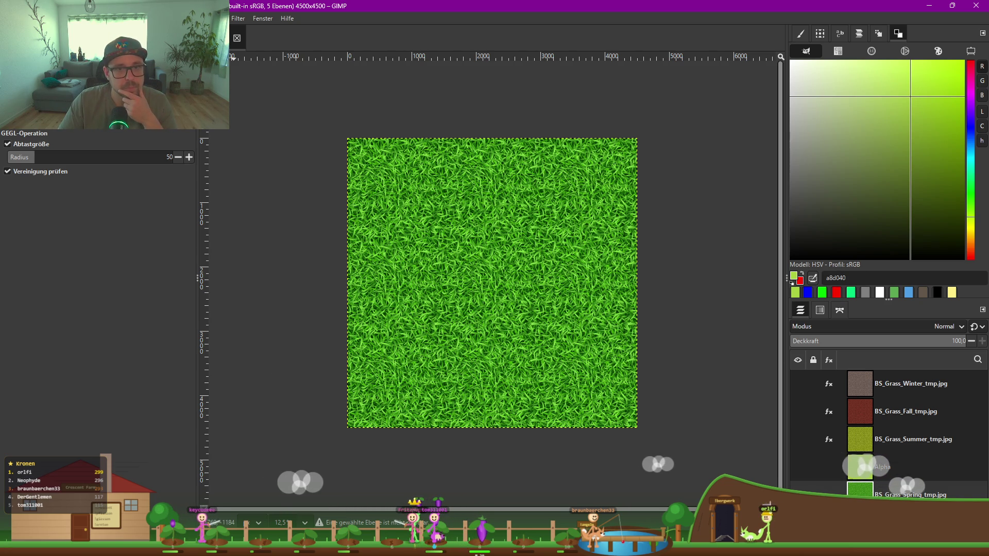
pyautogui.click(186, 18)
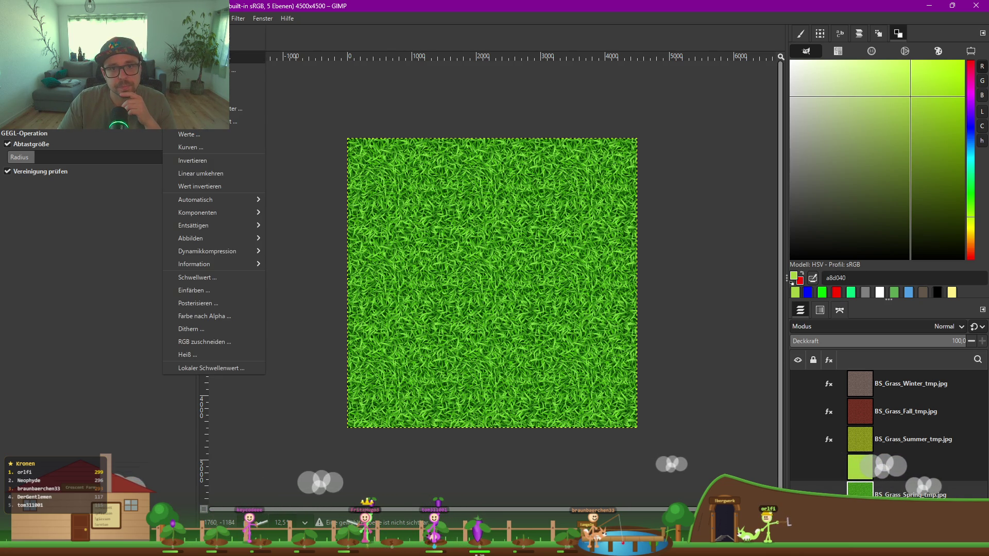
pyautogui.click(201, 71)
# Step: Shift the Spring grass hue toward yellow and brighten it, comparing against the Alpha reference
pyautogui.moveTo(208, 193); pyautogui.dragTo(197, 193)
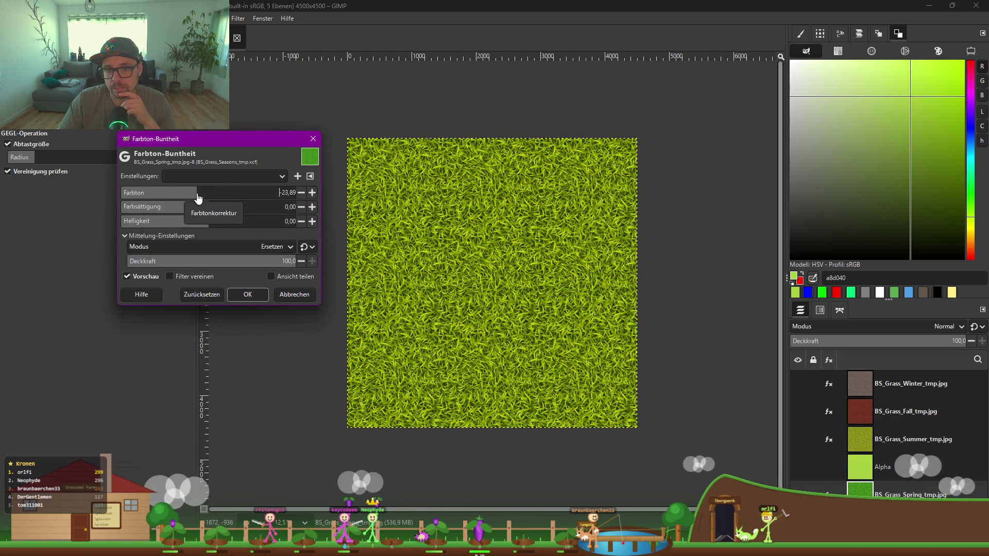
pyautogui.moveTo(209, 222); pyautogui.dragTo(218, 221)
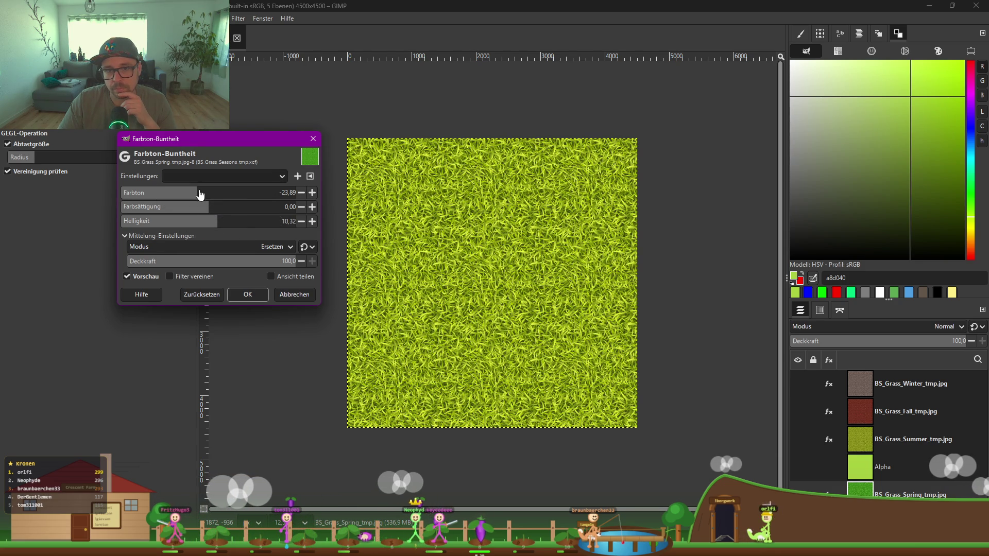
pyautogui.click(205, 192)
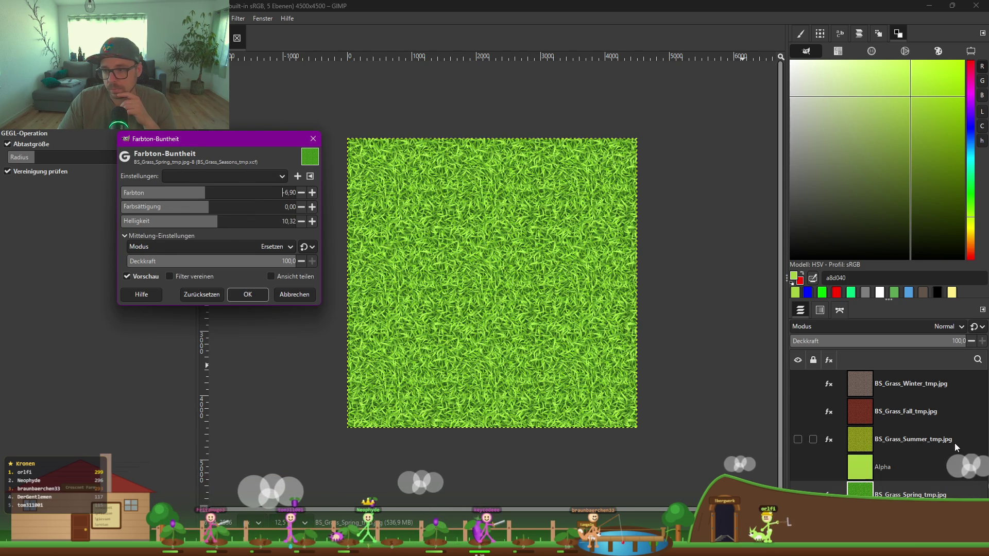
pyautogui.click(799, 467)
pyautogui.click(798, 467)
pyautogui.click(798, 467)
pyautogui.click(798, 467)
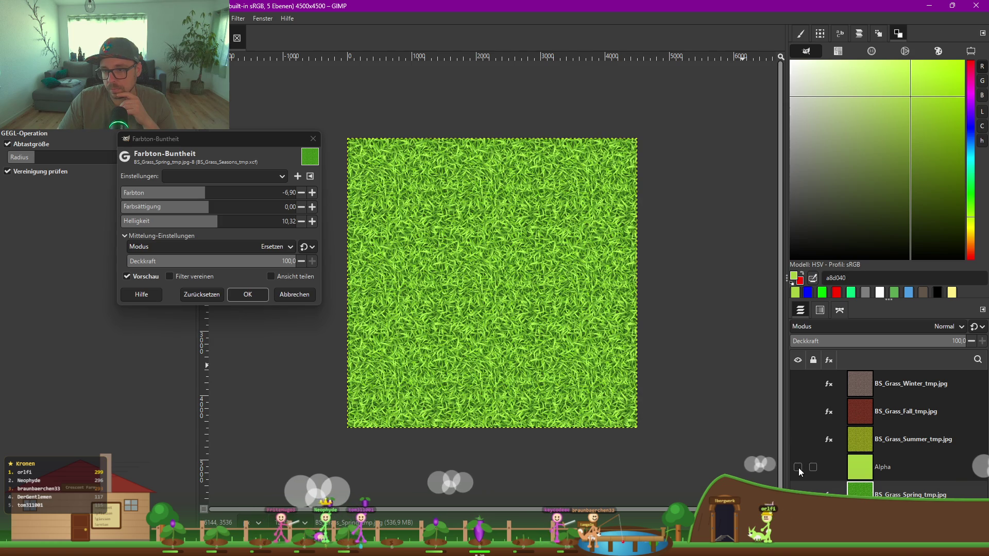
# Step: Settle on hue -7,96, saturation 11,50 and lightness 22,71, and apply the adjustment
pyautogui.click(206, 192)
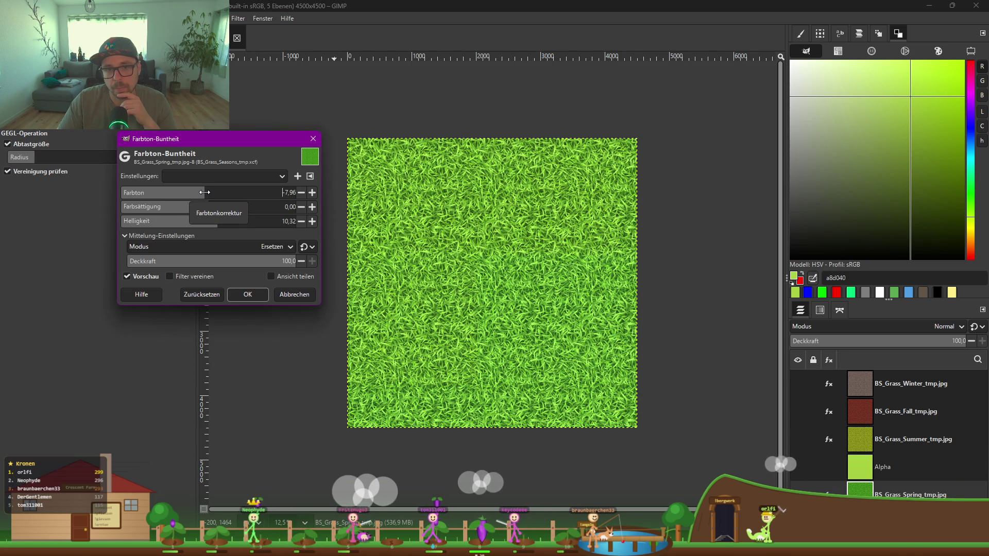
pyautogui.click(204, 193)
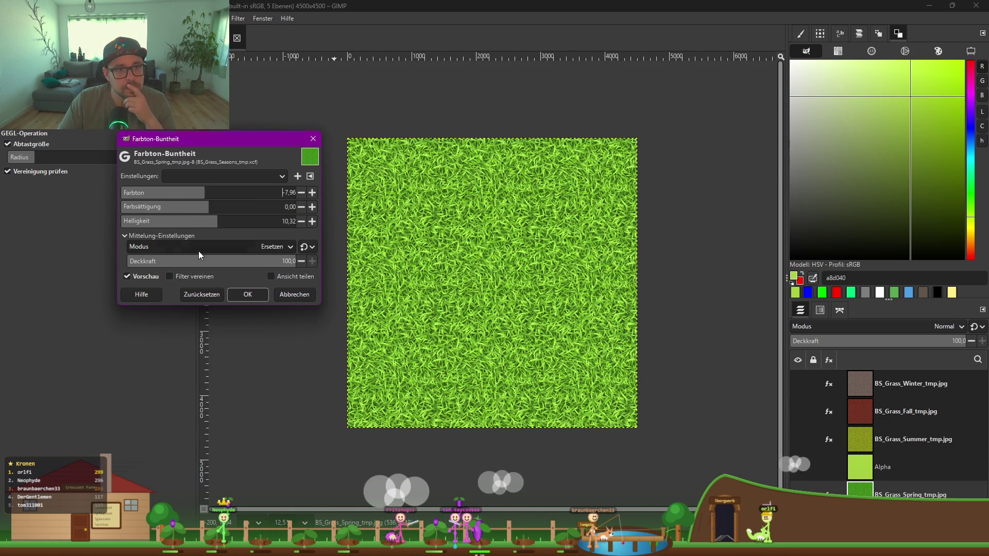
pyautogui.moveTo(215, 221); pyautogui.dragTo(219, 221)
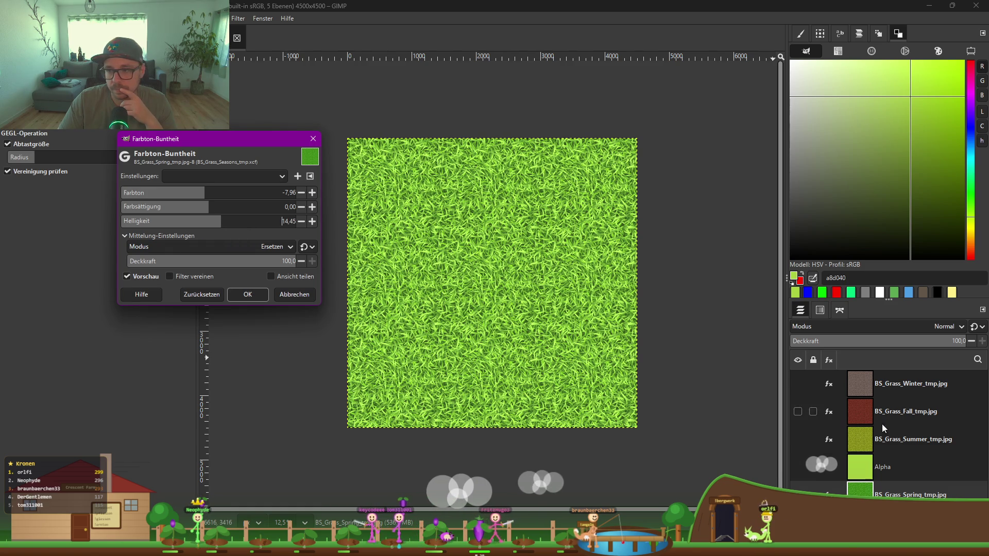
pyautogui.click(798, 468)
pyautogui.click(797, 467)
pyautogui.click(797, 466)
pyautogui.click(797, 467)
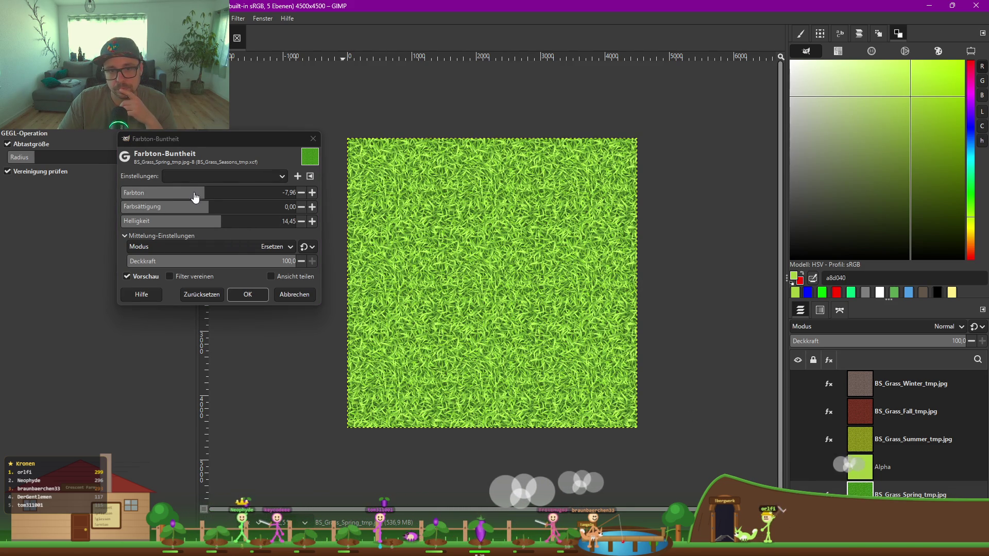
pyautogui.click(230, 221)
pyautogui.moveTo(231, 222); pyautogui.dragTo(219, 204)
pyautogui.click(216, 205)
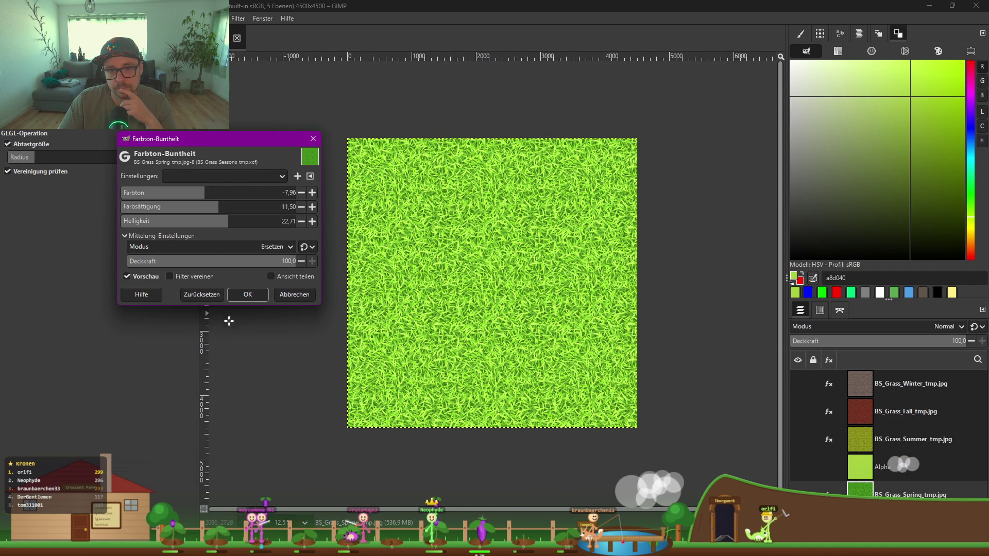
pyautogui.click(248, 295)
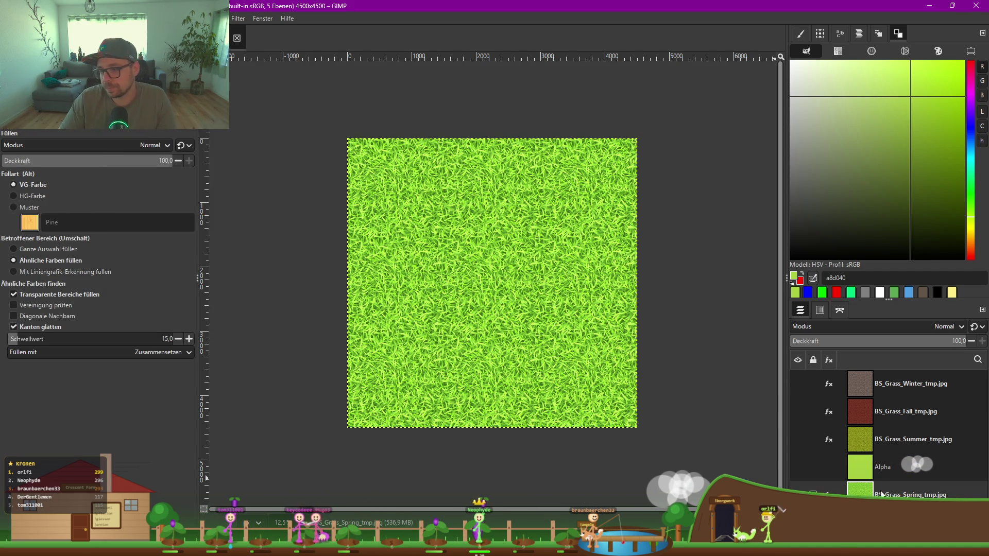
# Step: Move the Alpha reference layer above the Summer layer and make both visible
pyautogui.click(798, 467)
pyautogui.click(798, 467)
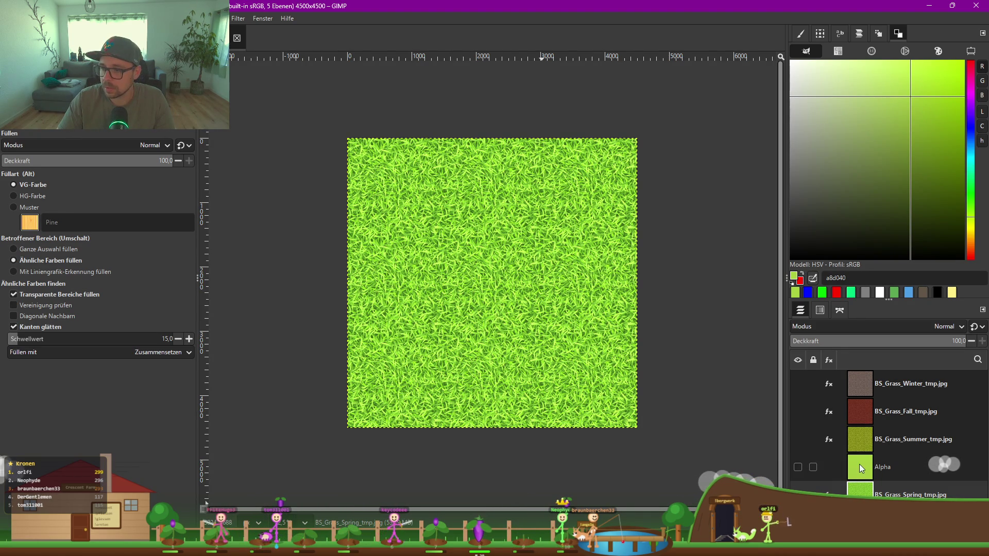
pyautogui.click(799, 440)
pyautogui.moveTo(860, 467); pyautogui.dragTo(855, 428)
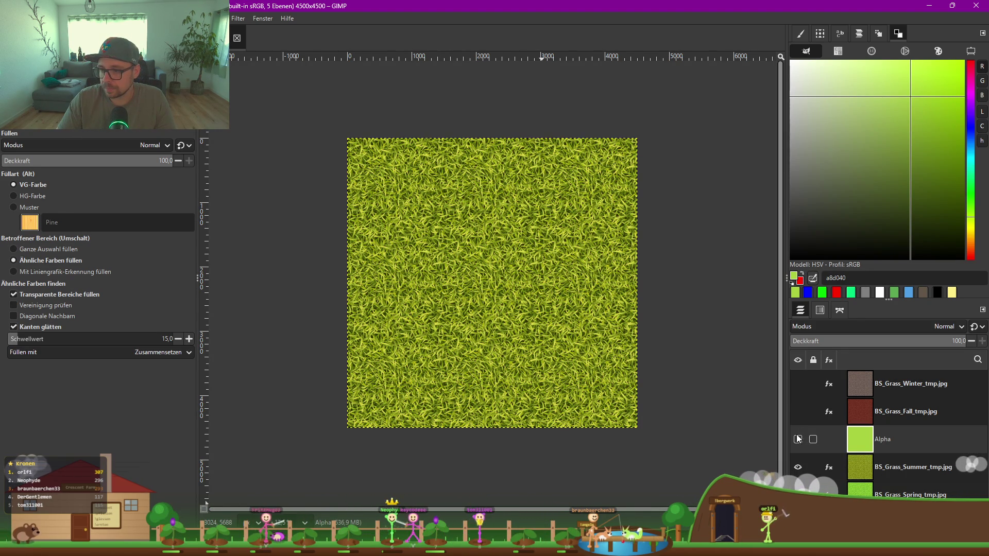
pyautogui.click(798, 440)
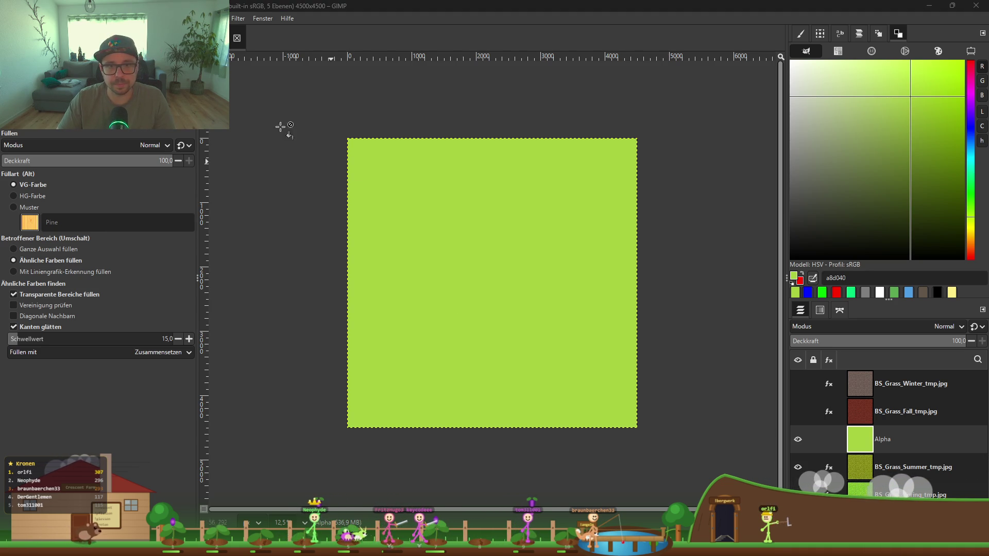
# Step: Refill the Alpha layer with darker green 4a9820, then hide it
pyautogui.click(505, 246)
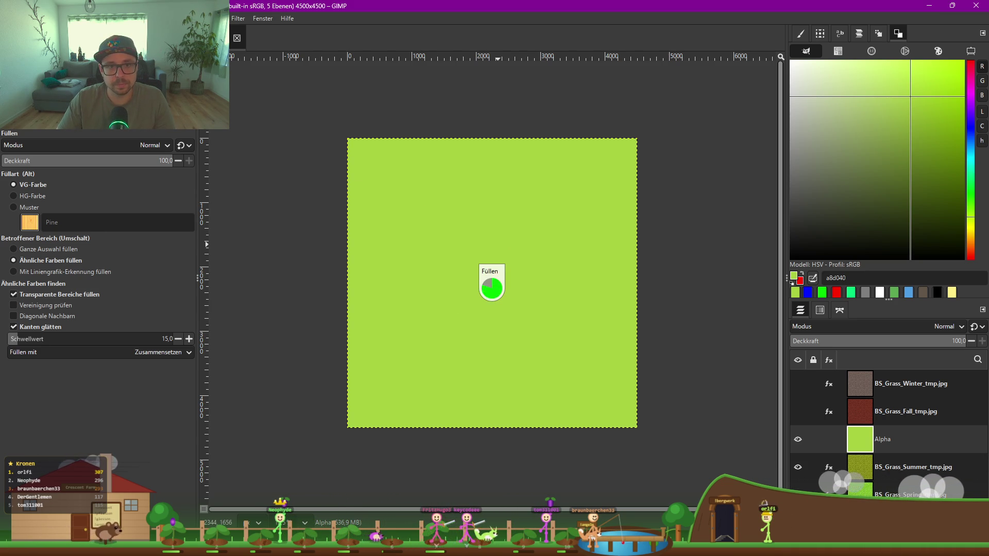
pyautogui.click(794, 276)
pyautogui.hotkey('ctrl', 'a')
pyautogui.write('4a9820')
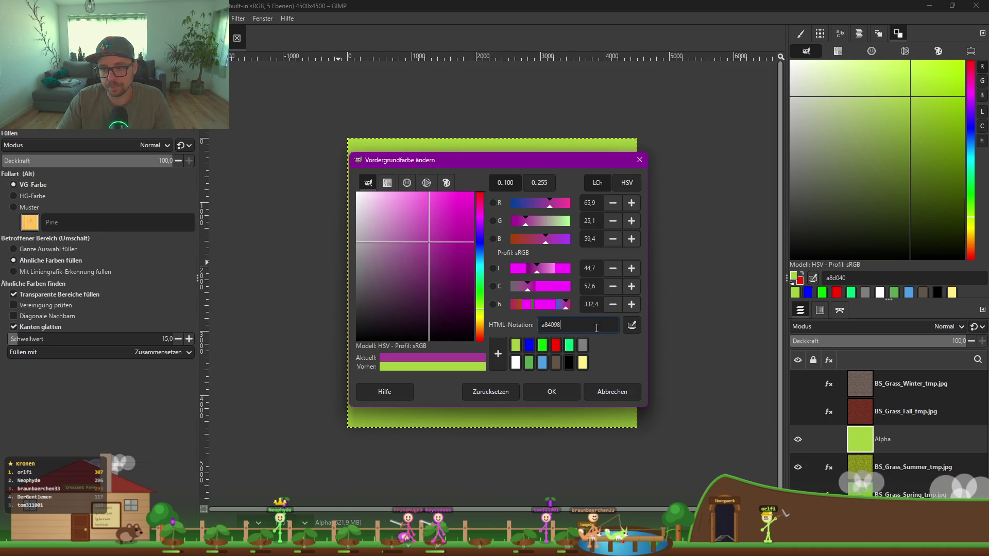
pyautogui.click(551, 392)
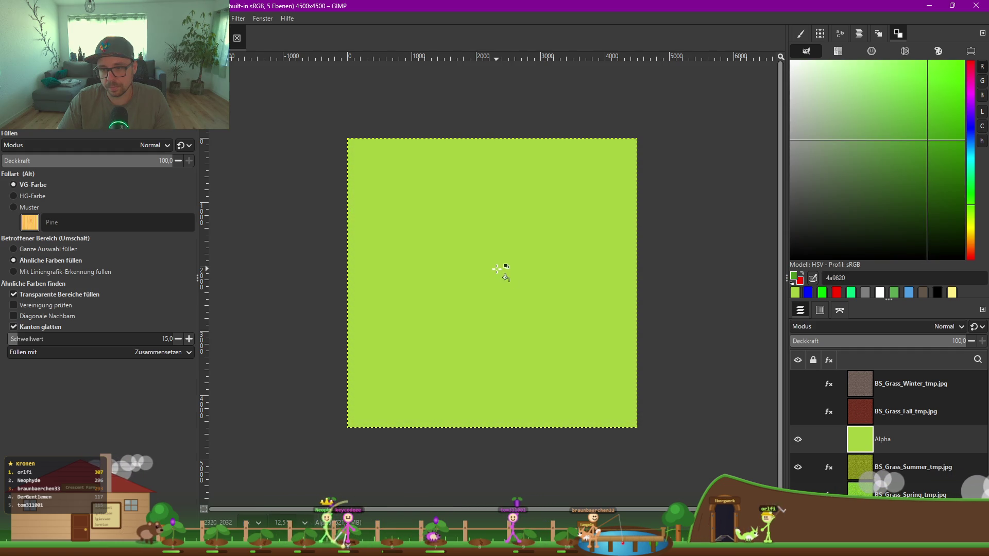
pyautogui.click(496, 268)
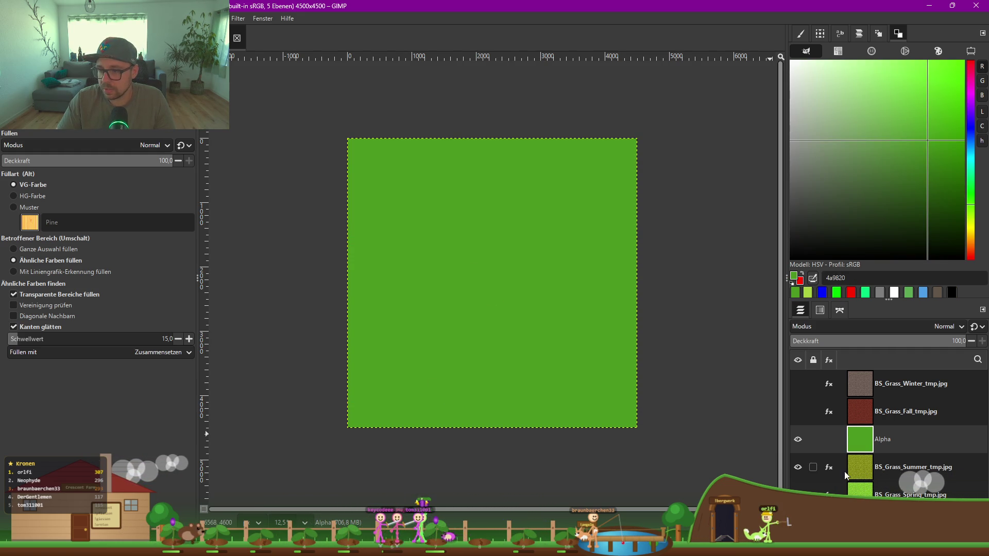
pyautogui.click(798, 440)
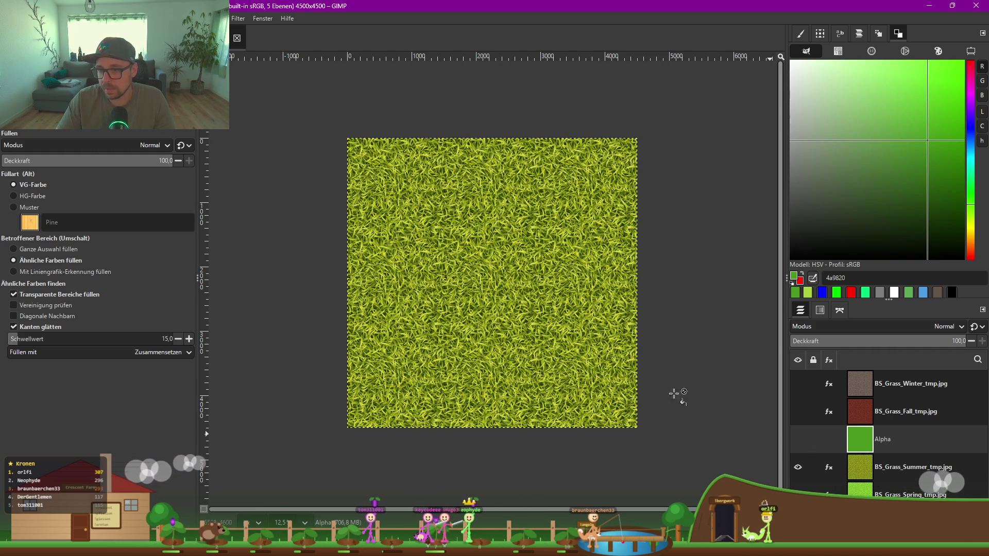
# Step: Recolor the Summer grass layer to hue 23.89 and saturation 14.45, checking against the flat reference
pyautogui.click(238, 19)
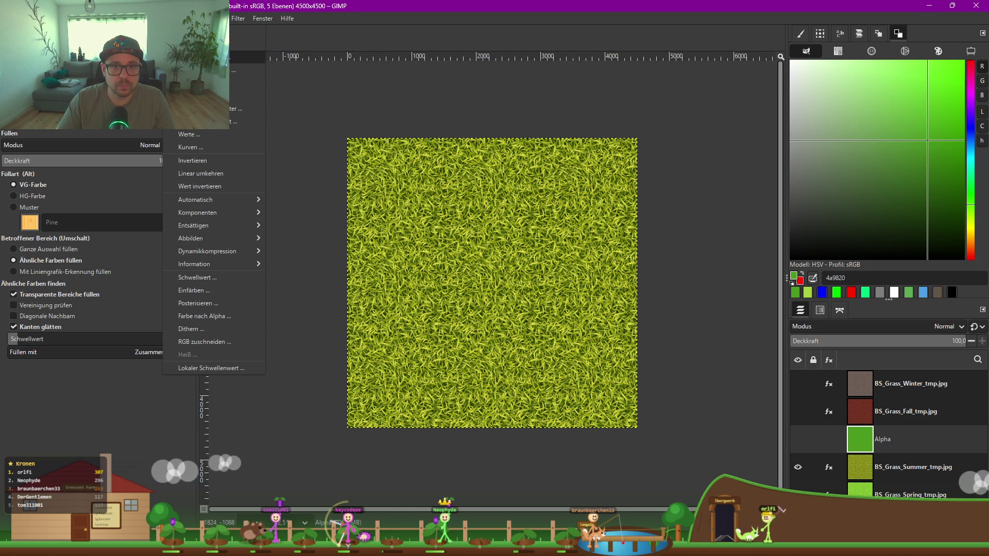
pyautogui.click(242, 57)
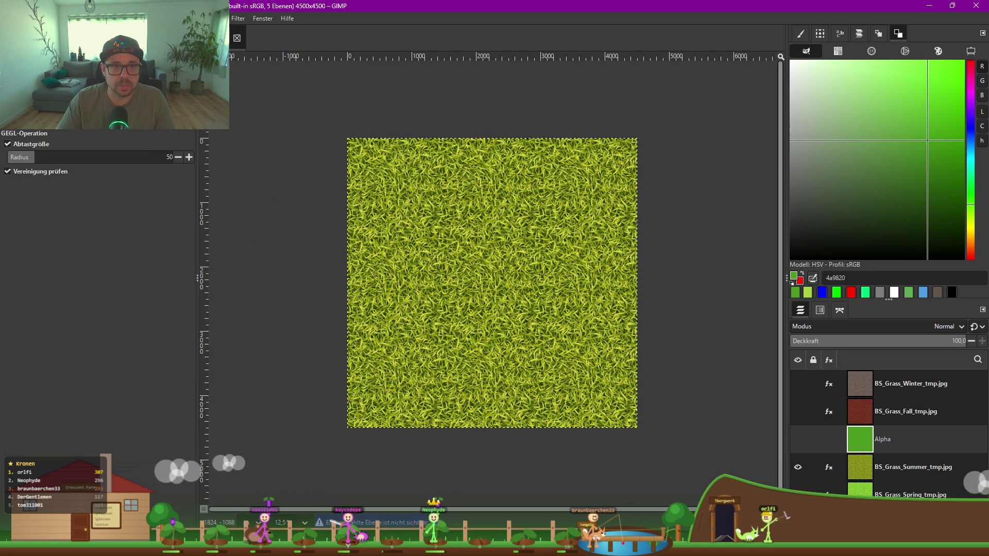
pyautogui.click(883, 467)
pyautogui.click(178, 19)
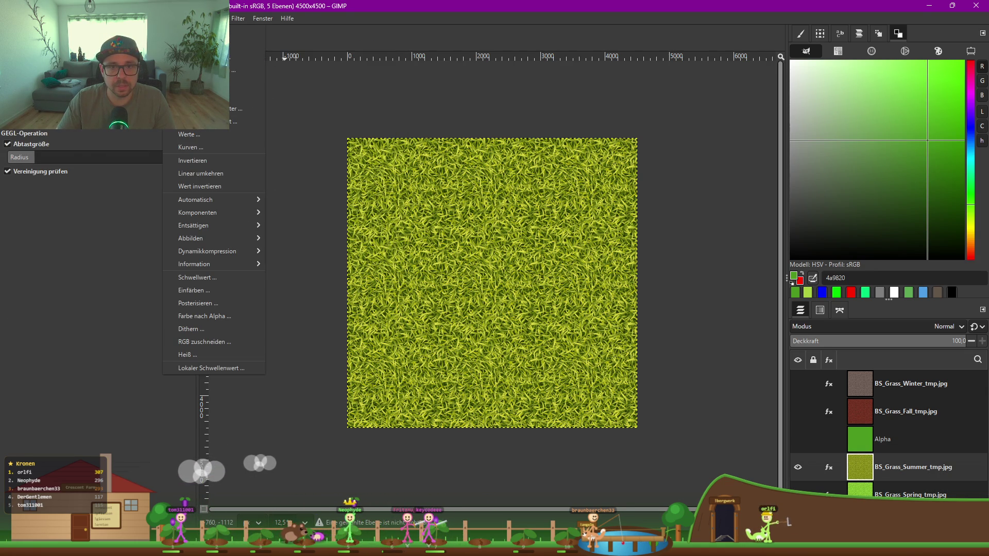
pyautogui.click(195, 57)
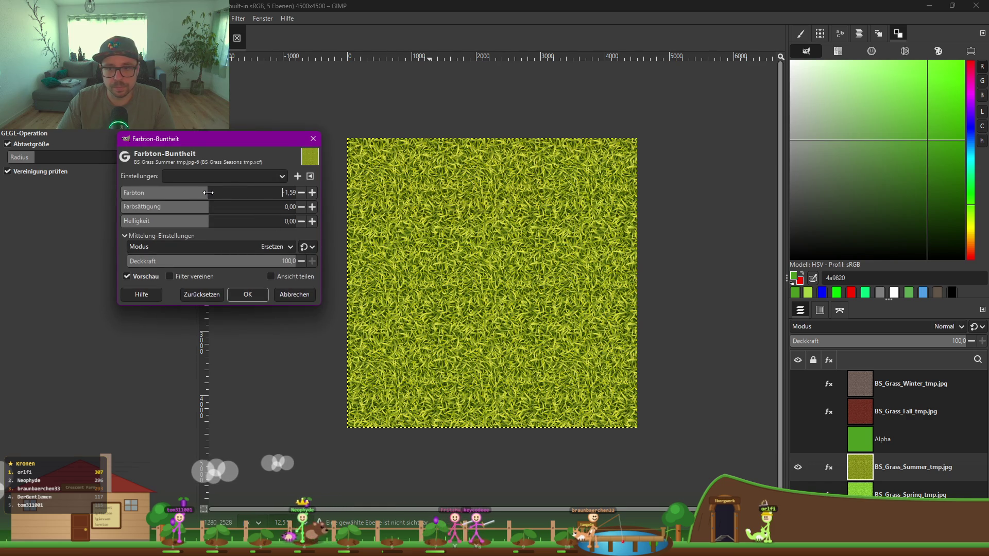
pyautogui.moveTo(210, 192); pyautogui.dragTo(215, 191)
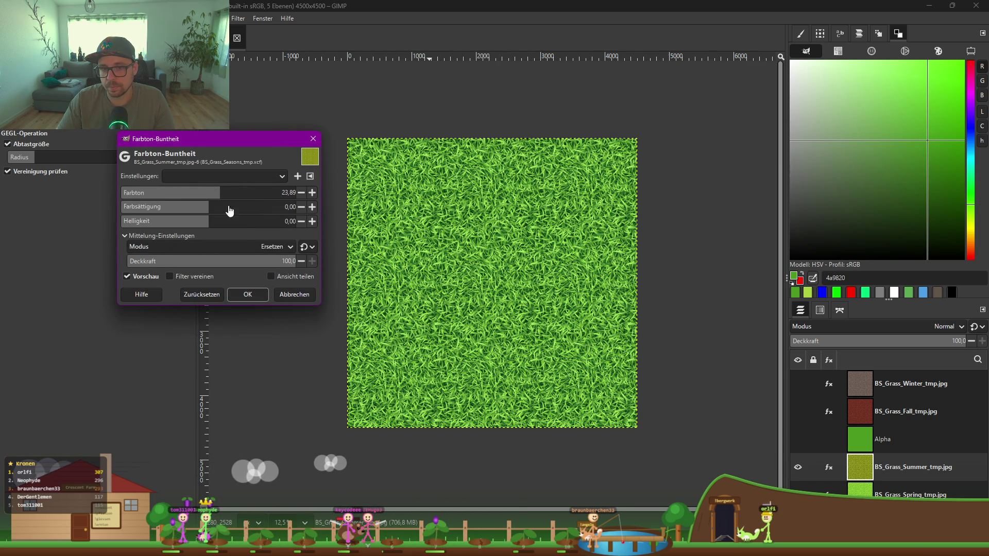
pyautogui.click(220, 208)
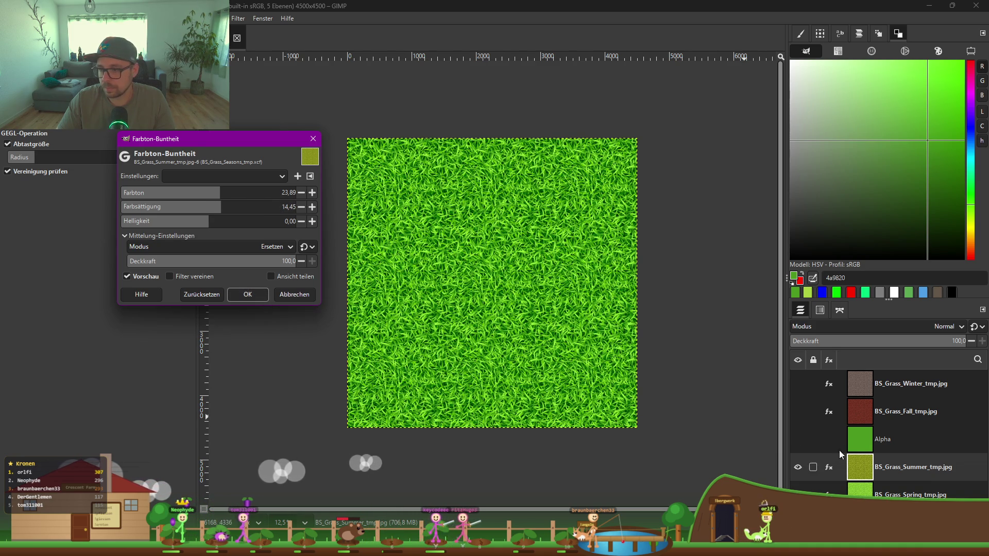
pyautogui.click(798, 439)
pyautogui.click(798, 439)
pyautogui.click(798, 439)
pyautogui.click(798, 440)
pyautogui.click(247, 295)
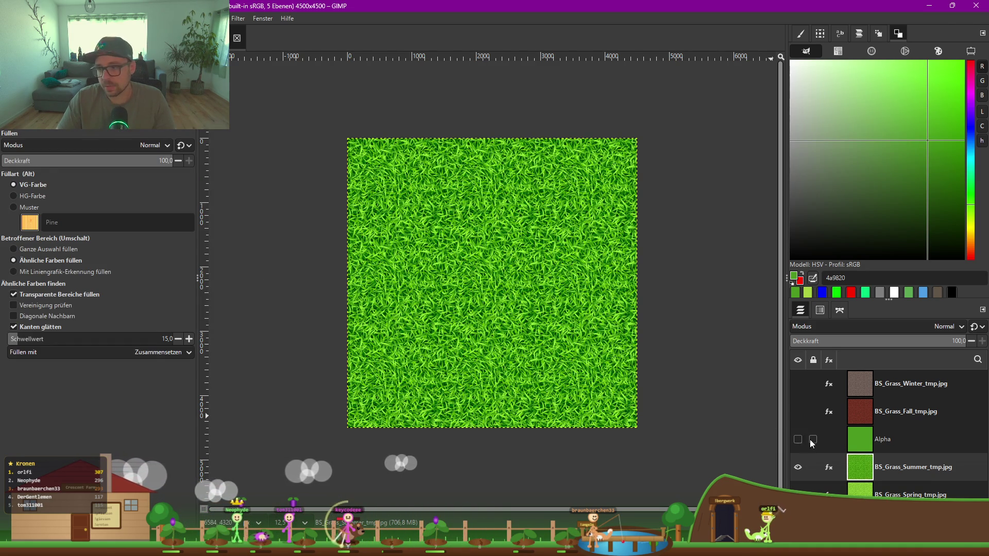
# Step: Move the Alpha reference above the Fall layer, show the Fall grass and hide Summer
pyautogui.moveTo(878, 439); pyautogui.dragTo(872, 415)
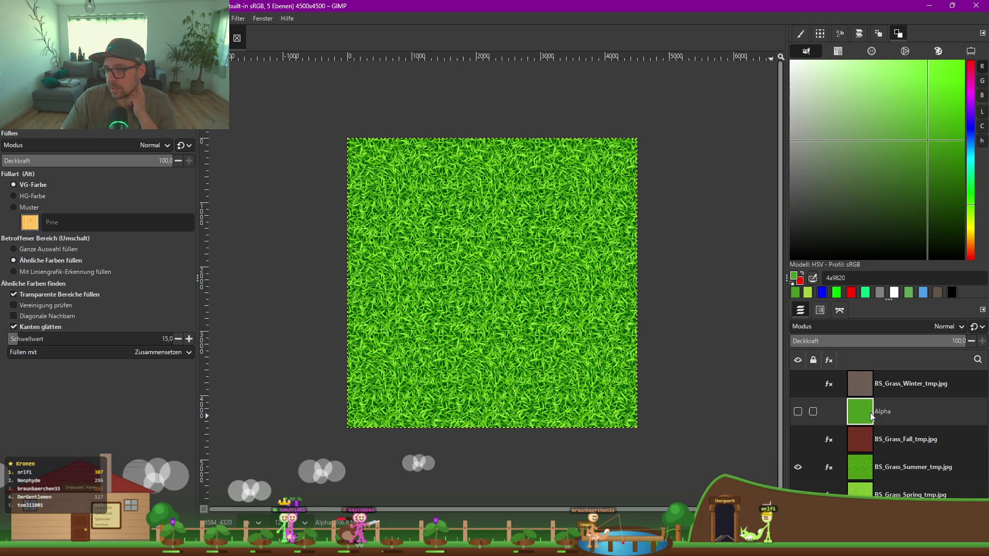
pyautogui.click(799, 439)
pyautogui.click(798, 467)
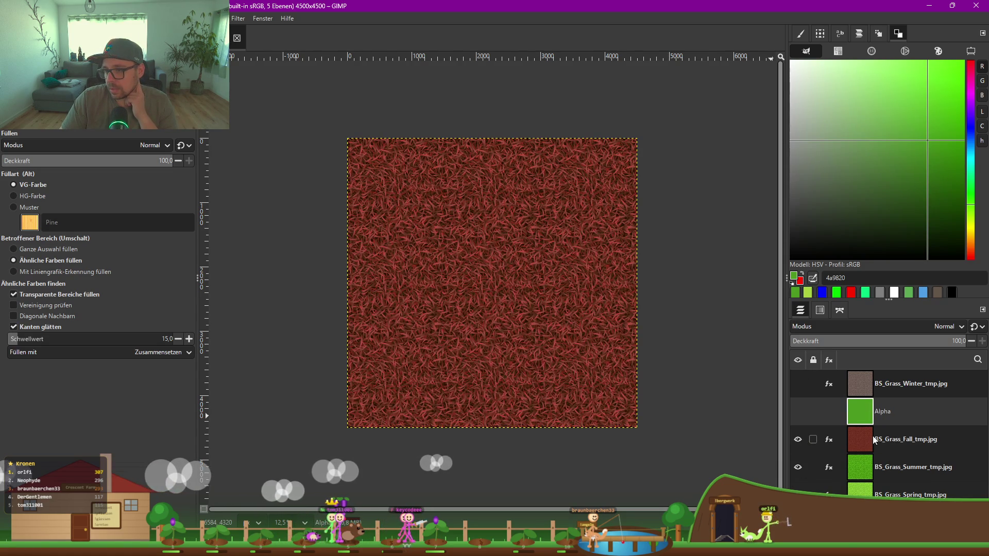
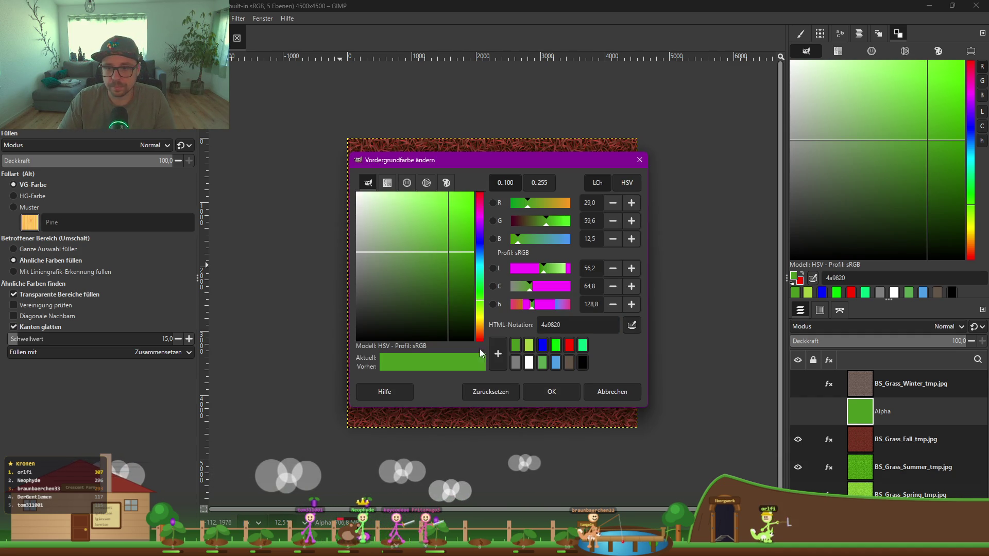
# Step: Fill the Alpha layer with orange c08020 and leave it hidden
pyautogui.write('c08020')
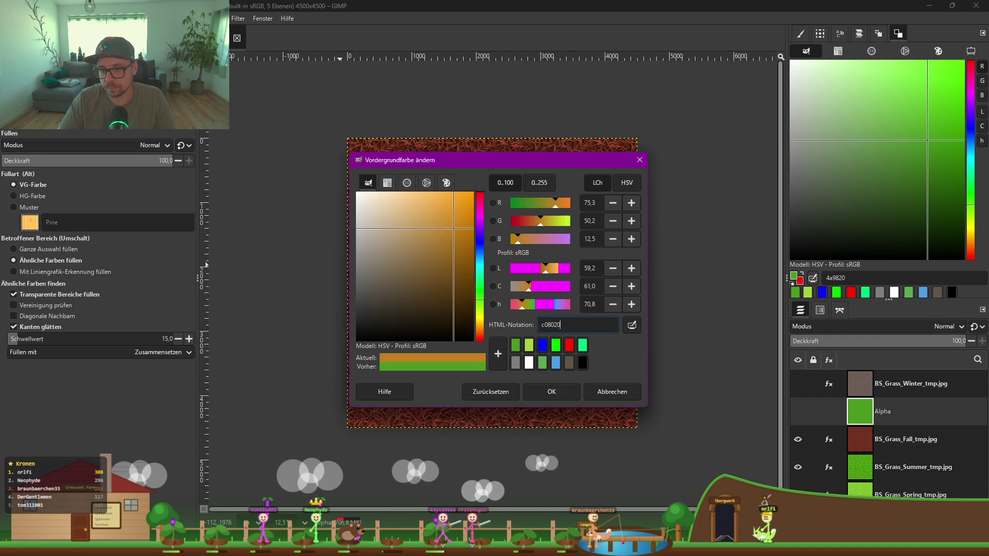
pyautogui.click(552, 393)
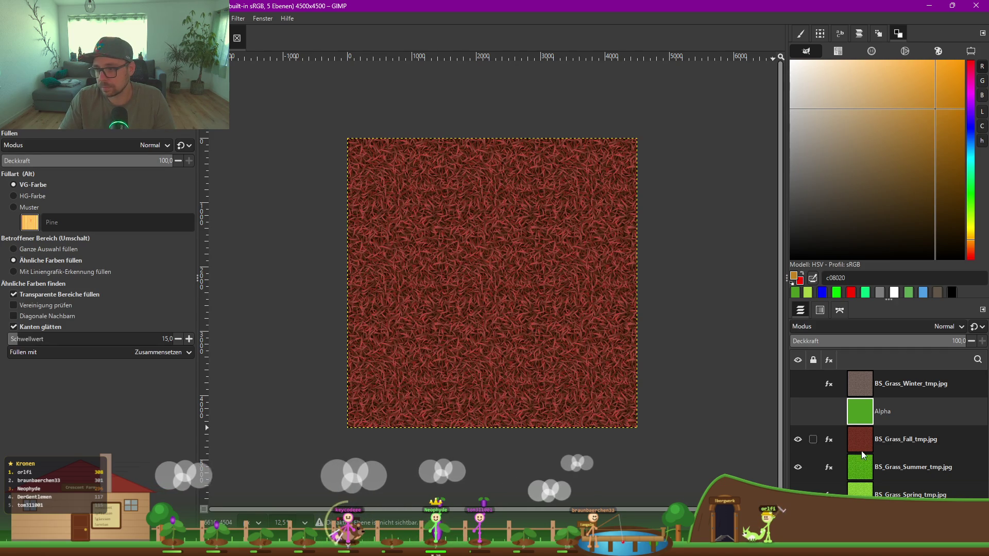
pyautogui.click(799, 413)
pyautogui.click(798, 412)
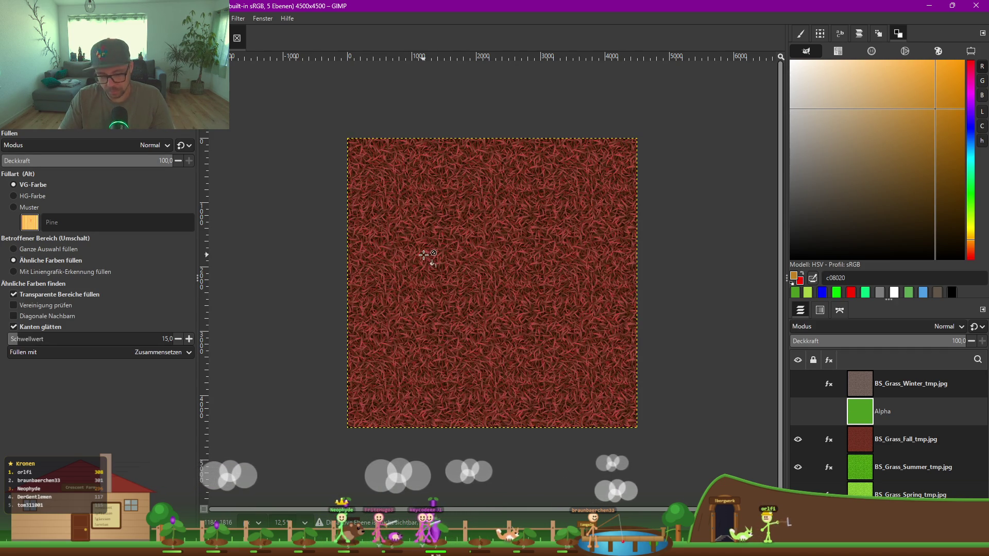
pyautogui.click(798, 412)
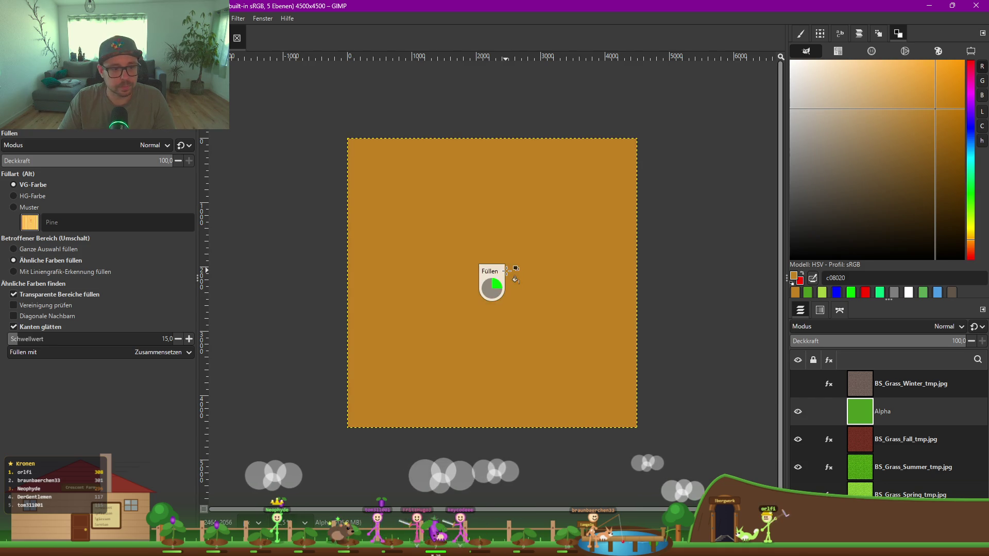
pyautogui.click(798, 411)
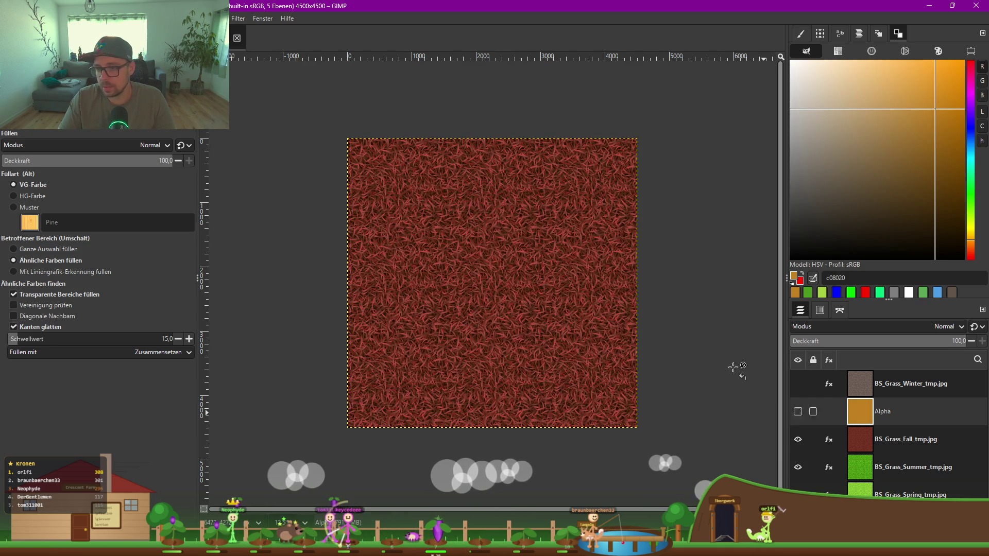
# Step: Select the BS_Grass_Fall layer and open its Hue-Saturation adjustment
pyautogui.click(175, 18)
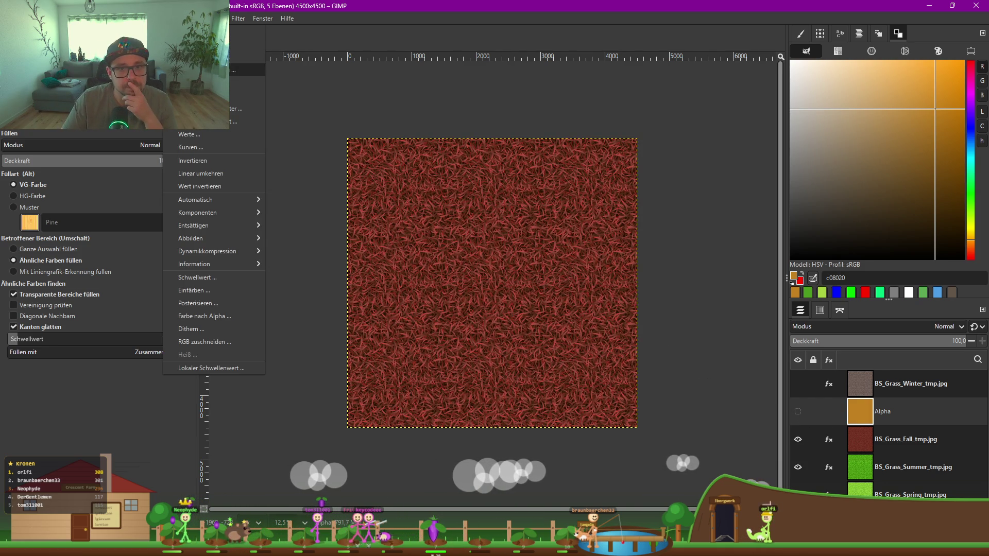
pyautogui.click(196, 289)
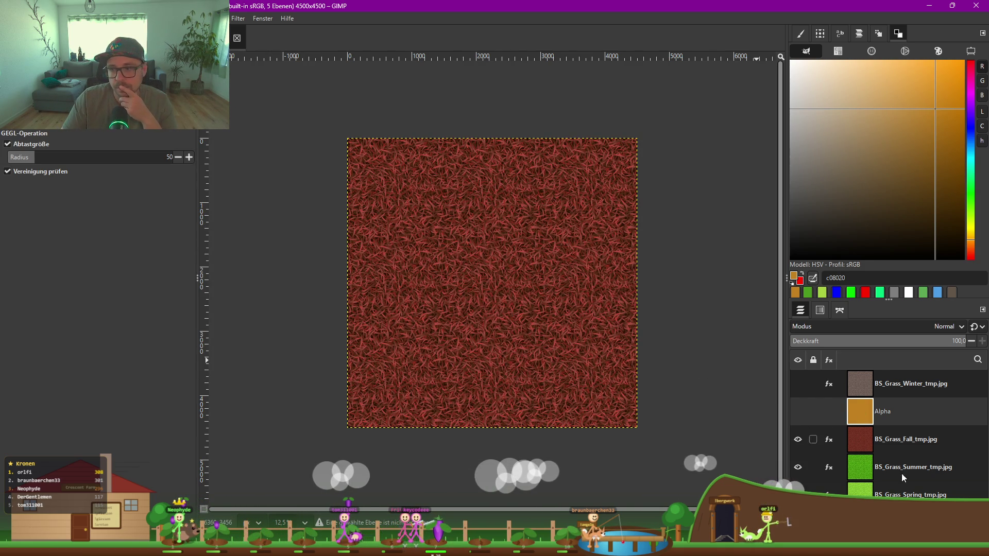
pyautogui.click(882, 438)
pyautogui.click(181, 18)
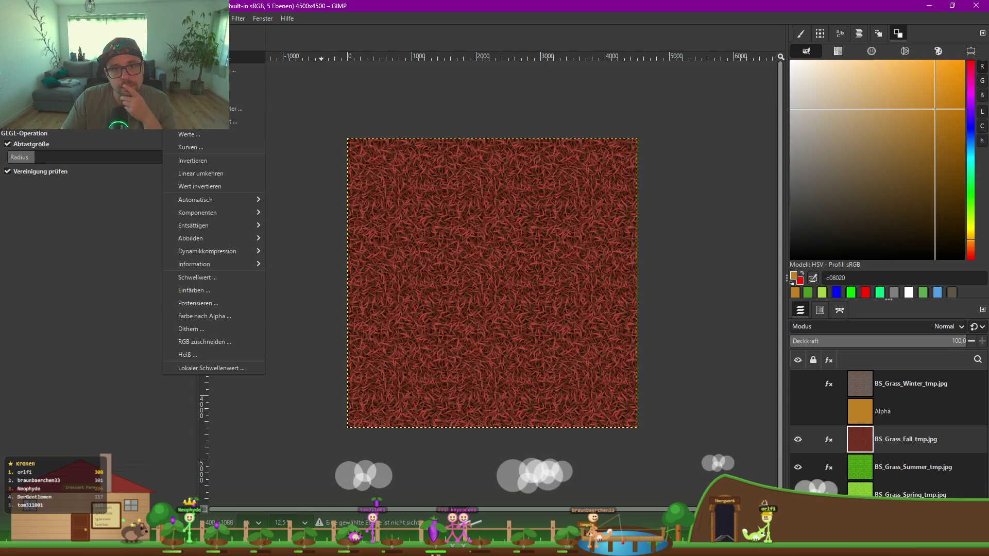
pyautogui.click(231, 203)
pyautogui.click(213, 189)
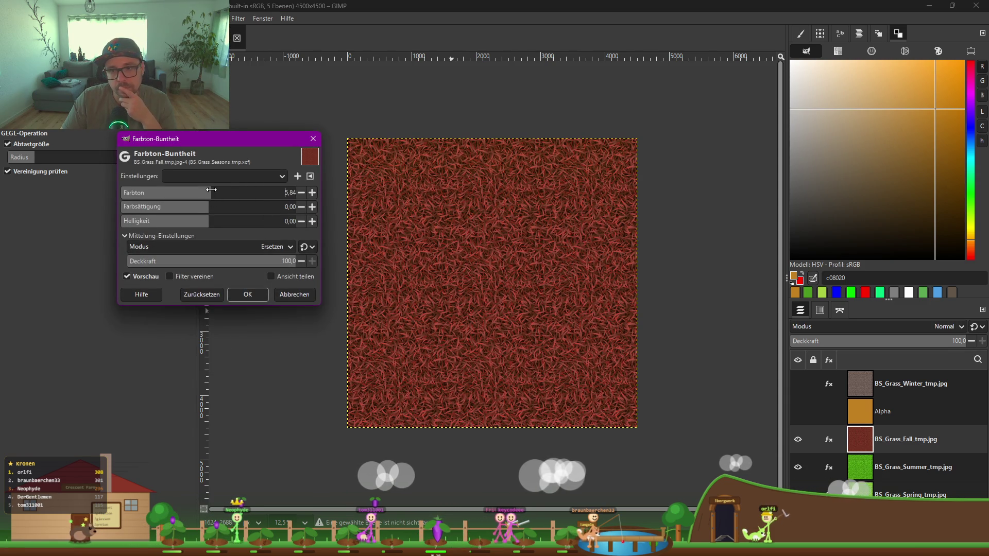
# Step: Recolour the Fall grass with hue 34.51, saturation 36.87, lightness 13.86 and apply
pyautogui.moveTo(213, 189)
pyautogui.mouseDown()
pyautogui.moveTo(223, 187)
pyautogui.moveTo(200, 192)
pyautogui.moveTo(227, 191)
pyautogui.mouseUp()
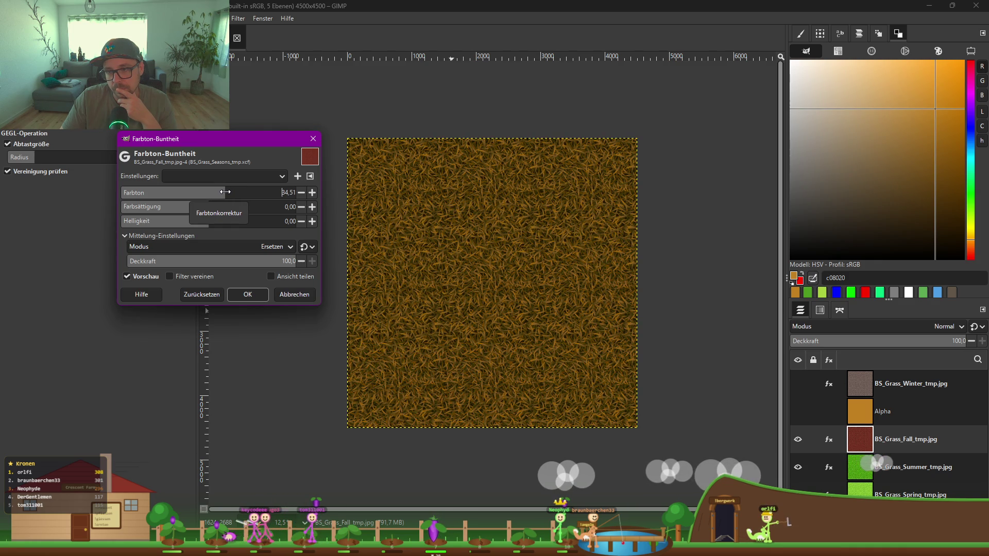
pyautogui.click(218, 207)
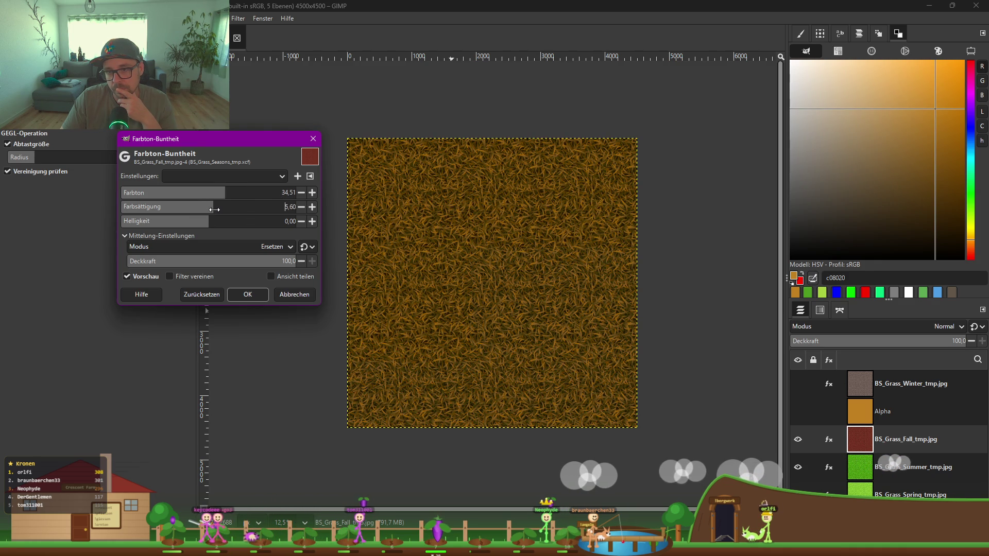
pyautogui.click(235, 208)
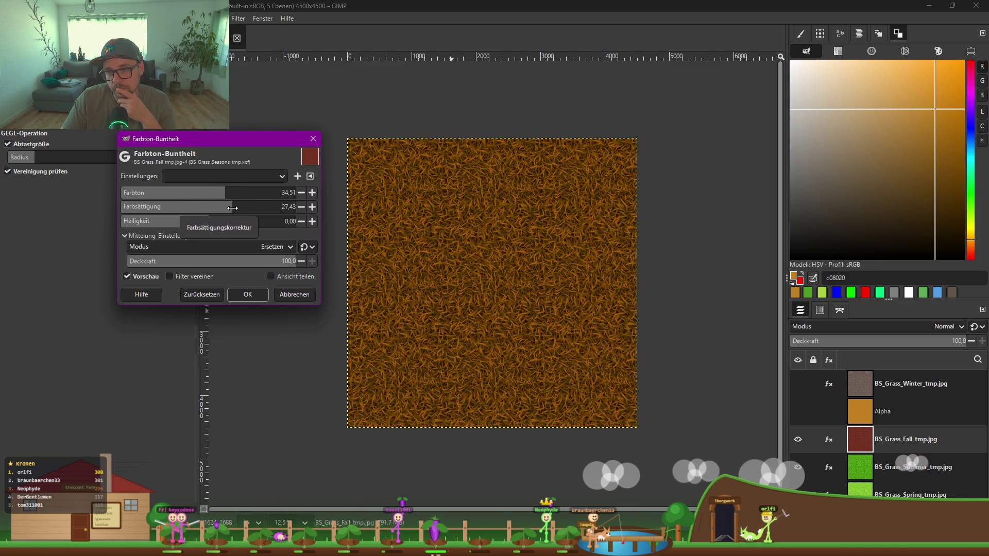
pyautogui.click(240, 207)
pyautogui.click(221, 221)
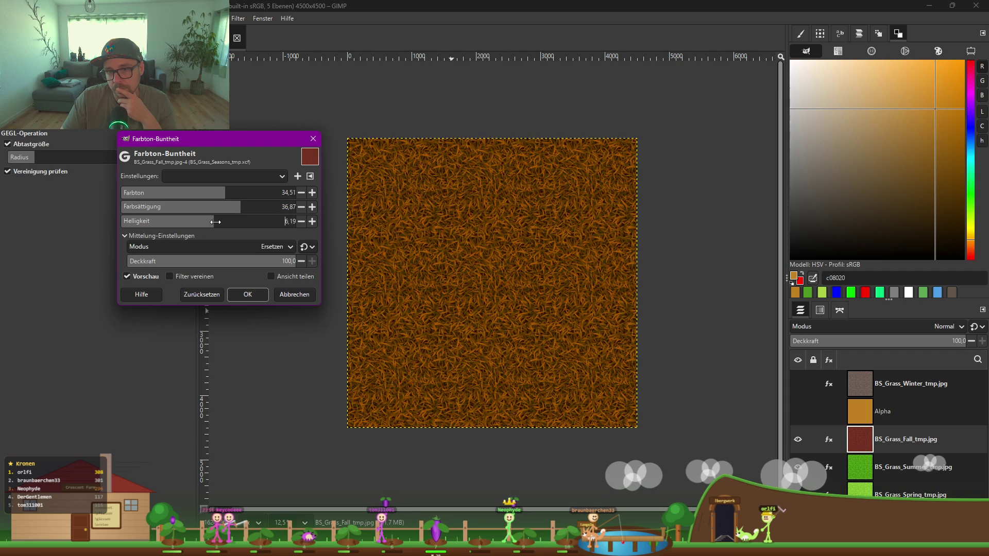
pyautogui.click(220, 222)
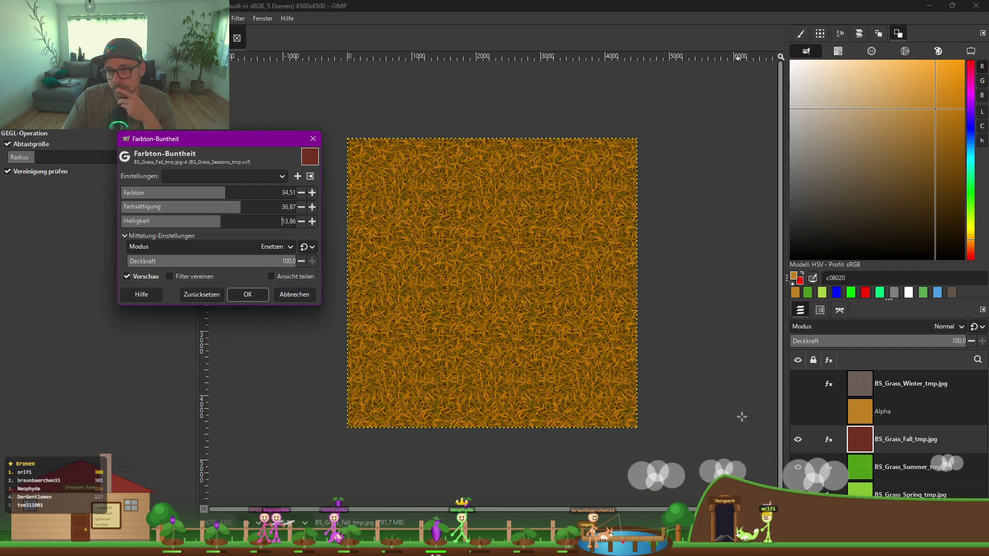
pyautogui.click(797, 411)
pyautogui.click(797, 411)
pyautogui.click(797, 410)
pyautogui.click(798, 410)
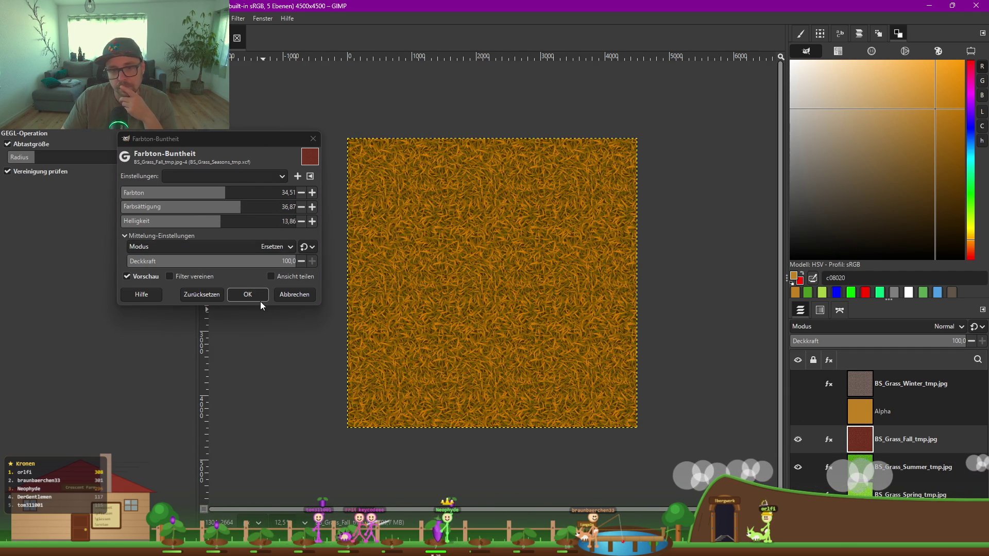
pyautogui.click(247, 295)
# Step: Move the Alpha layer to the top of the stack and make it visible
pyautogui.moveTo(860, 412); pyautogui.dragTo(858, 375)
pyautogui.click(798, 410)
pyautogui.click(797, 384)
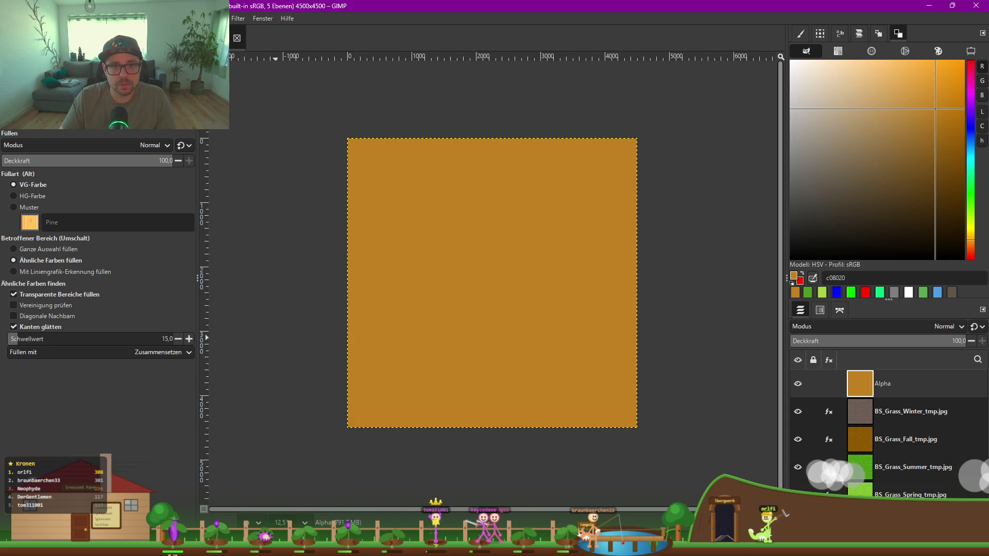
# Step: Refill the Alpha layer with beige c8c0b0, hide it, and select the BS_Grass_Winter layer
pyautogui.click(793, 276)
pyautogui.write('c8c0b0')
pyautogui.click(548, 388)
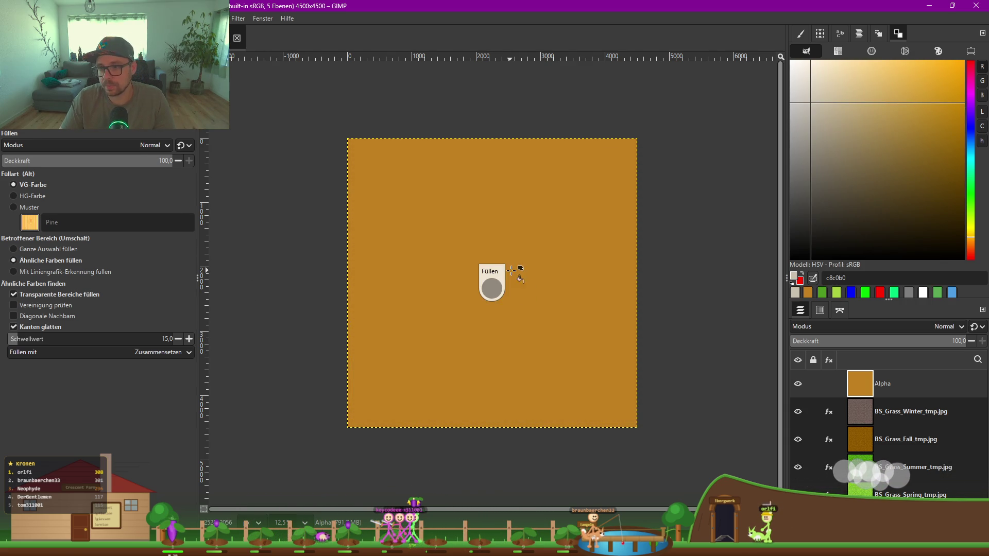
pyautogui.click(489, 273)
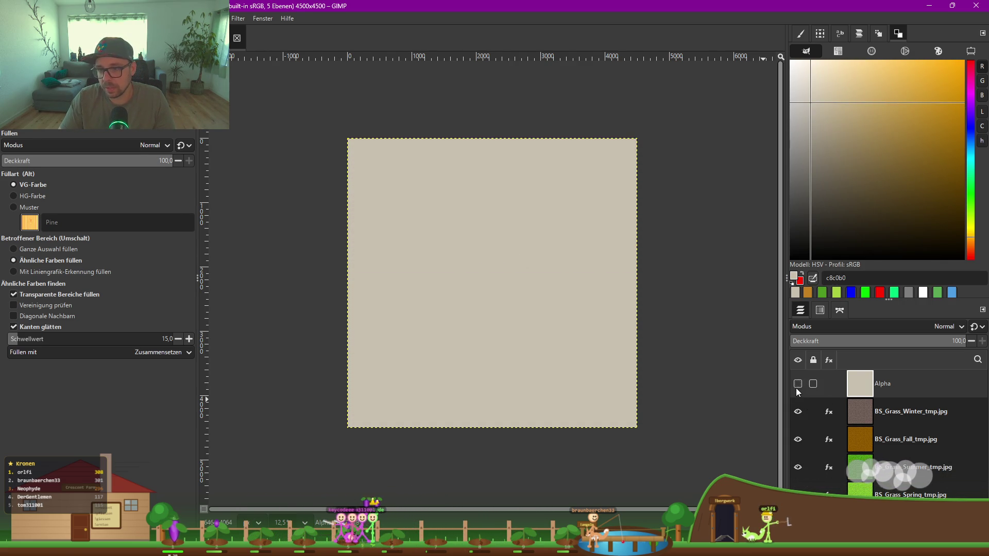
pyautogui.click(798, 384)
pyautogui.click(798, 385)
pyautogui.click(797, 384)
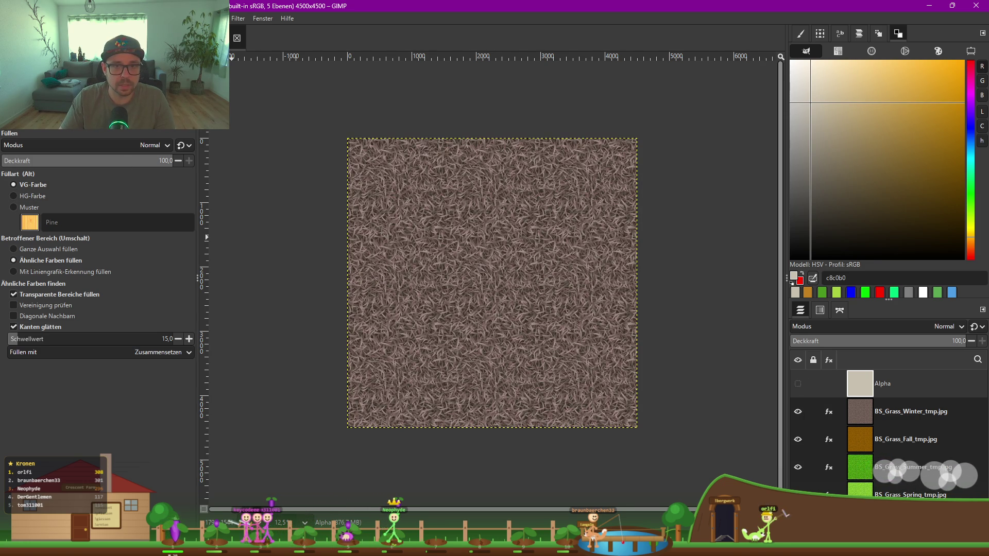
pyautogui.click(871, 405)
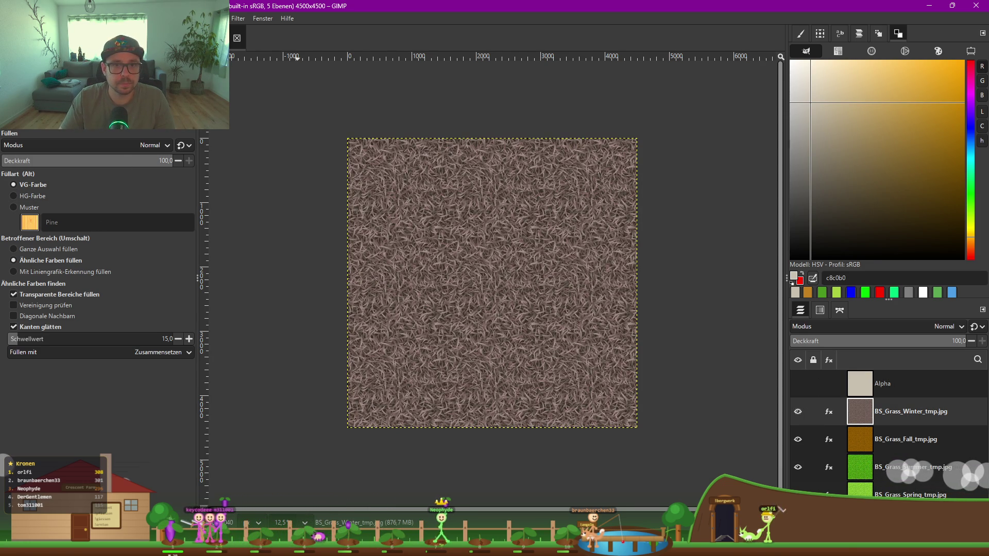
pyautogui.click(178, 18)
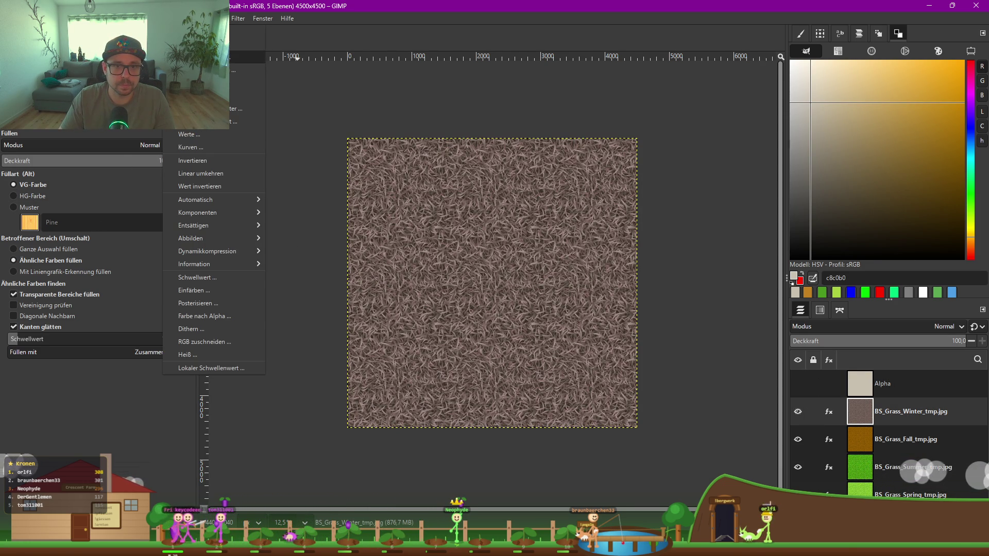
# Step: Open Hue-Saturation for the Winter grass and desaturate it against the beige reference
pyautogui.click(195, 70)
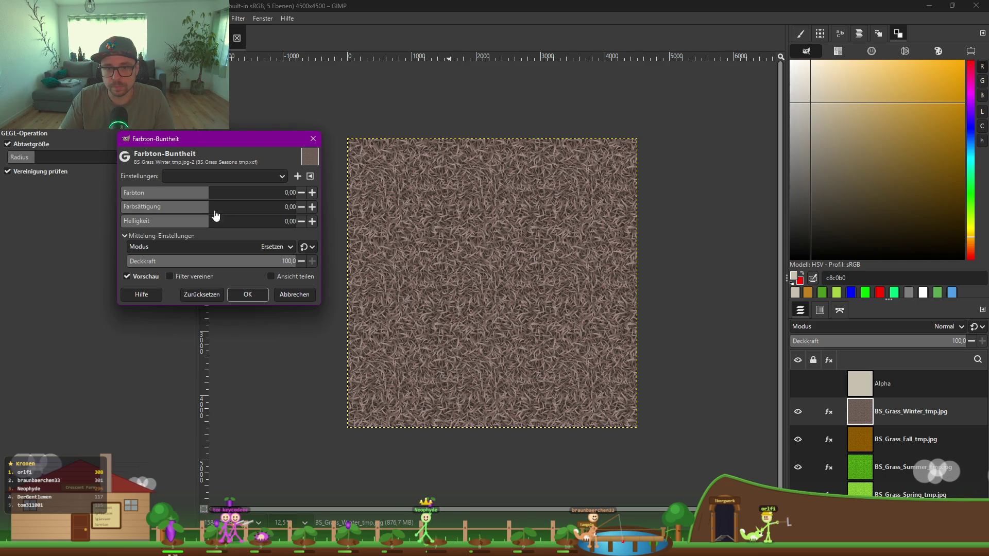
pyautogui.moveTo(210, 205)
pyautogui.mouseDown()
pyautogui.moveTo(197, 207)
pyautogui.moveTo(227, 221)
pyautogui.mouseUp()
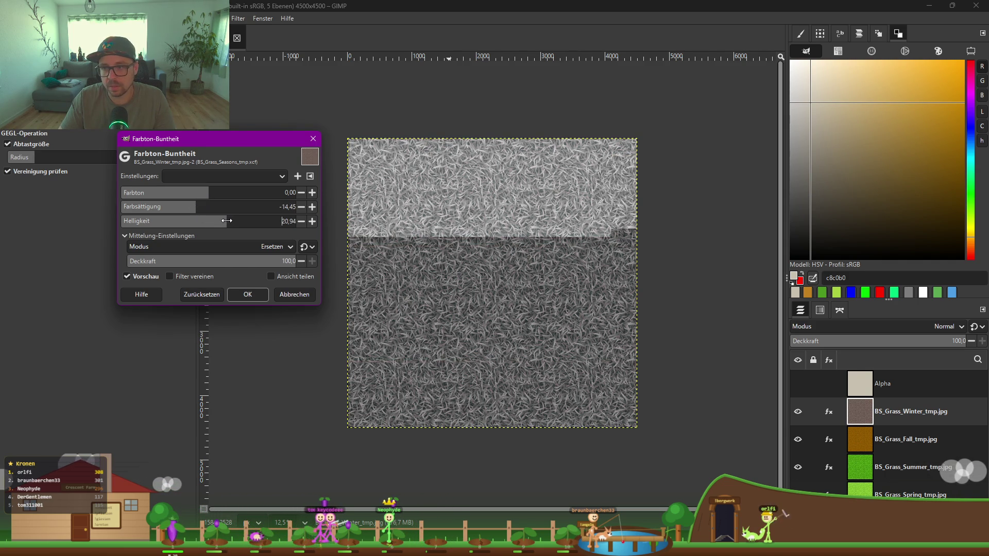
pyautogui.click(799, 386)
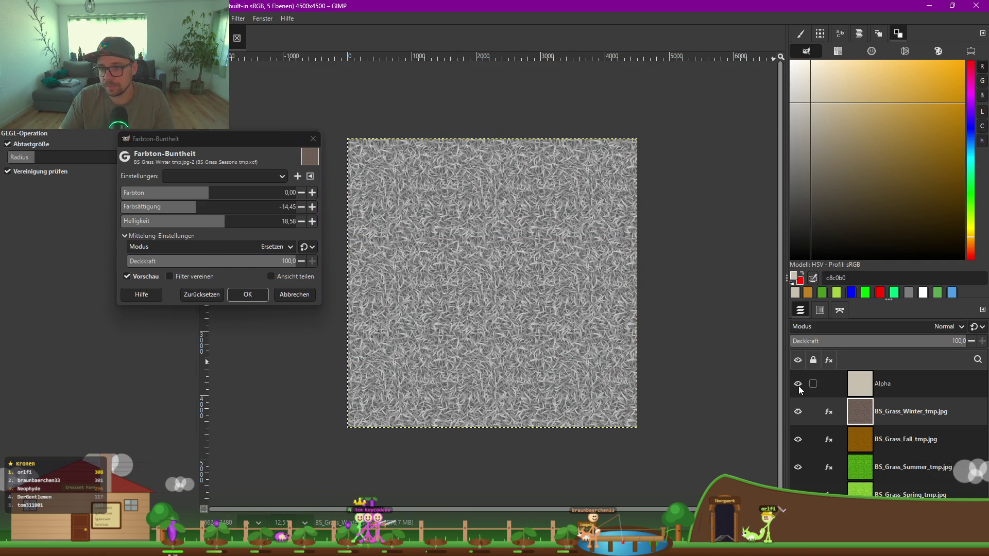
pyautogui.click(798, 386)
pyautogui.click(799, 386)
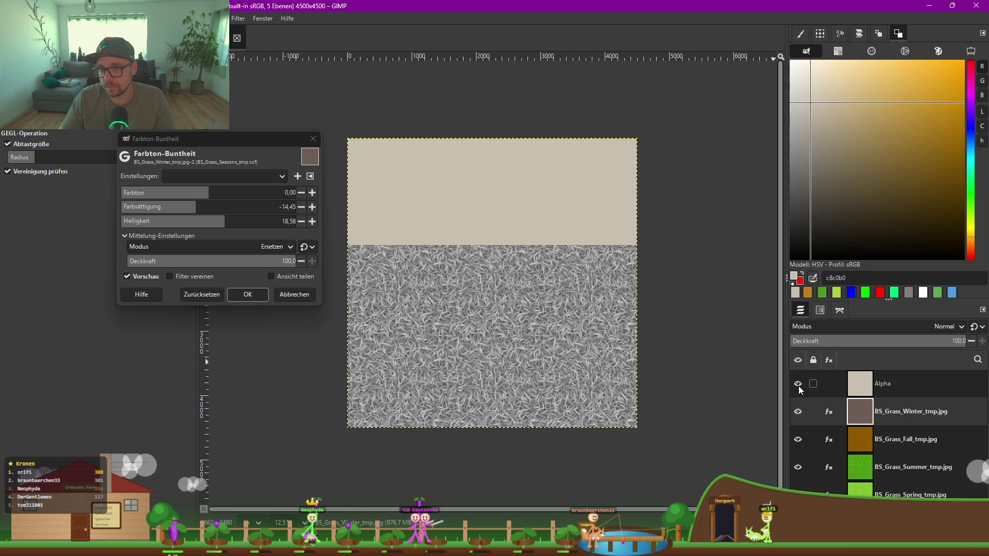
pyautogui.click(799, 385)
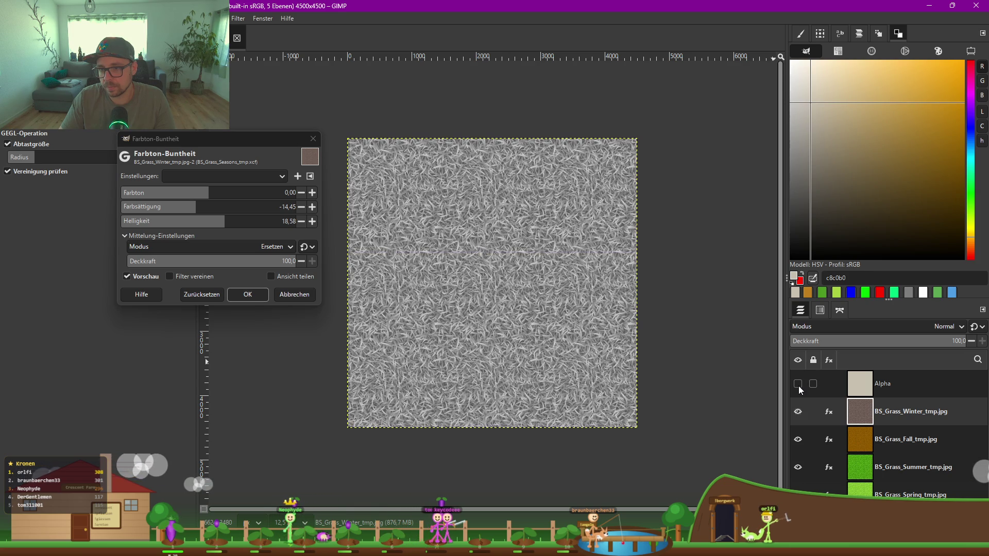
# Step: Set Winter grass hue 0.53, saturation -0.29, lightness 26.84 and apply
pyautogui.click(215, 193)
pyautogui.moveTo(215, 193)
pyautogui.mouseDown()
pyautogui.moveTo(255, 192)
pyautogui.moveTo(199, 192)
pyautogui.mouseUp()
pyautogui.moveTo(136, 187)
pyautogui.mouseDown()
pyautogui.moveTo(213, 205)
pyautogui.moveTo(191, 192)
pyautogui.moveTo(209, 192)
pyautogui.mouseUp()
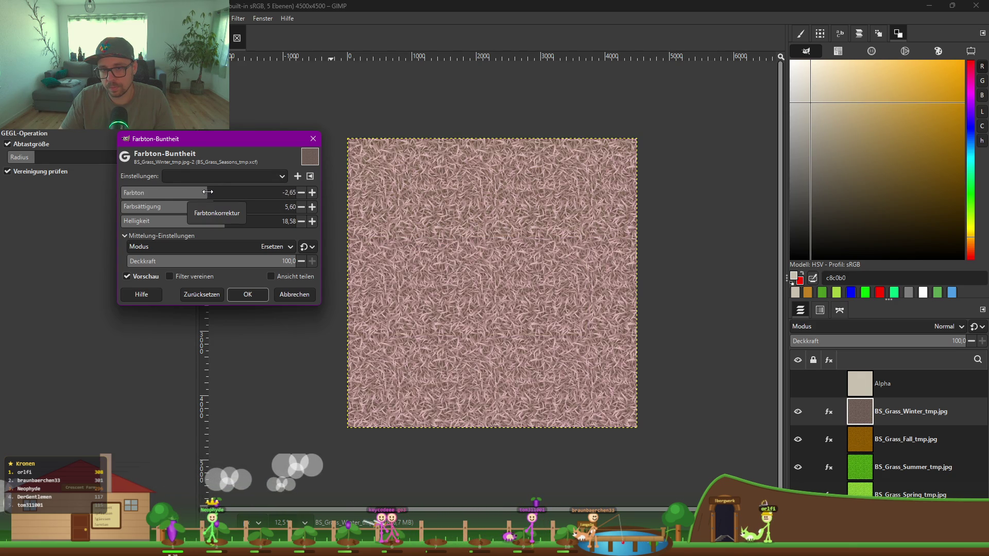
pyautogui.click(208, 207)
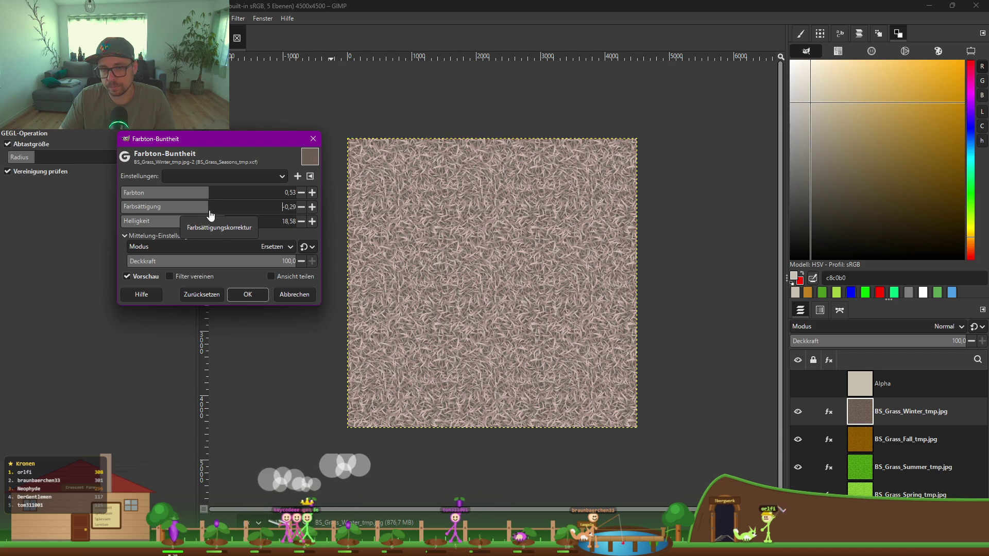
pyautogui.click(232, 222)
pyautogui.click(798, 384)
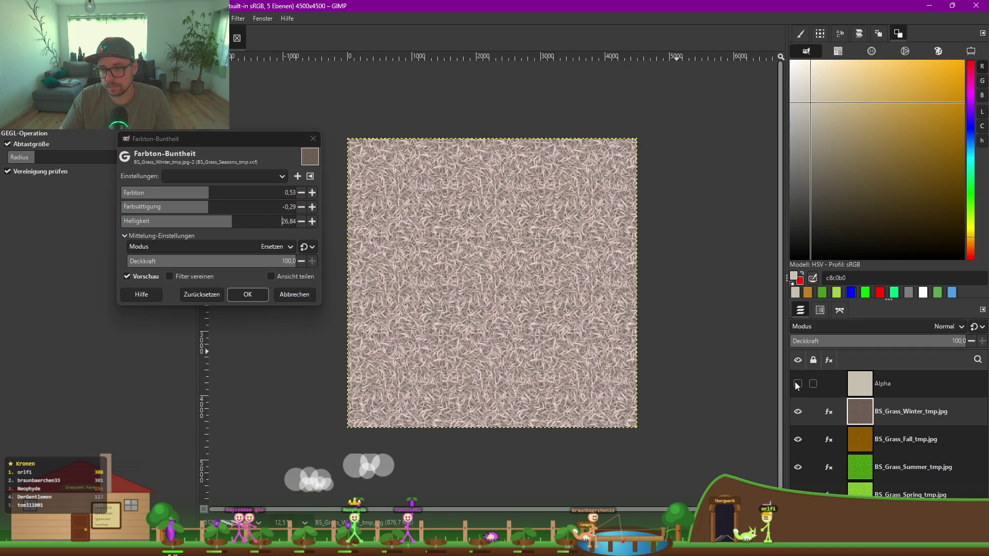
pyautogui.click(798, 384)
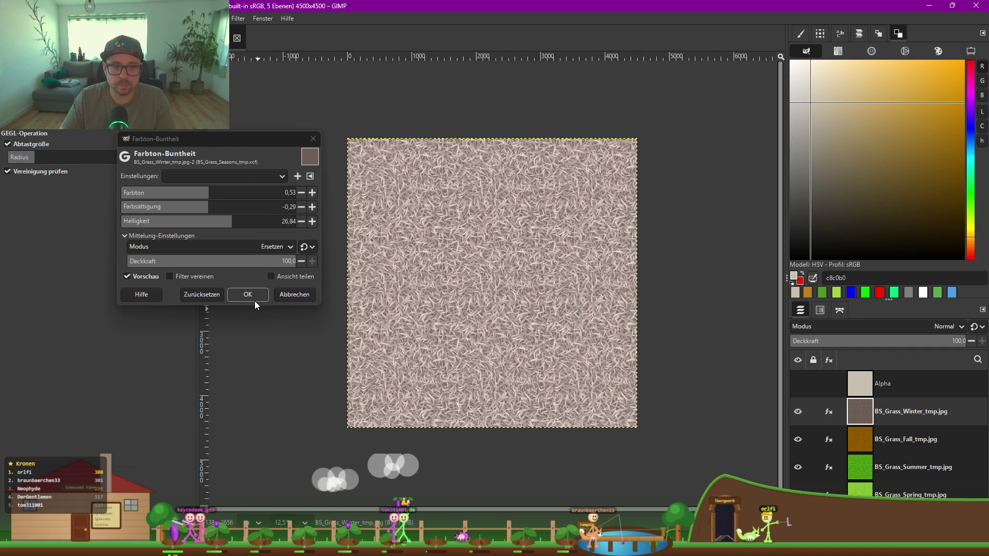
pyautogui.click(255, 299)
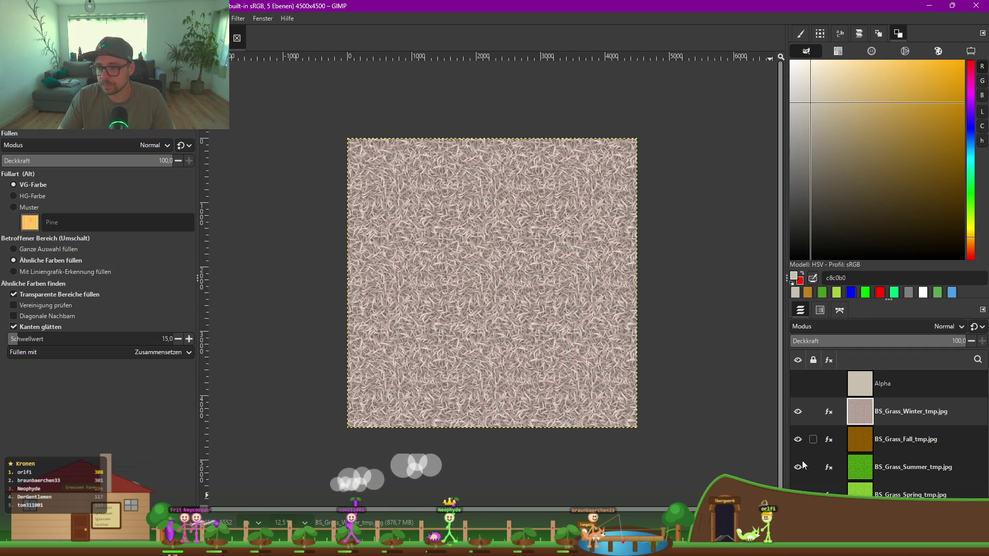
# Step: Reveal only the Spring grass layer and save the seasons project
pyautogui.moveTo(796, 459); pyautogui.dragTo(799, 416)
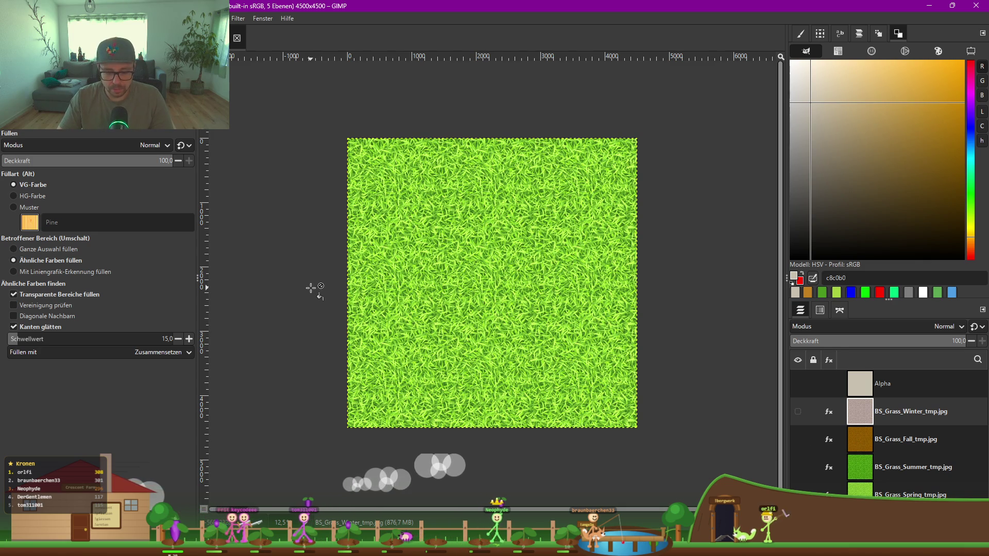
pyautogui.hotkey('ctrl', 's')
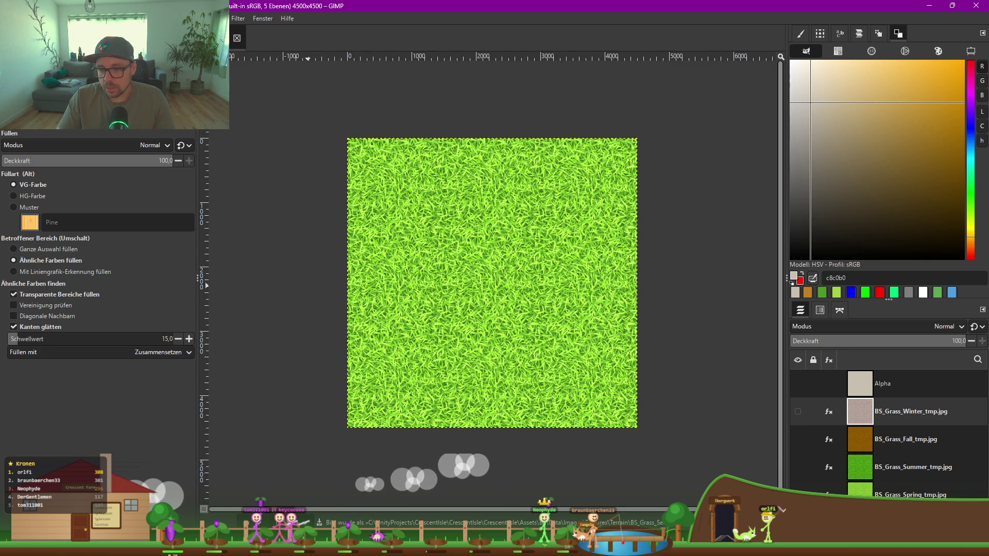
pyautogui.hotkey('alt', 'Tab')
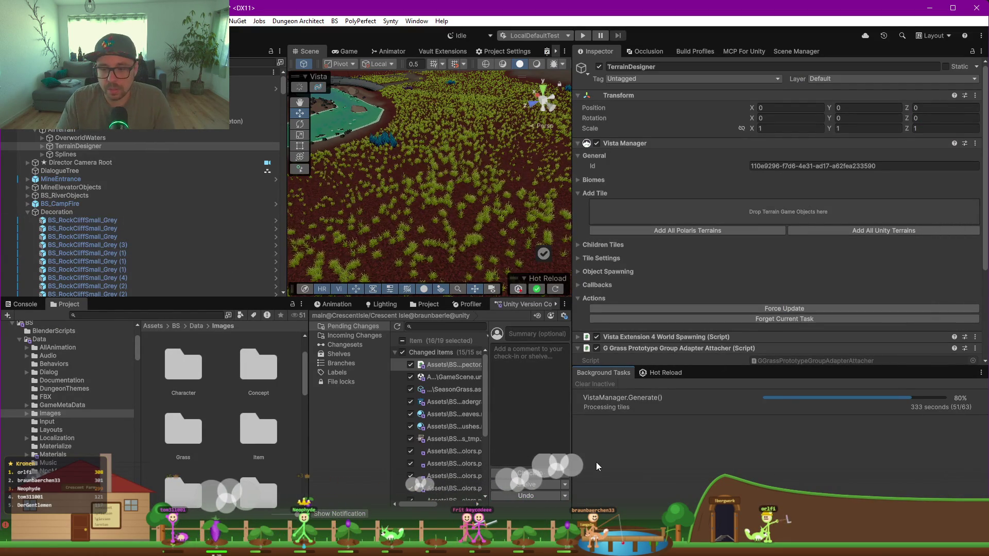
pyautogui.hotkey('alt', 'Tab')
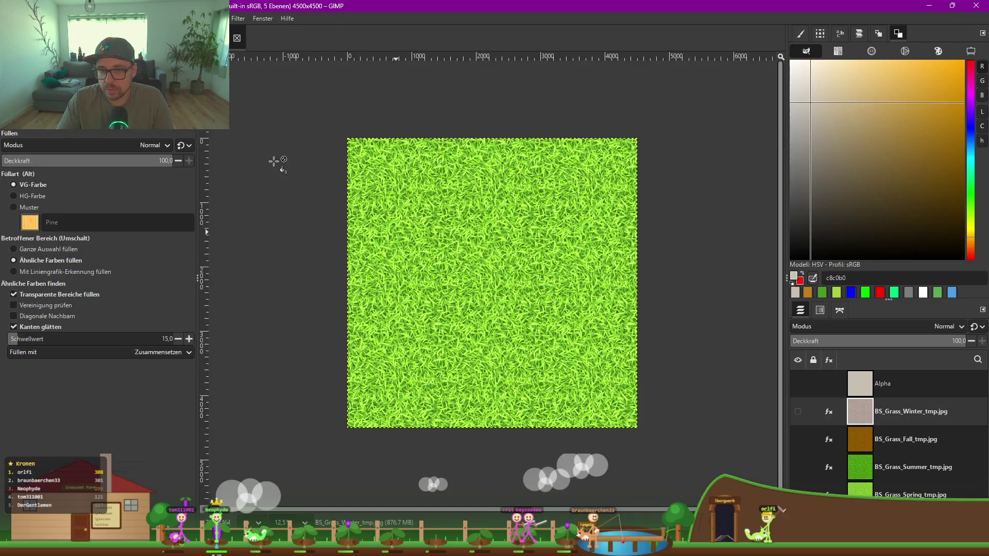
# Step: Export the Spring grass, overwriting BS_Grass_Spring_tmp.jpg
pyautogui.hotkey('ctrl', 'shift', 'e')
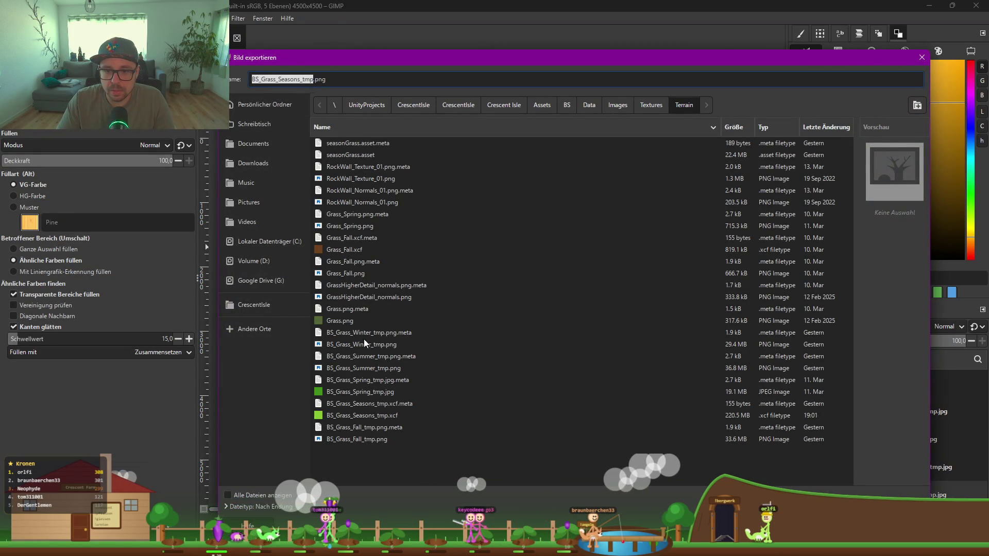
pyautogui.click(357, 392)
pyautogui.press('Return')
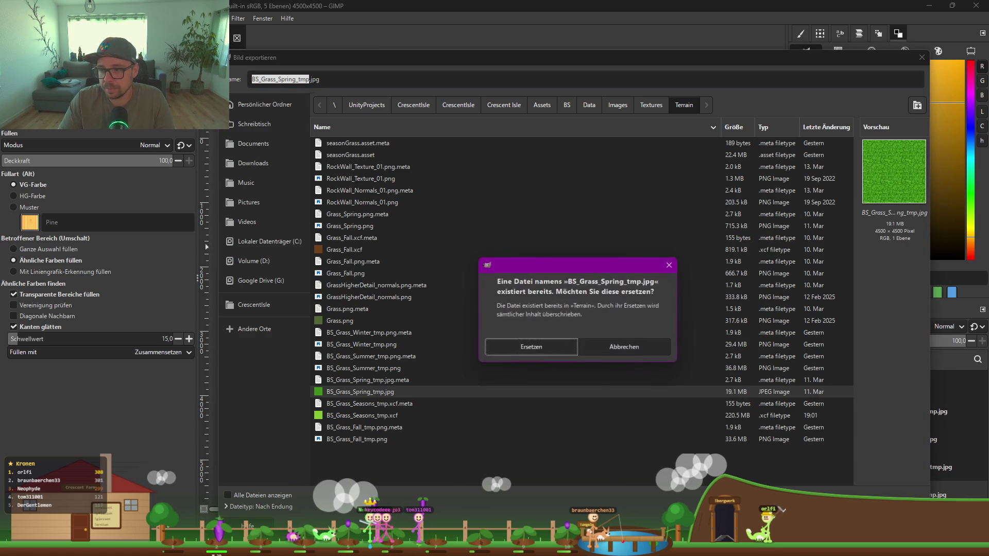
pyautogui.click(529, 347)
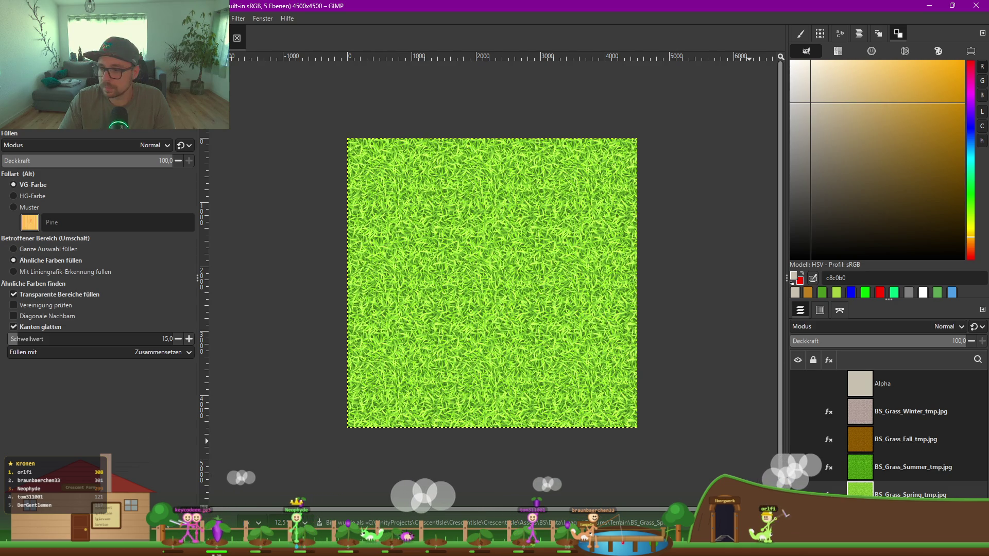
# Step: Export the Summer grass layer, overwriting BS_Grass_Summer_tmp.png
pyautogui.click(798, 495)
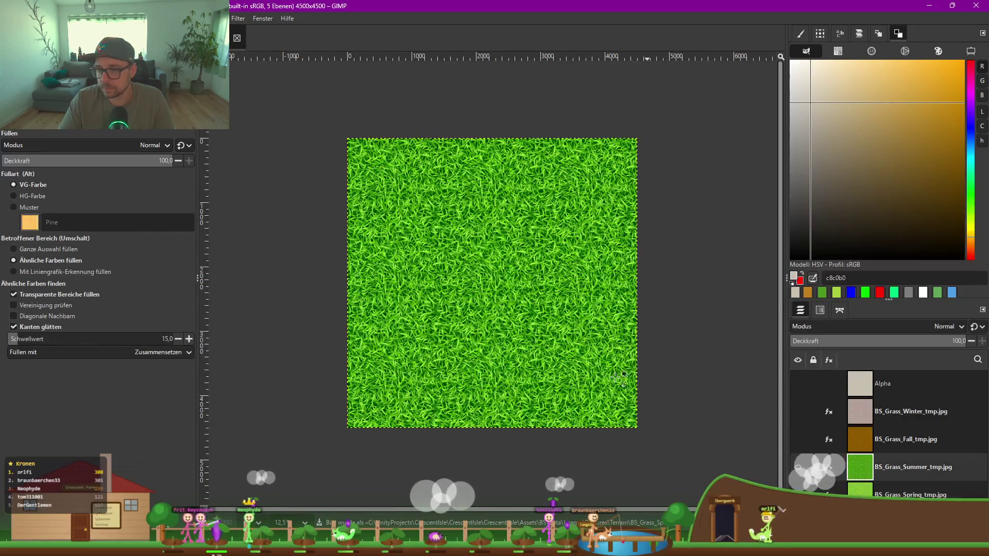
pyautogui.hotkey('ctrl', 'shift', 'e')
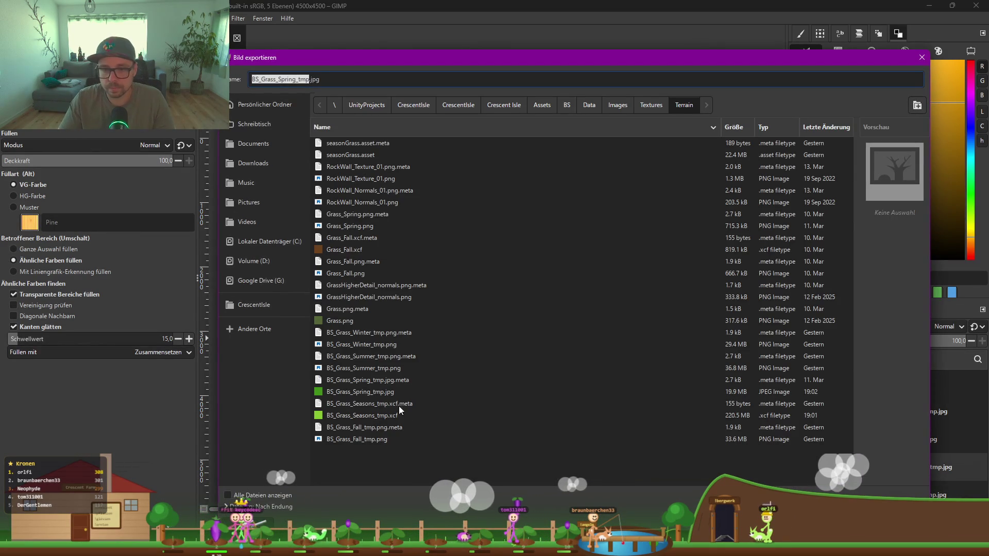
pyautogui.click(365, 369)
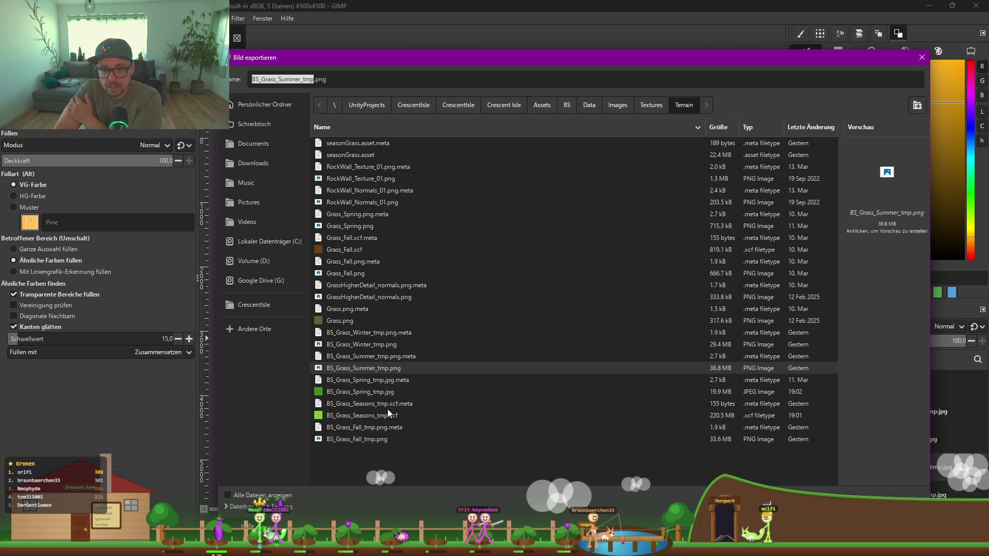
pyautogui.press('Down')
pyautogui.press('Down')
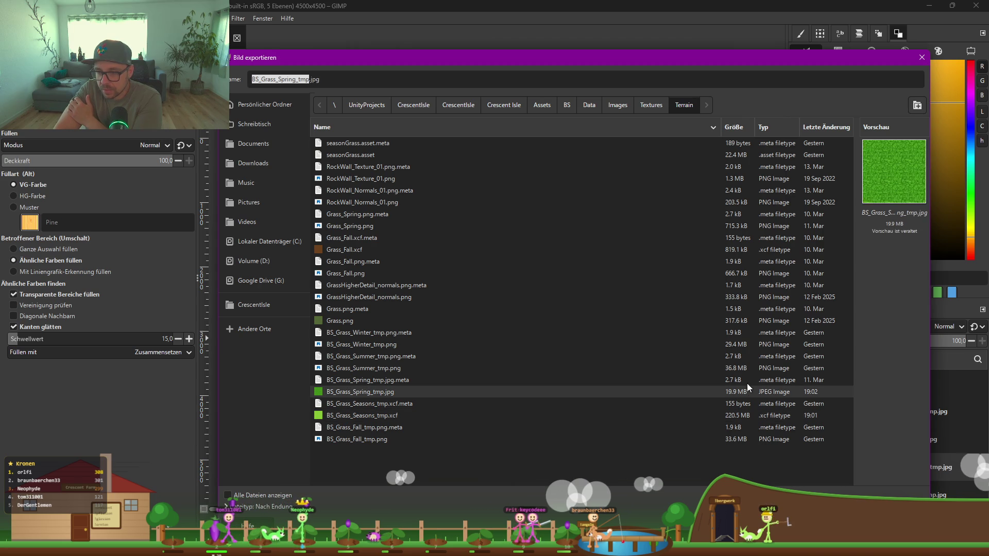
pyautogui.click(743, 367)
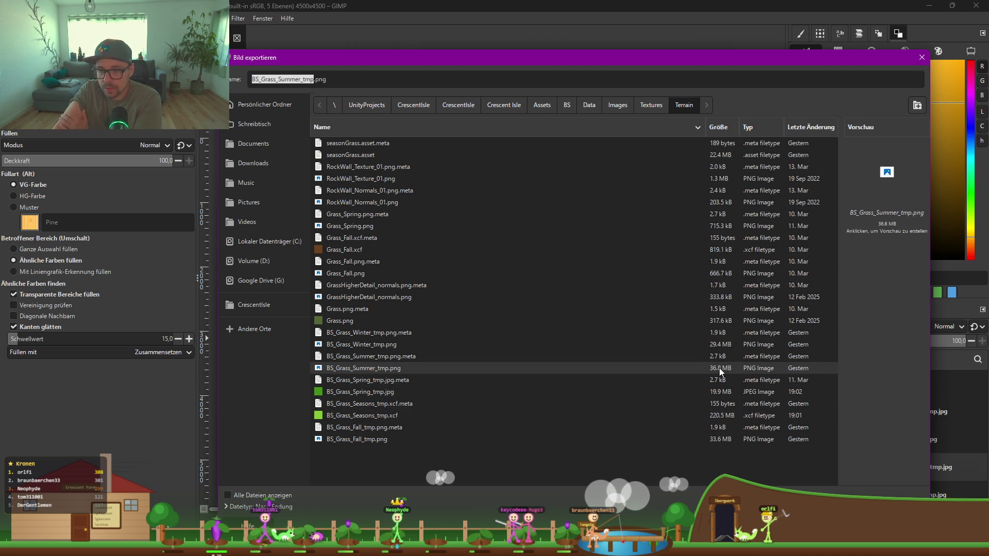
pyautogui.click(855, 526)
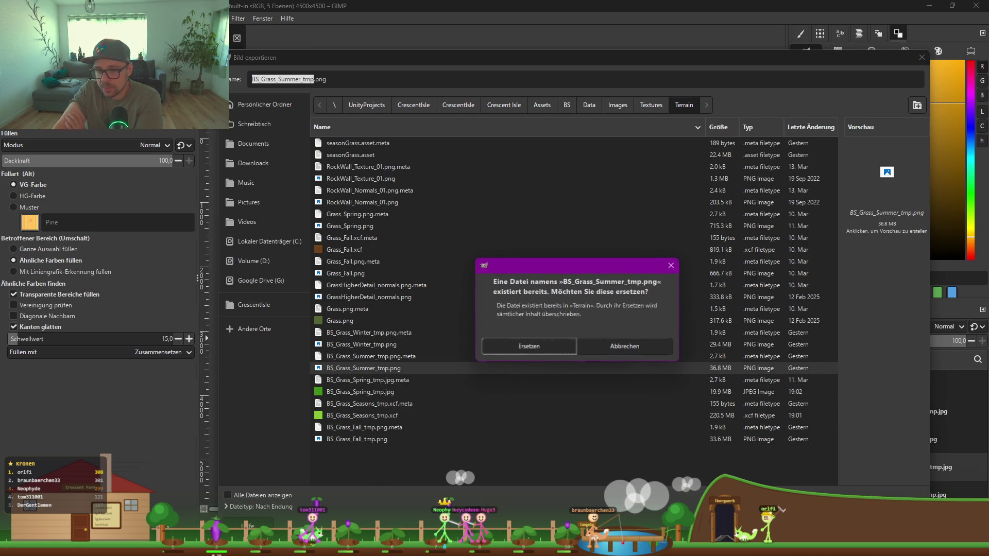
pyautogui.click(545, 346)
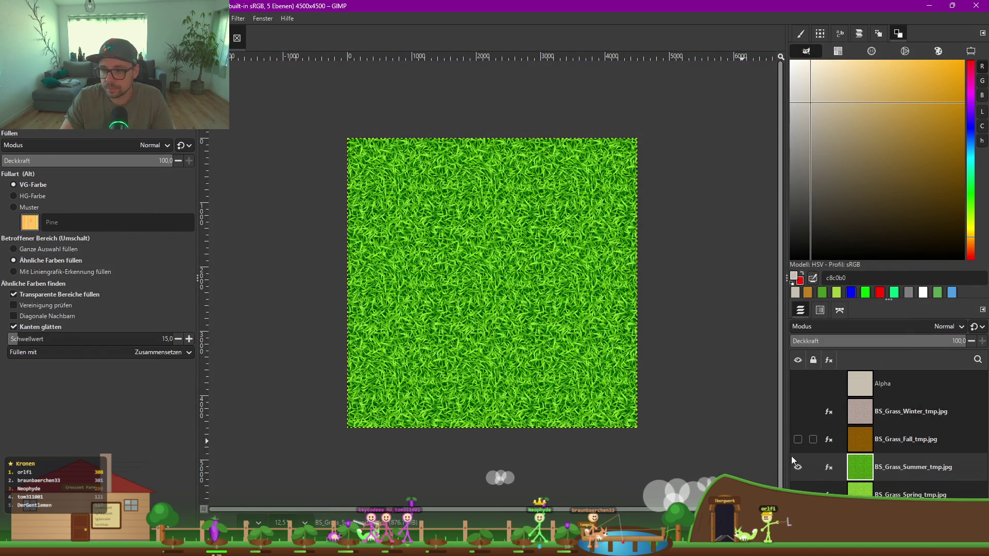
# Step: Show only the Summer grass layer and re-export it to its png
pyautogui.click(798, 467)
pyautogui.click(798, 494)
pyautogui.click(797, 441)
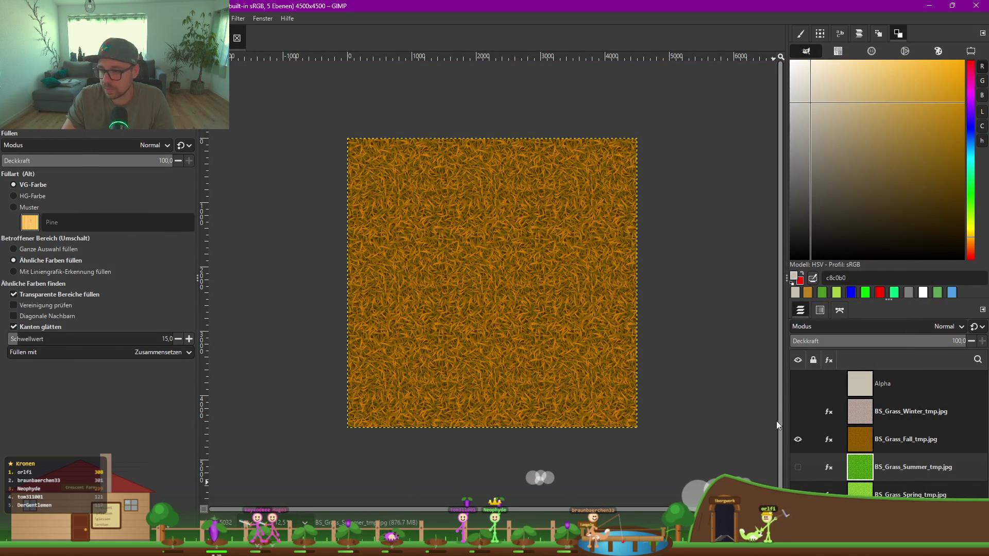
pyautogui.click(798, 440)
pyautogui.click(798, 468)
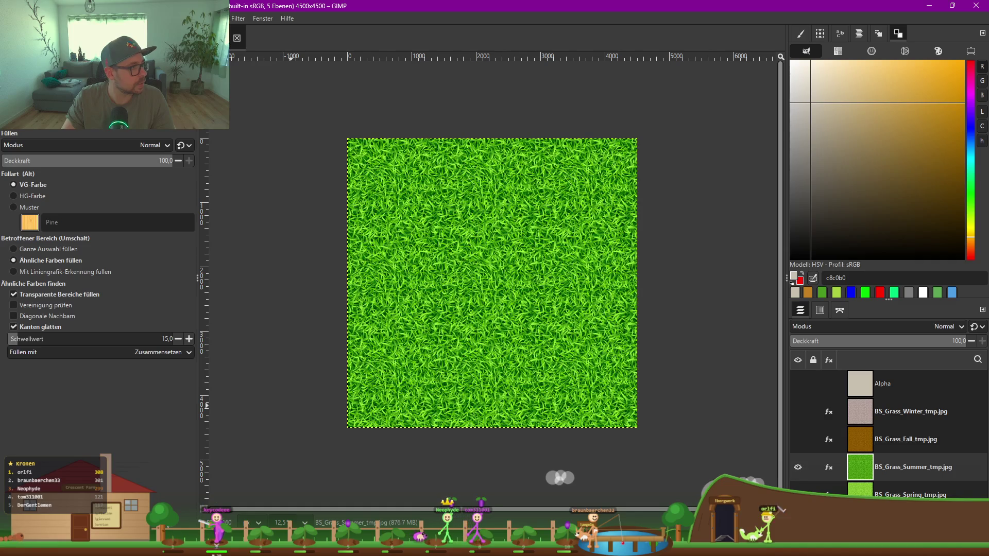
pyautogui.hotkey('ctrl', 'e')
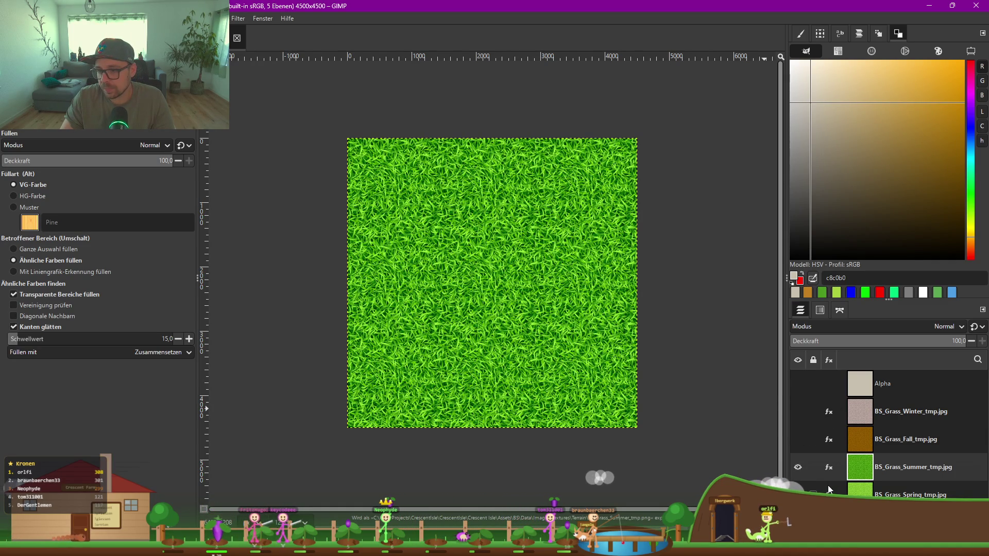
# Step: Show the Fall grass layer and begin an export, then cancel it
pyautogui.click(798, 468)
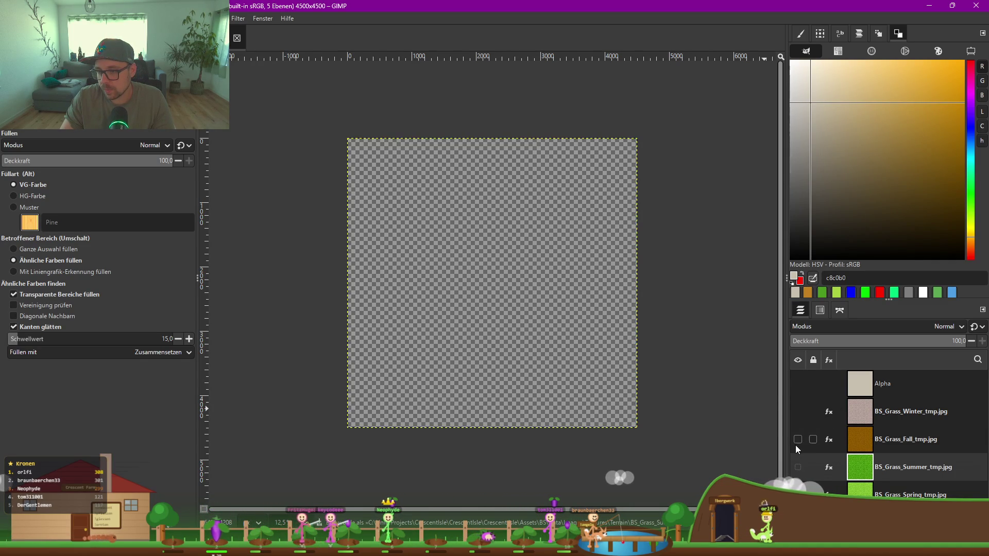
pyautogui.click(798, 440)
pyautogui.hotkey('ctrl', 'shift', 'e')
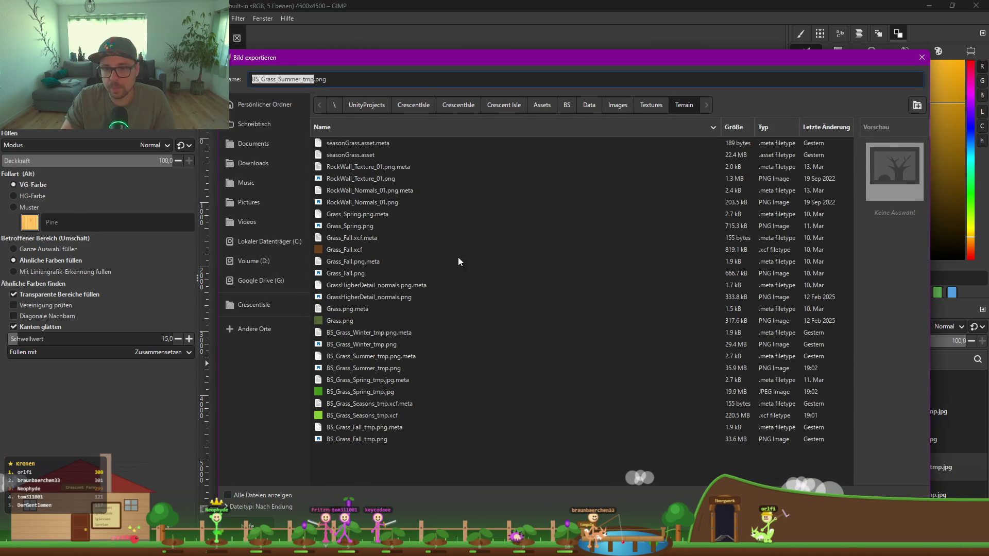
pyautogui.click(378, 392)
pyautogui.moveTo(583, 68)
pyautogui.mouseDown()
pyautogui.moveTo(136, 89)
pyautogui.moveTo(413, 40)
pyautogui.mouseUp()
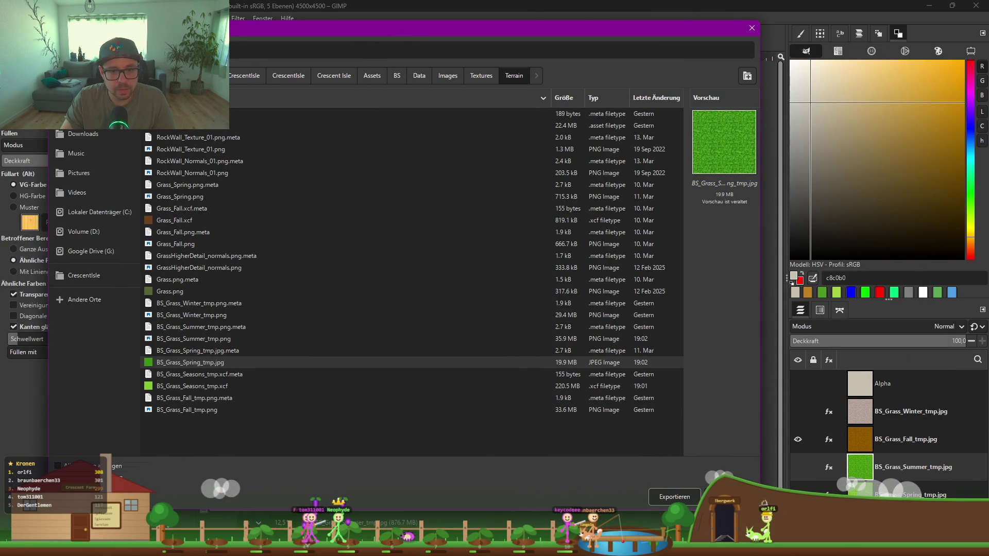
pyautogui.click(752, 28)
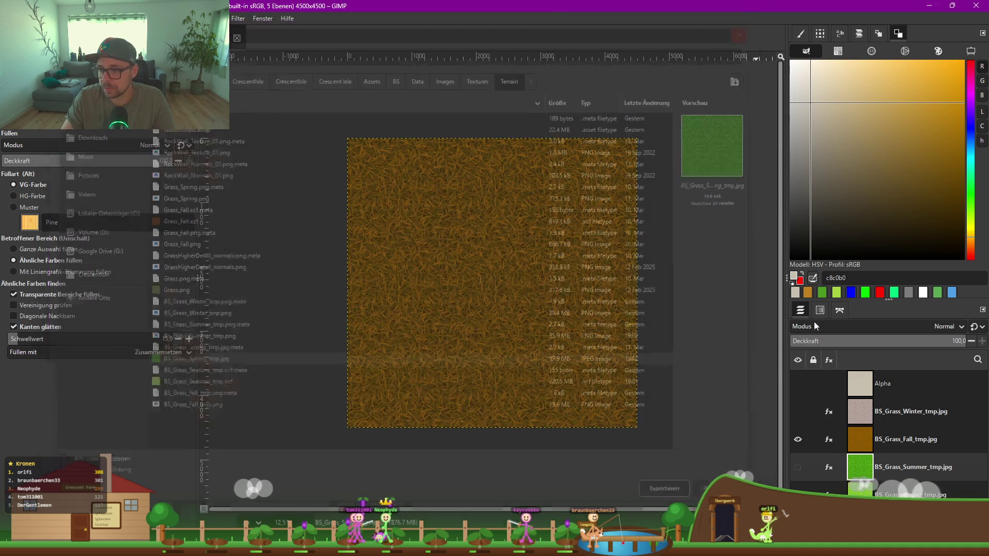
# Step: Export the Spring grass again, replacing BS_Grass_Spring_tmp.jpg
pyautogui.click(797, 440)
pyautogui.click(798, 469)
pyautogui.hotkey('ctrl', 'shift', 'e')
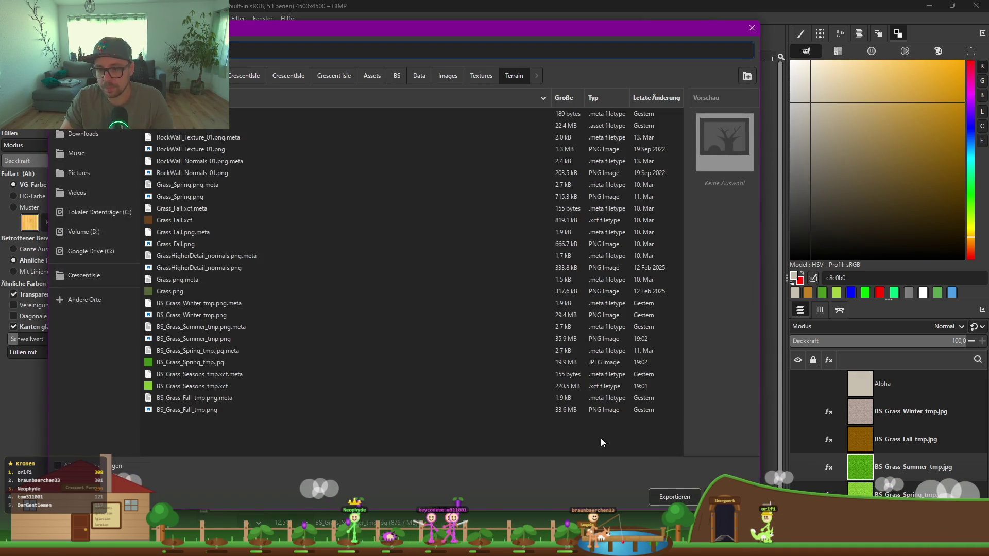
pyautogui.click(191, 362)
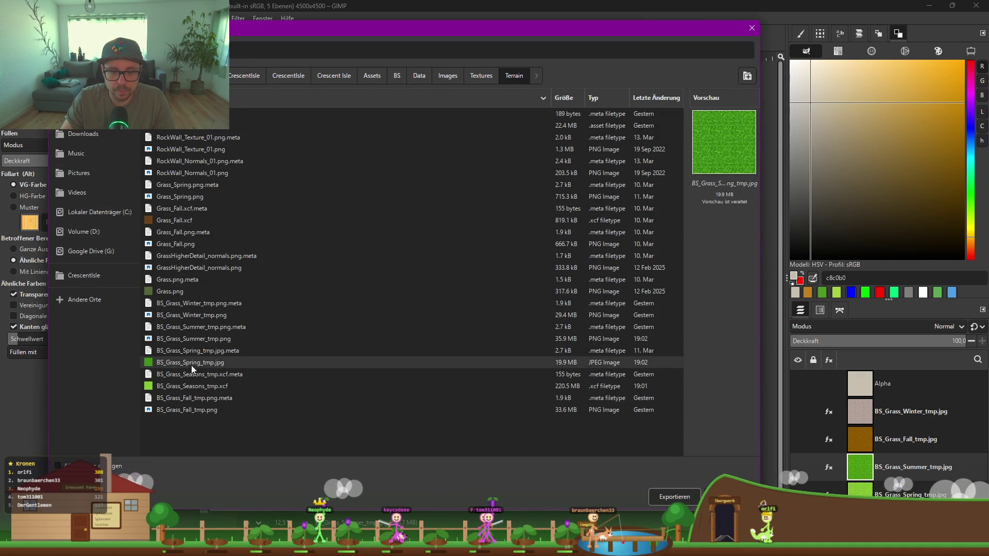
pyautogui.click(675, 498)
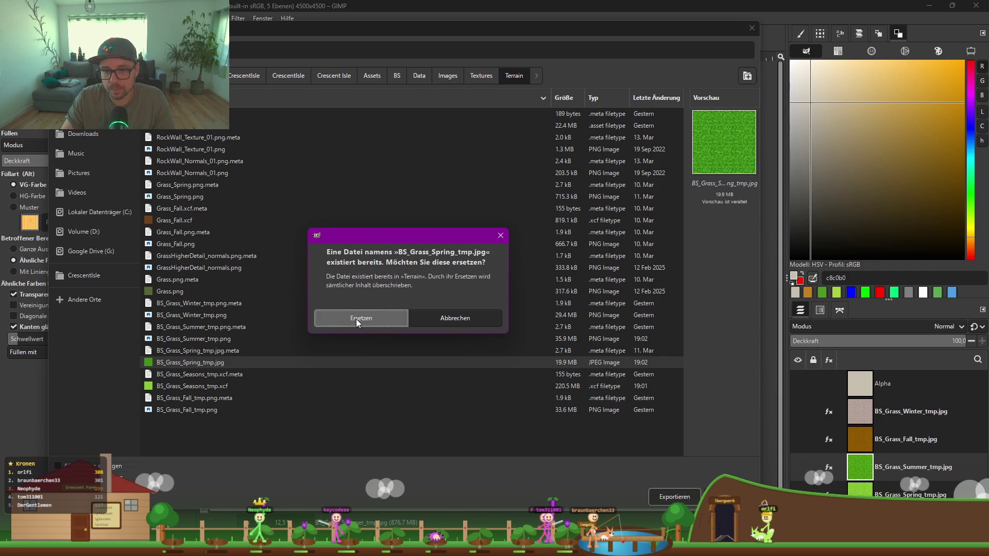
pyautogui.click(356, 319)
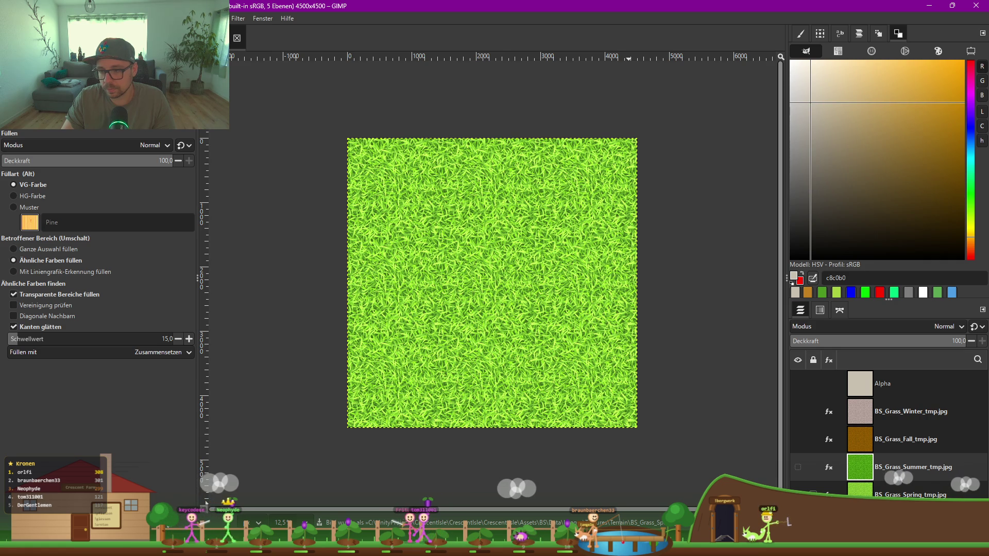
# Step: Export the Summer grass over BS_Grass_Summer_tmp.png, then switch to Unity
pyautogui.click(797, 467)
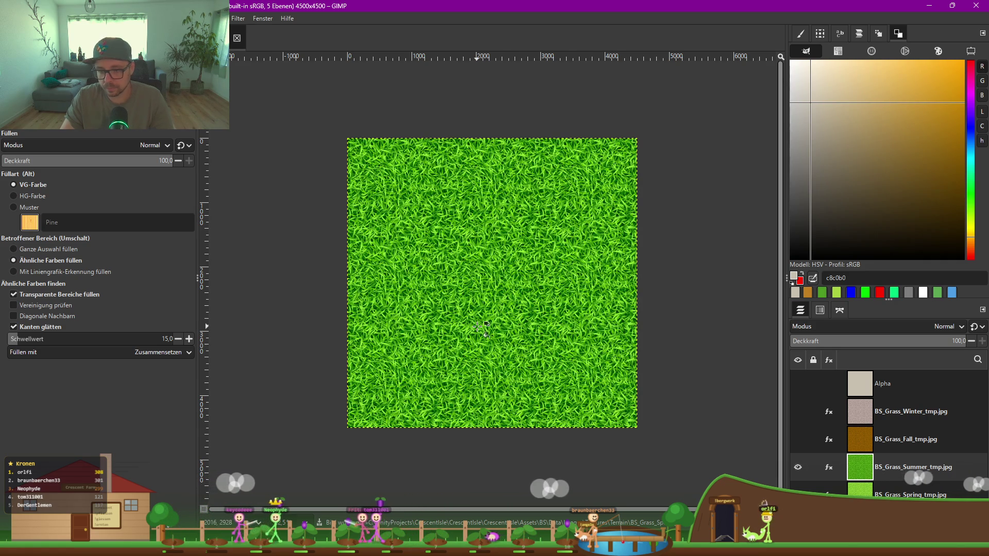
pyautogui.hotkey('ctrl', 'shift', 'e')
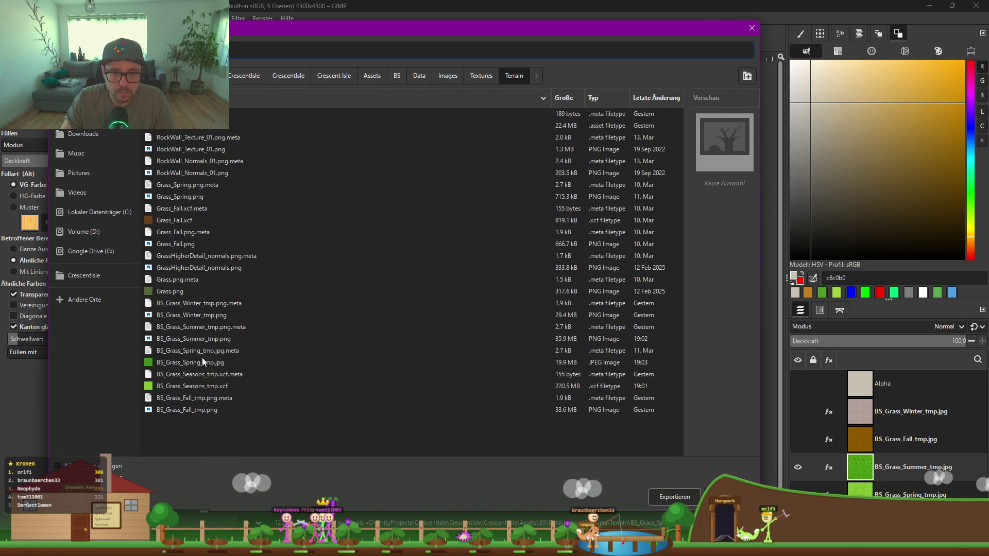
pyautogui.click(199, 342)
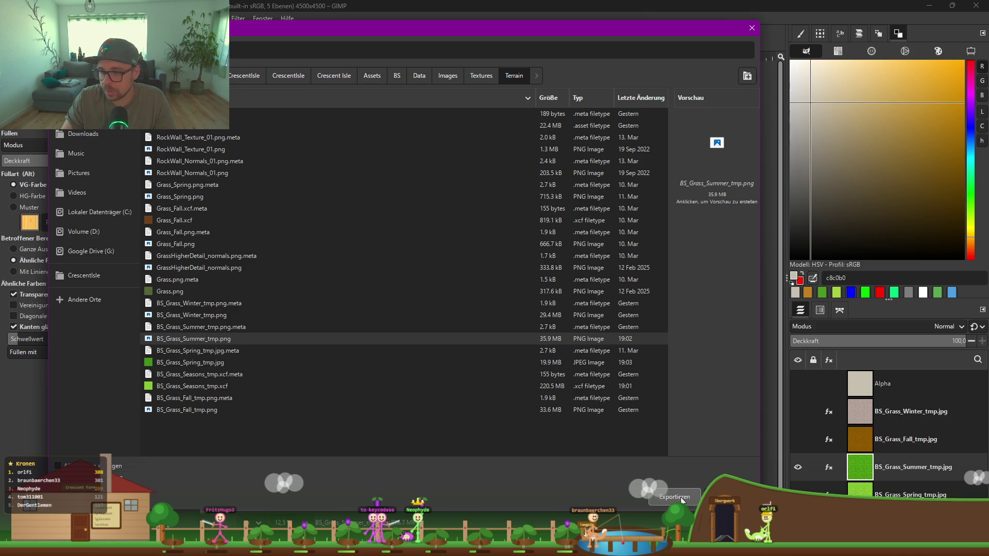
pyautogui.click(682, 498)
pyautogui.click(378, 323)
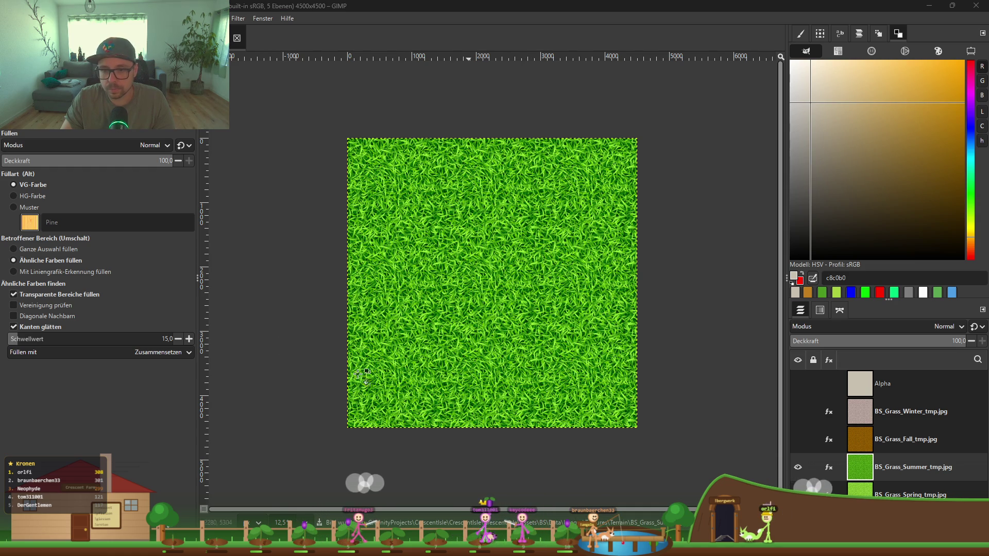
pyautogui.hotkey('alt', 'Tab')
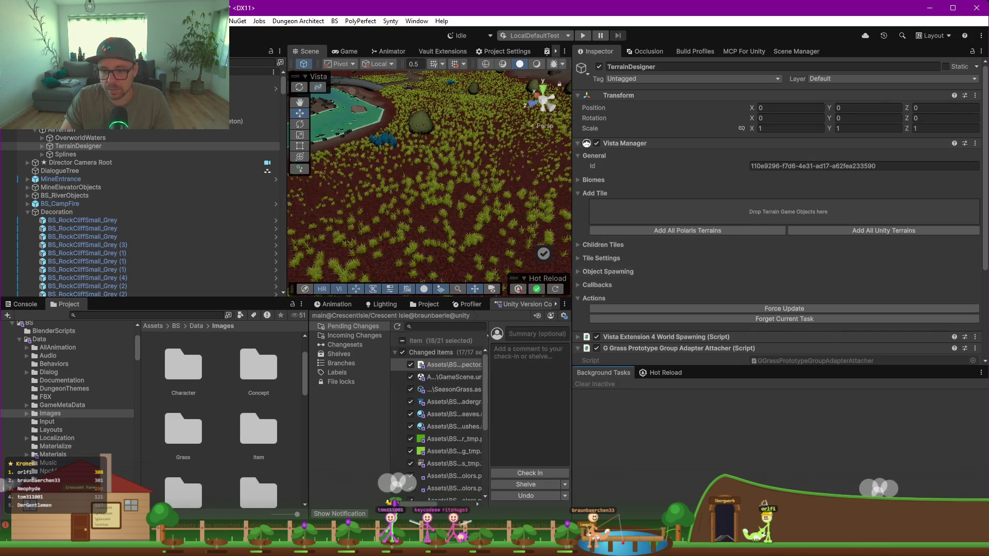
# Step: Export the brown fall grass layer, replacing BS_Grass_Fall_tmp.png
pyautogui.hotkey('alt', 'Tab')
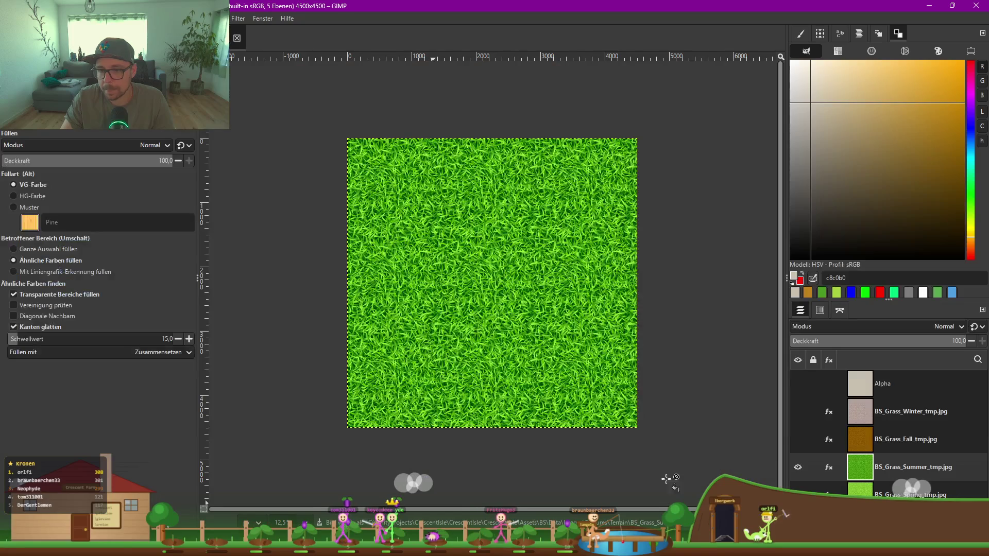
pyautogui.click(798, 439)
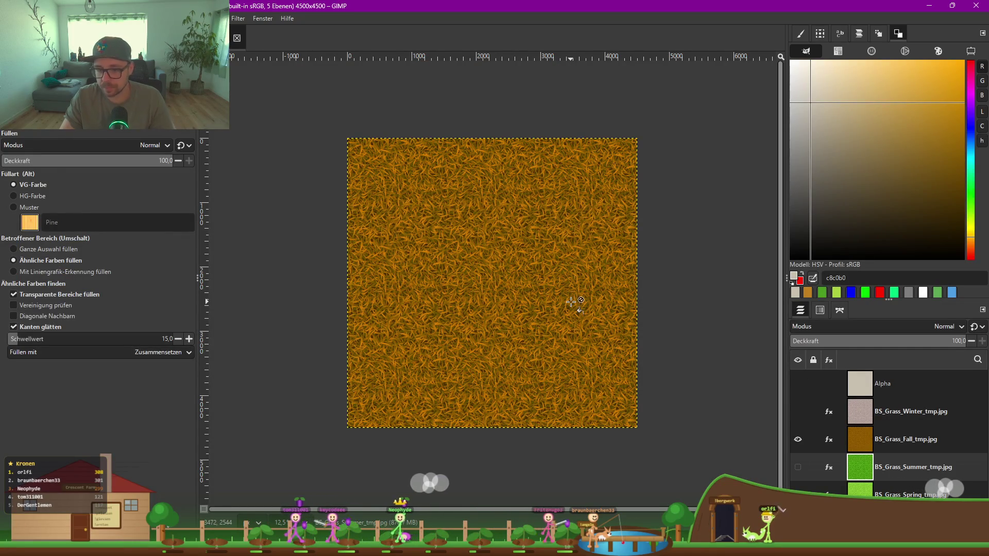
pyautogui.hotkey('ctrl', 'shift', 'e')
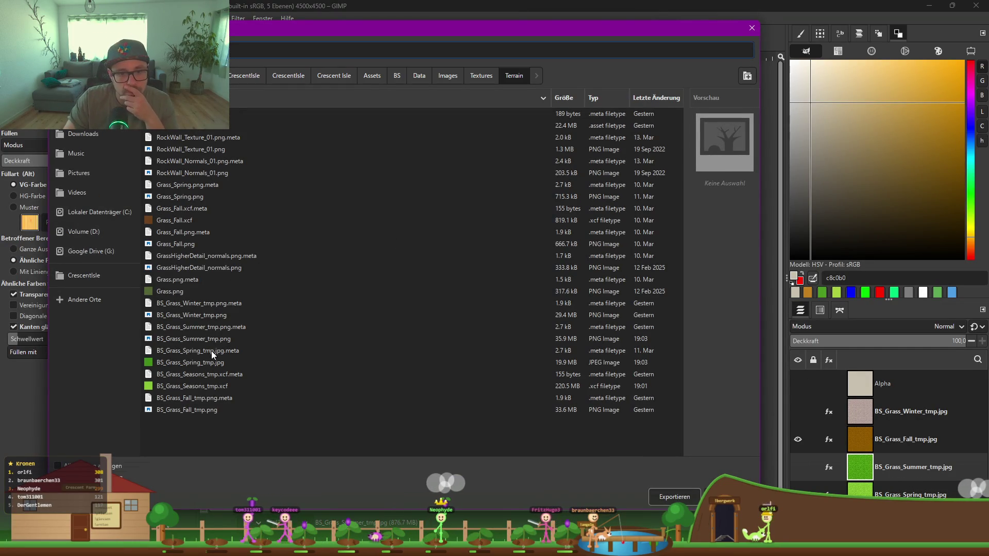
pyautogui.click(202, 409)
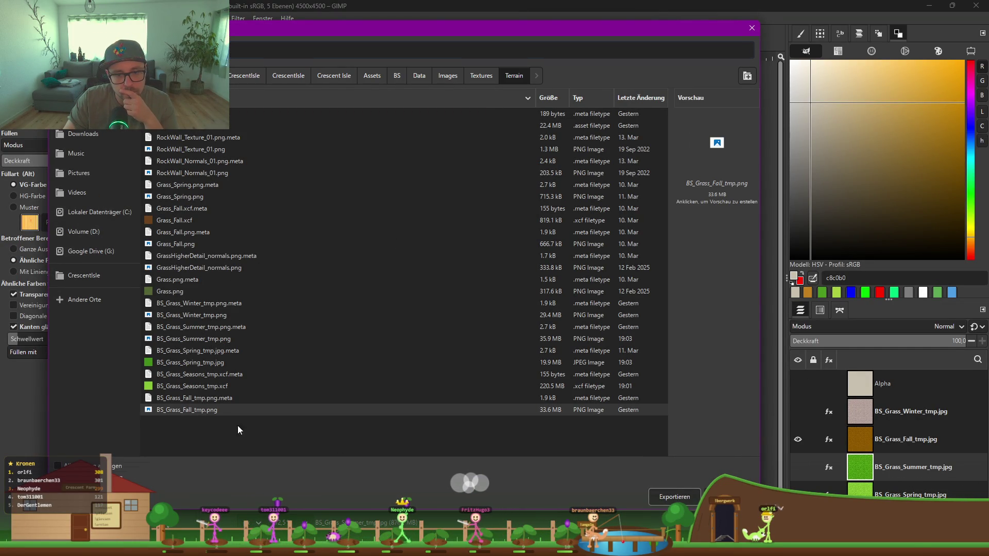
pyautogui.click(665, 499)
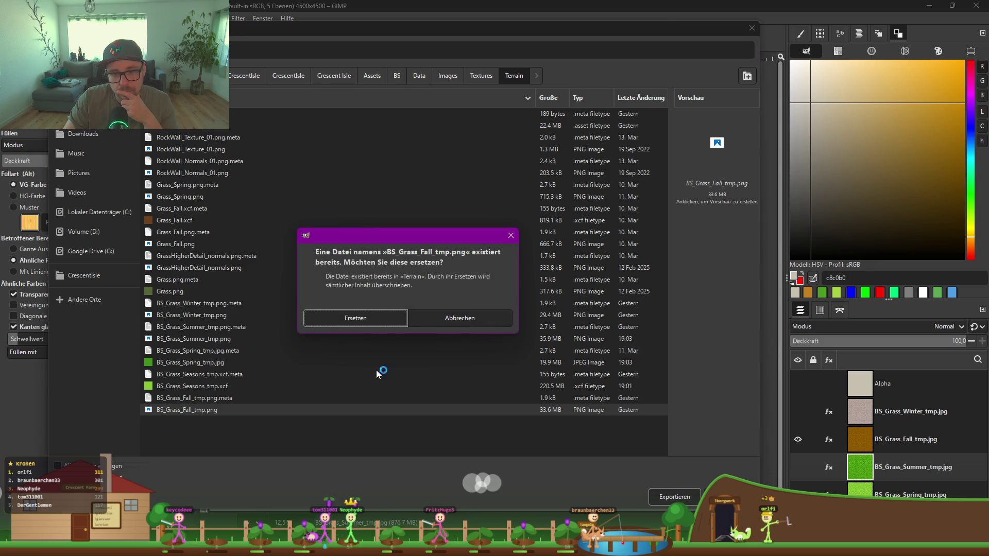
pyautogui.click(367, 317)
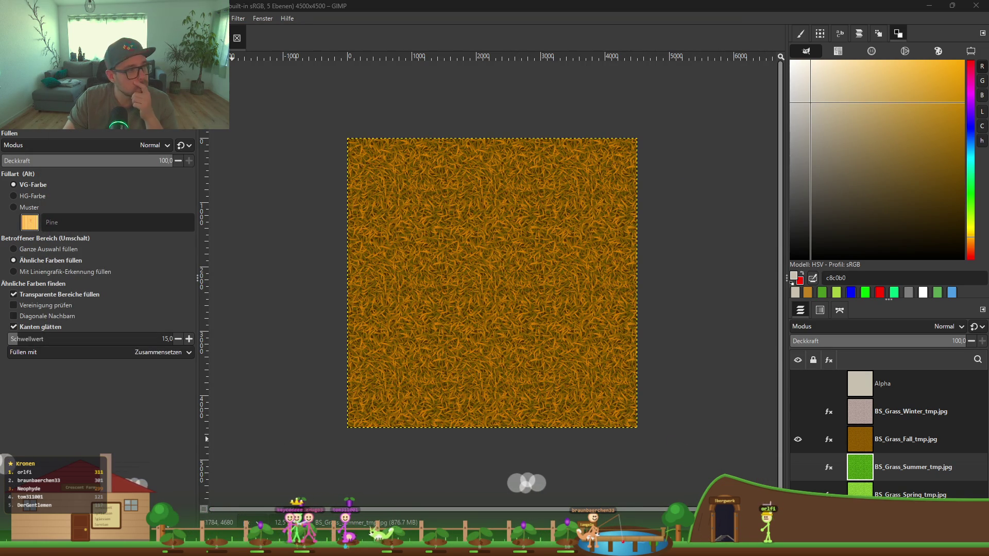
pyautogui.hotkey('ctrl', 'e')
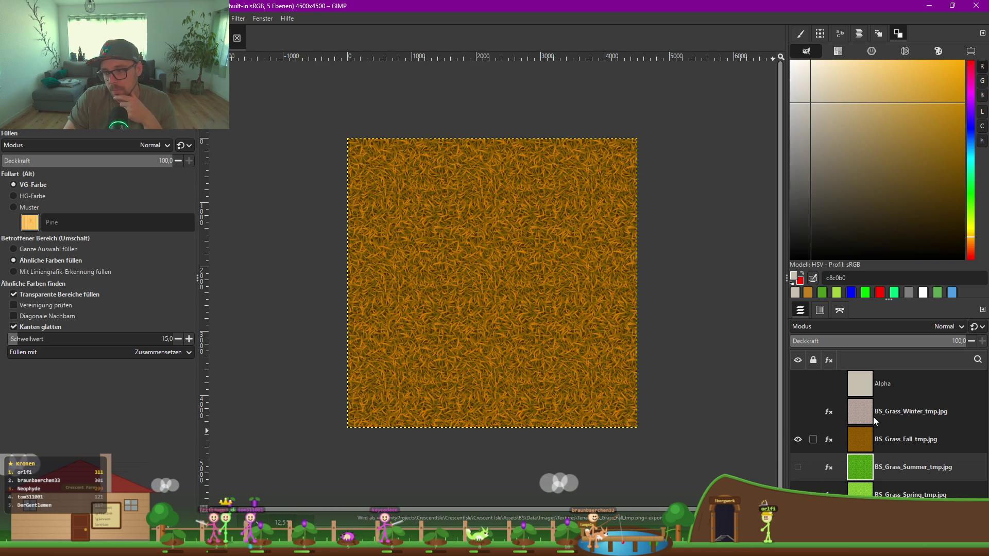
# Step: Export the pale winter grass layer over BS_Grass_Winter_tmp.png and minimize GIMP
pyautogui.click(798, 439)
pyautogui.click(798, 411)
pyautogui.click(907, 412)
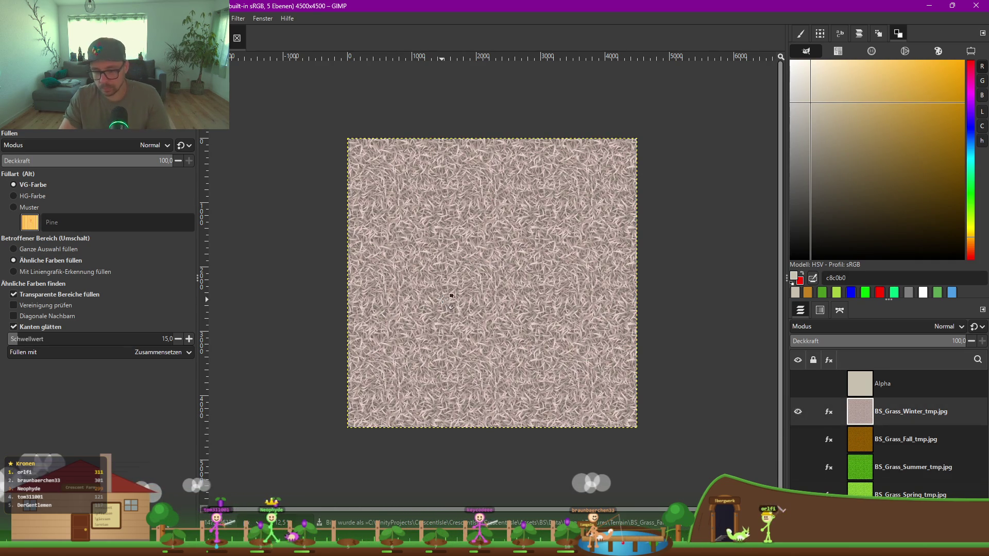
pyautogui.hotkey('ctrl', 'shift', 'e')
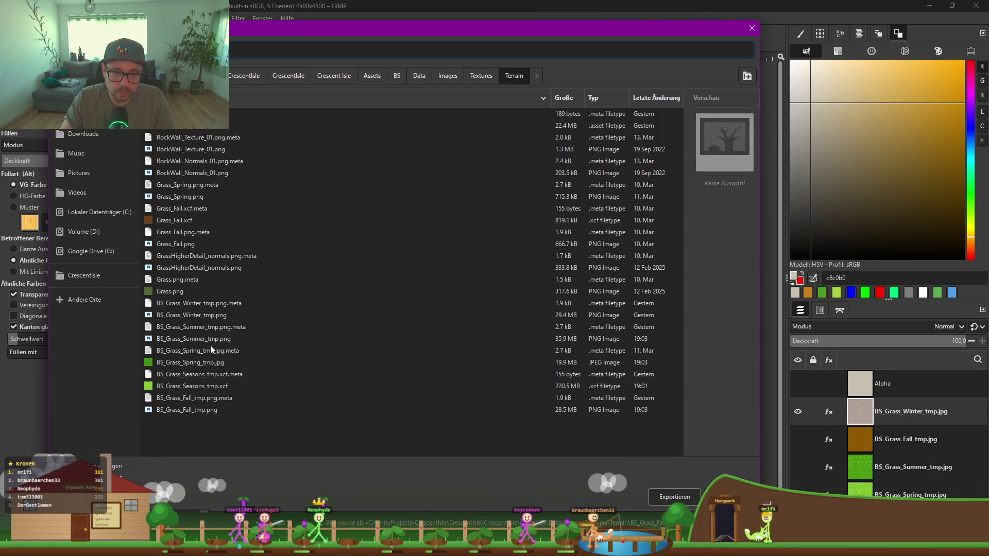
pyautogui.click(206, 315)
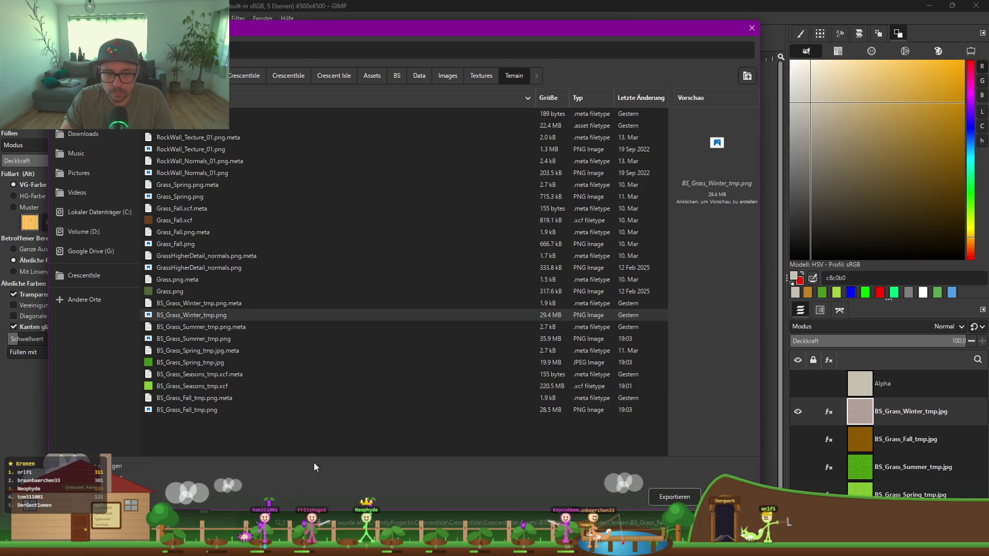
pyautogui.click(687, 499)
pyautogui.click(376, 318)
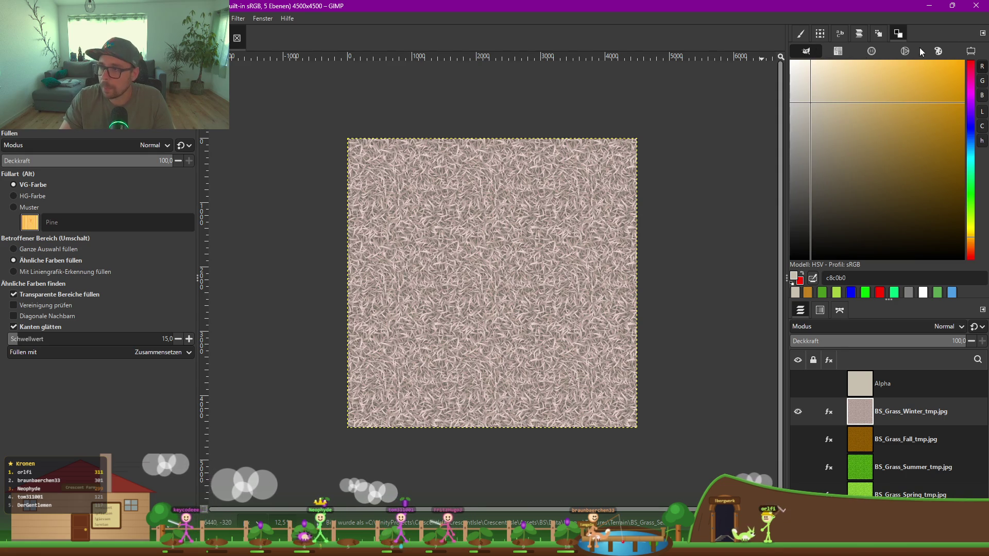
pyautogui.click(930, 7)
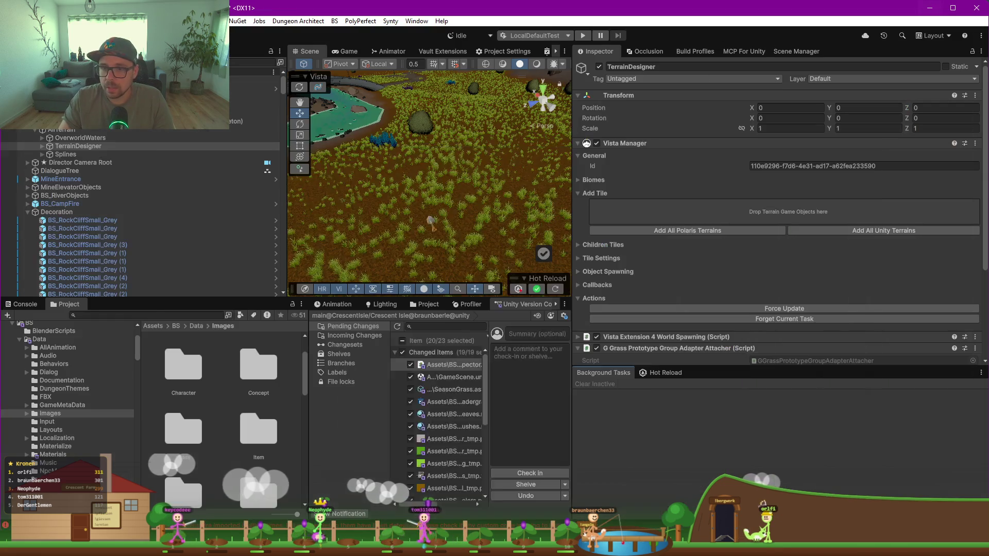
# Step: Select terrain chunk C(1,2) and inspect its material's texture inputs
pyautogui.click(408, 243)
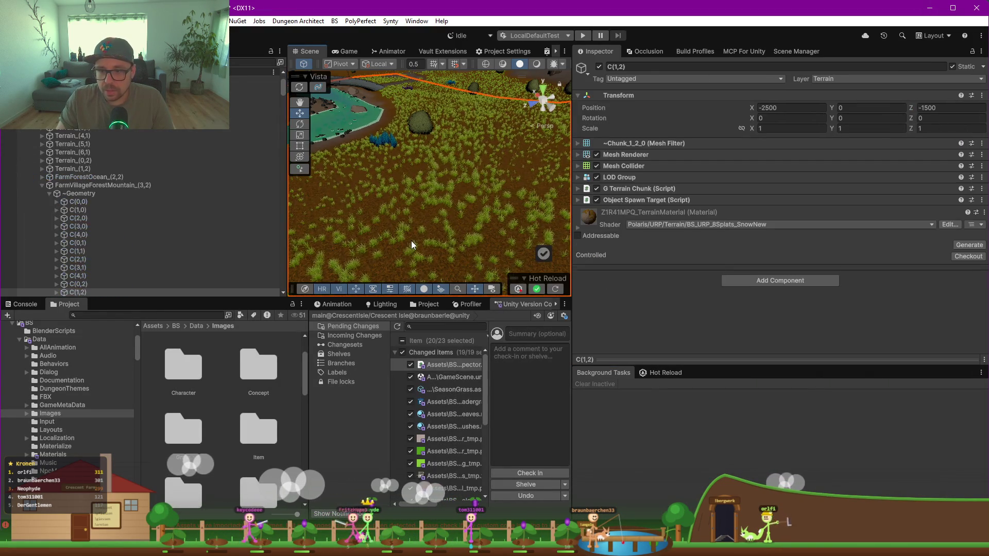
pyautogui.click(578, 227)
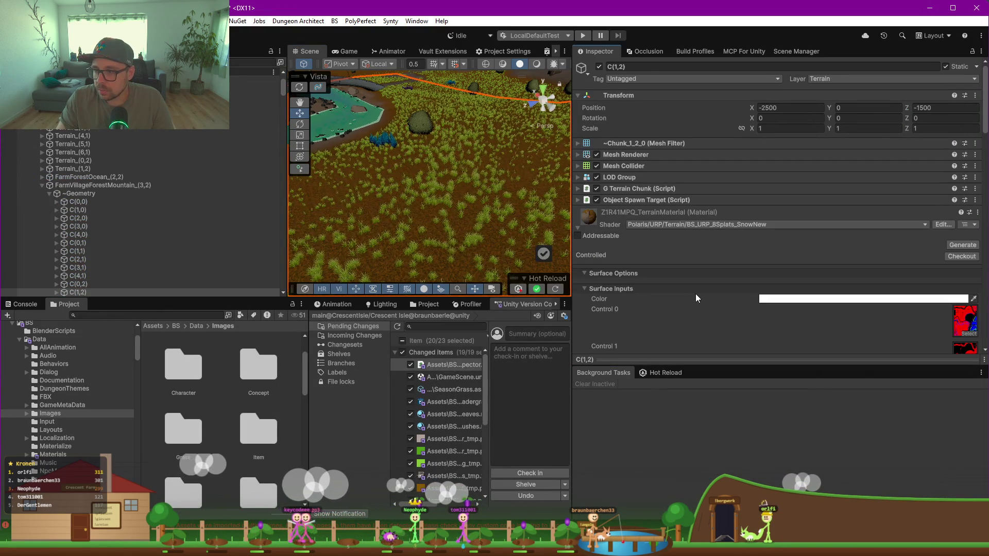
pyautogui.scroll(-3, 696, 293)
pyautogui.scroll(5, 801, 249)
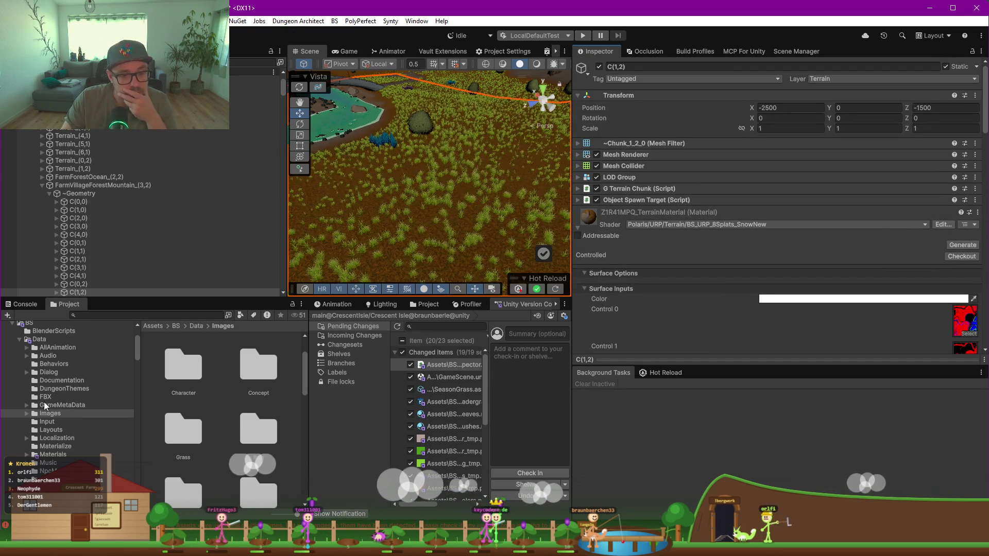
# Step: Browse the Project panel's Images, Seasons and Grass folders
pyautogui.click(27, 413)
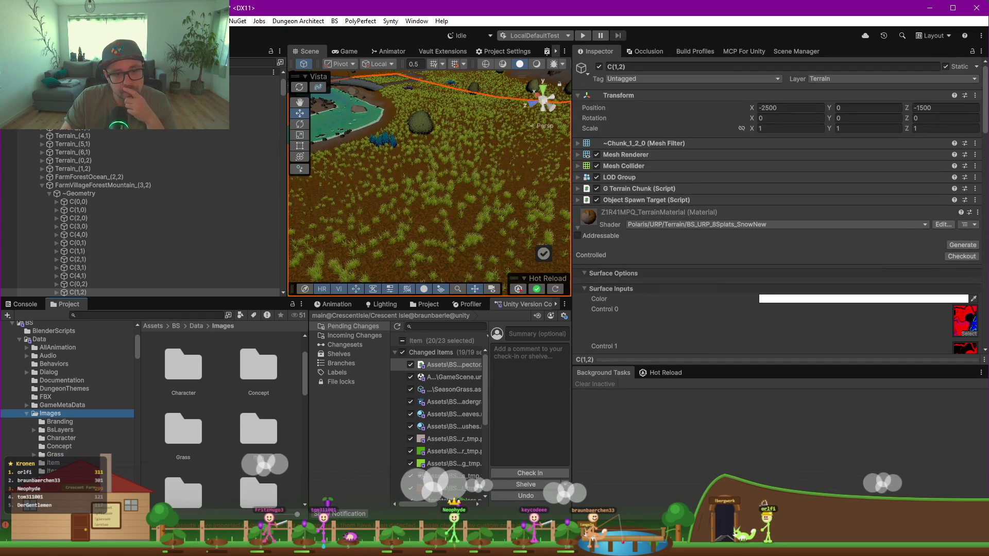
pyautogui.doubleClick(258, 428)
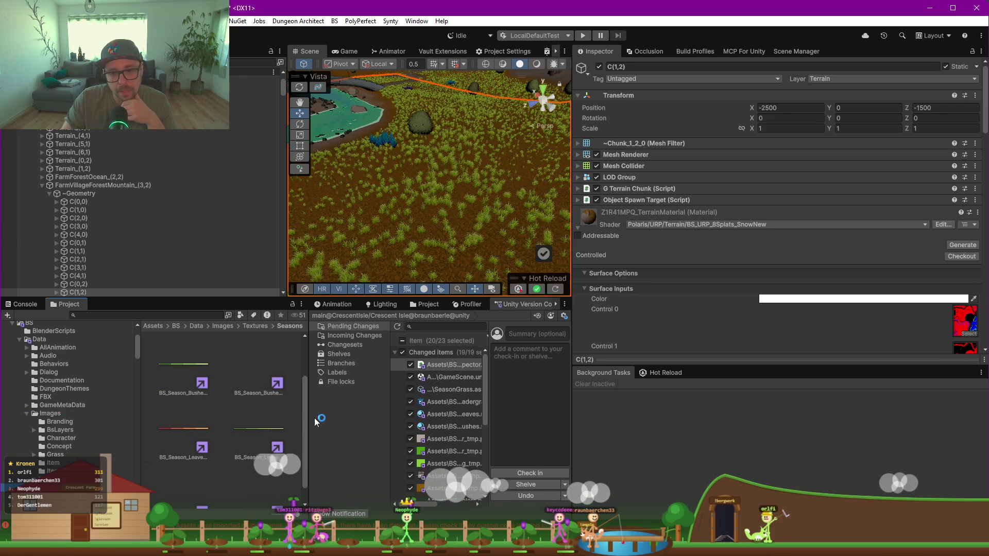
pyautogui.moveTo(369, 418); pyautogui.dragTo(478, 418)
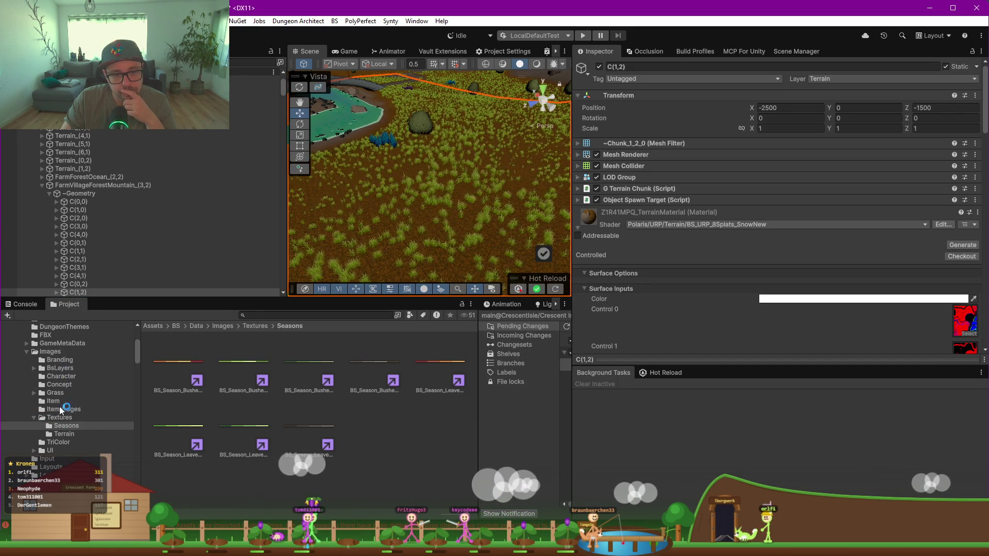
pyautogui.click(35, 393)
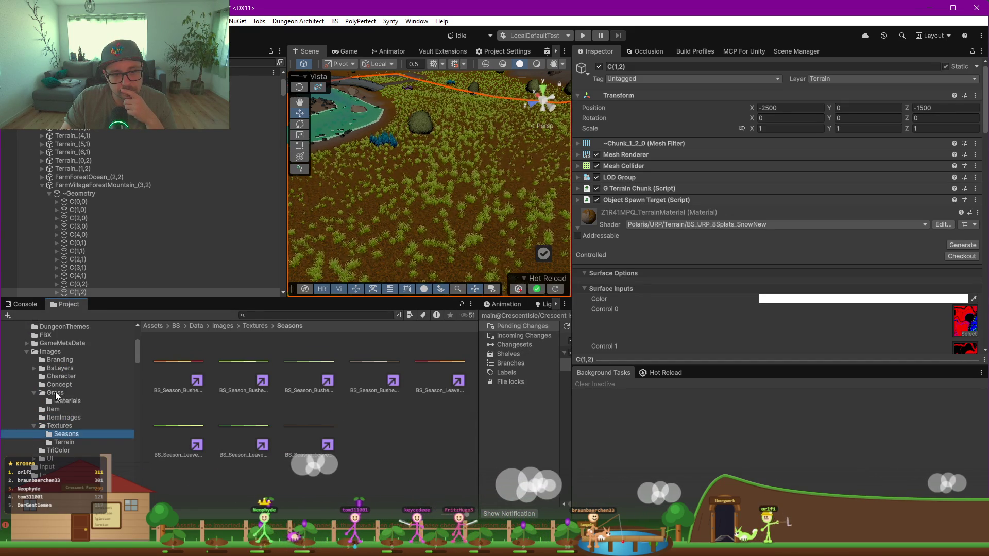
pyautogui.click(67, 402)
pyautogui.click(35, 393)
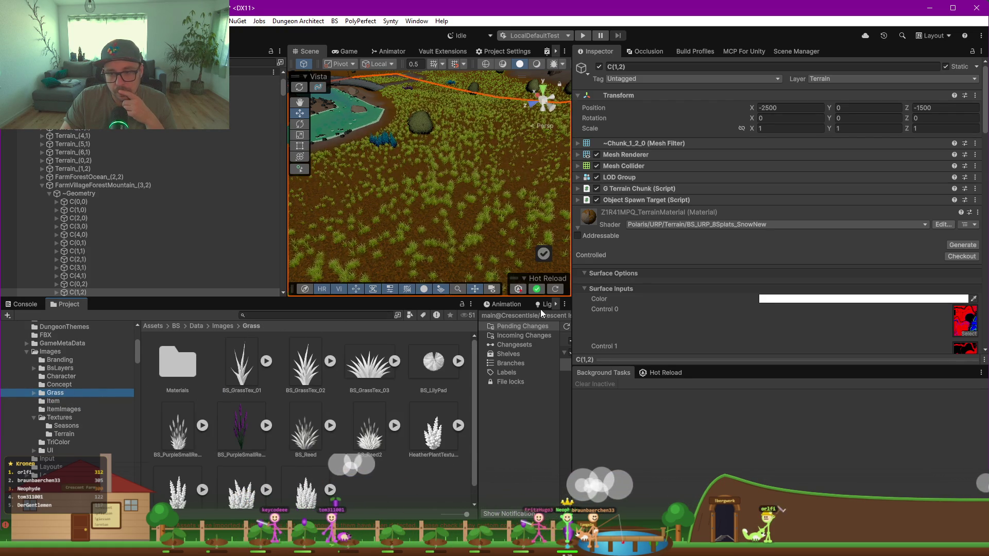
# Step: Locate the Splat 0 texture, inspect seasonGrass, and open the BS Texture2DArray Creator
pyautogui.moveTo(572, 325); pyautogui.dragTo(799, 325)
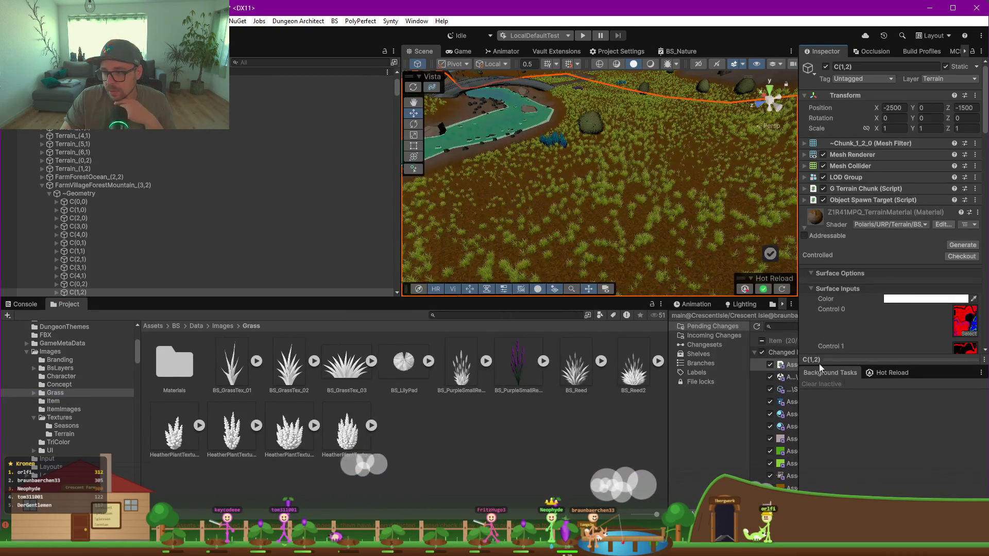
pyautogui.scroll(-3, 943, 315)
pyautogui.click(959, 315)
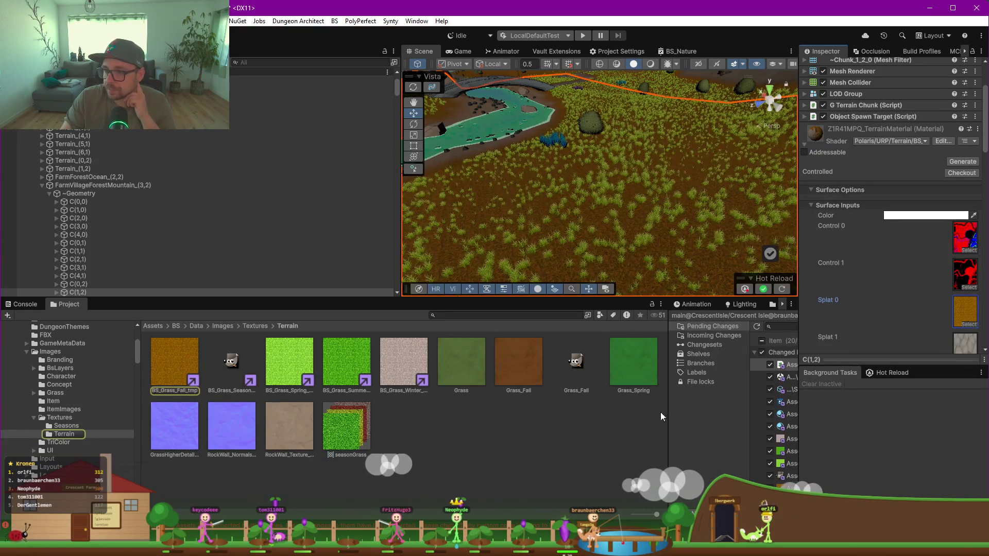
pyautogui.click(339, 444)
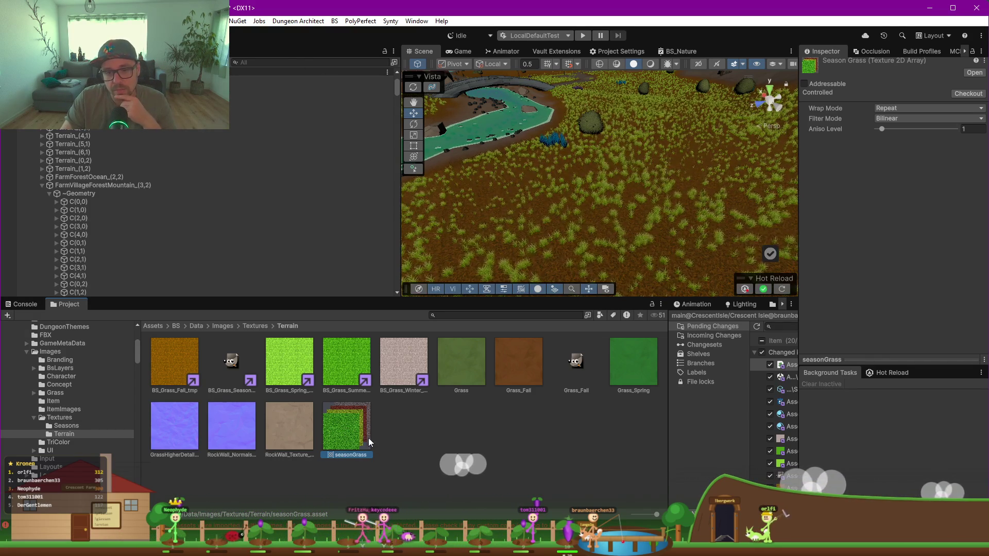
pyautogui.click(336, 22)
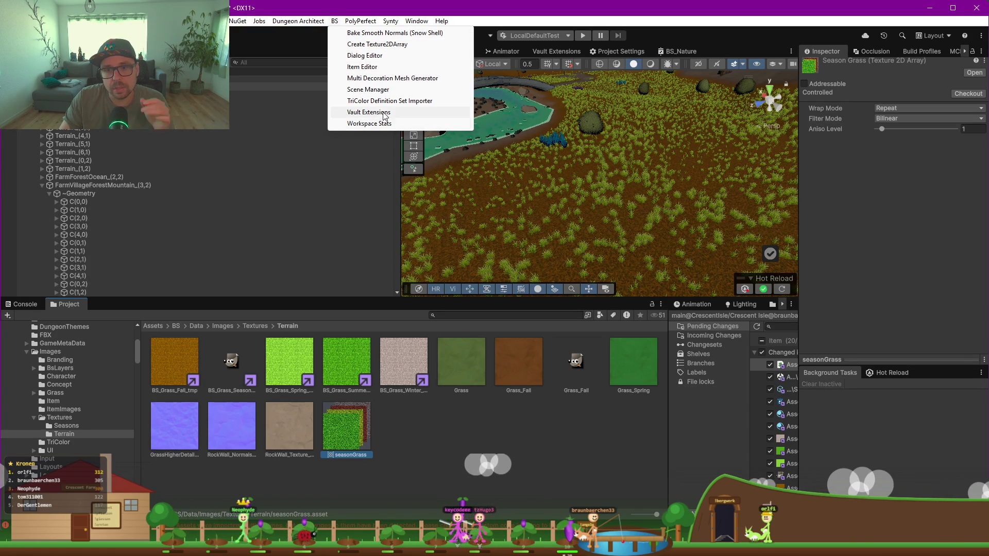
pyautogui.click(376, 45)
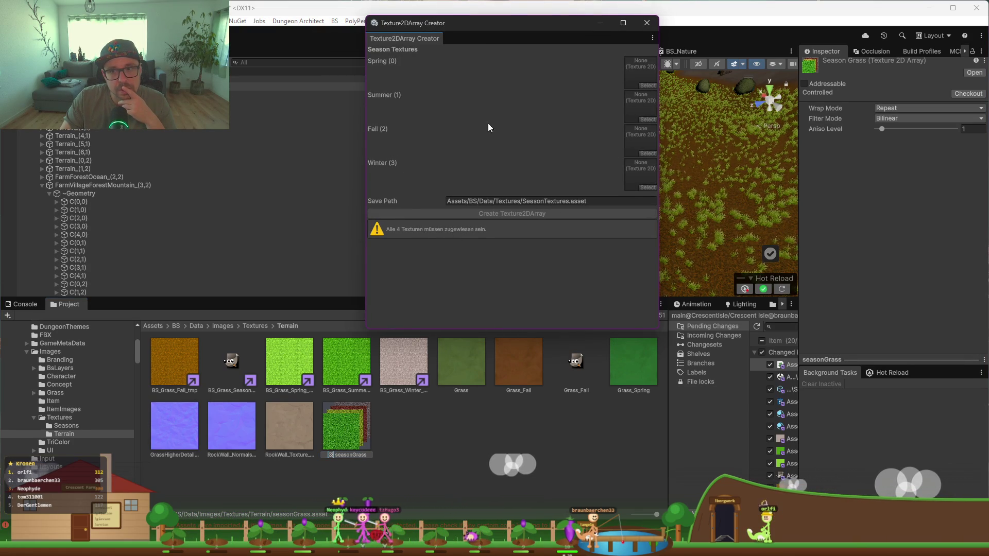
# Step: Drag BS_Grass_Spring, BS_Grass_Summer, BS_Grass_Fall and BS_Grass_Winter into the matching season slots
pyautogui.moveTo(476, 23); pyautogui.dragTo(641, 145)
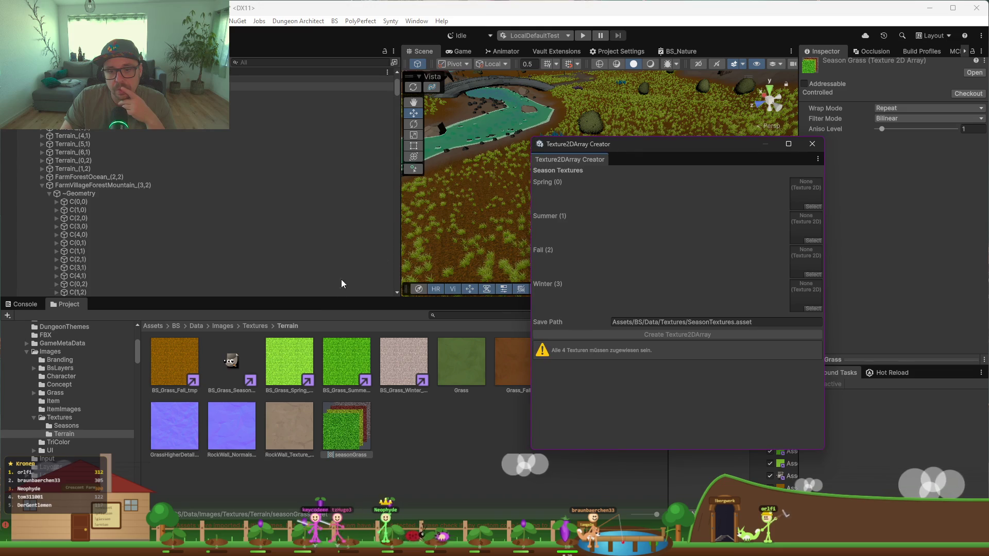
pyautogui.moveTo(297, 361); pyautogui.dragTo(824, 190)
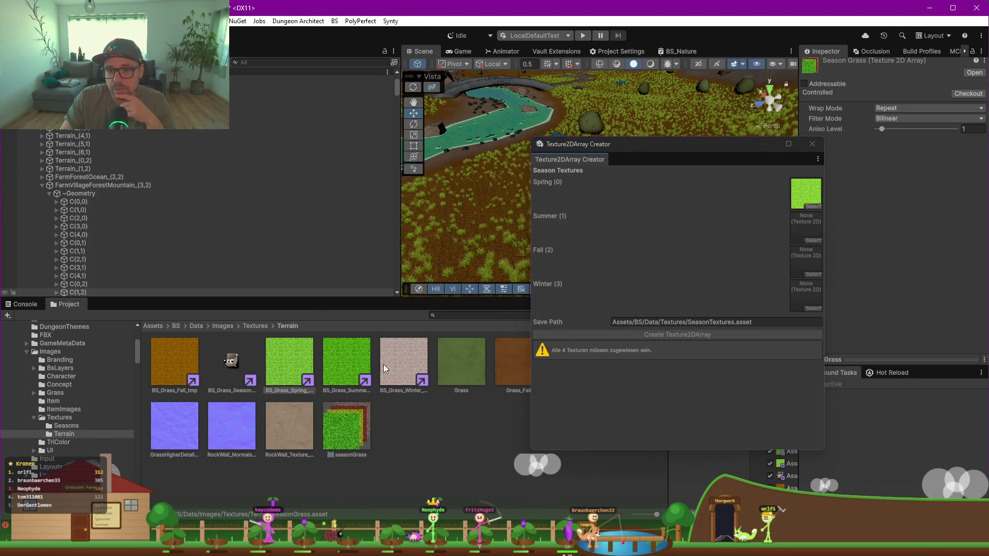
pyautogui.moveTo(347, 375); pyautogui.dragTo(807, 227)
pyautogui.moveTo(190, 359)
pyautogui.mouseDown()
pyautogui.moveTo(783, 278)
pyautogui.moveTo(807, 260)
pyautogui.mouseUp()
pyautogui.moveTo(404, 360); pyautogui.dragTo(806, 296)
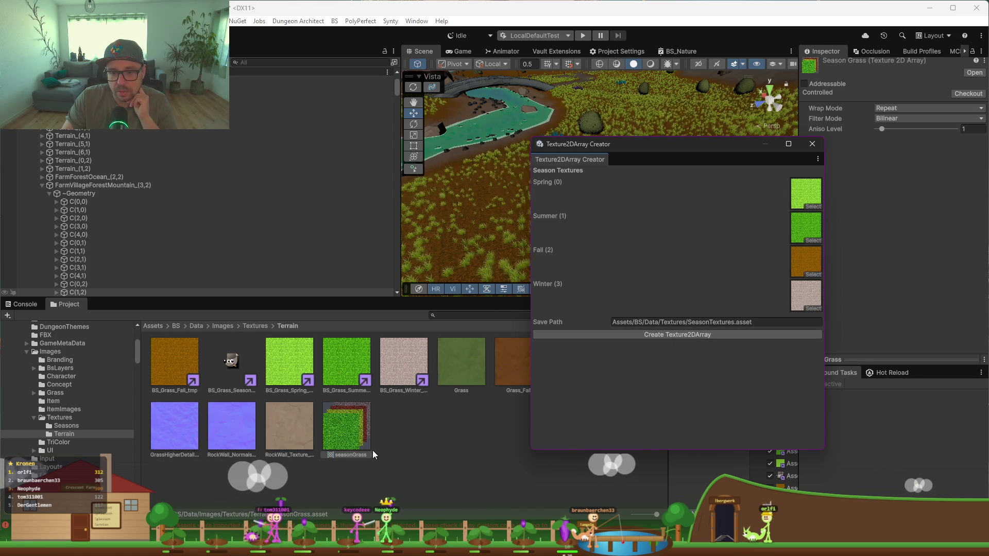
pyautogui.click(734, 322)
# Step: Rename the output file to seasonGrass and try creating the texture array
pyautogui.click(734, 322)
pyautogui.press('BackSpace')
pyautogui.press('BackSpace')
pyautogui.press('BackSpace')
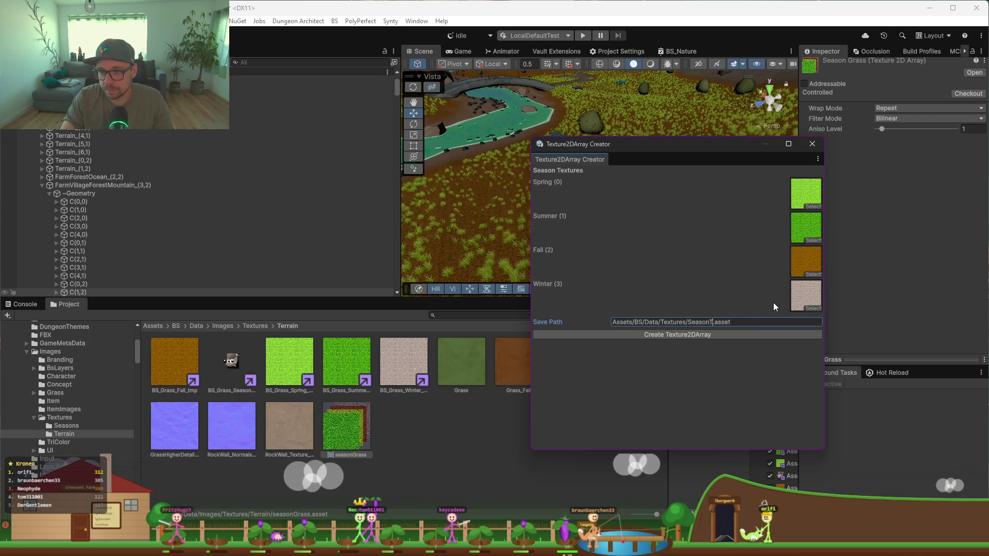
pyautogui.press('BackSpace')
pyautogui.press('BackSpace')
pyautogui.press('BackSpace')
pyautogui.write('season')
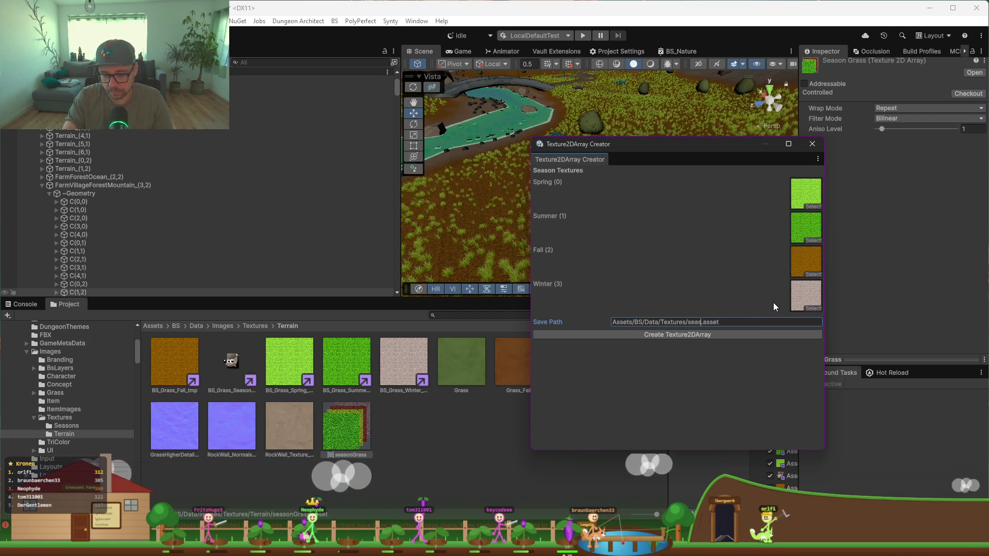
pyautogui.write('Grass')
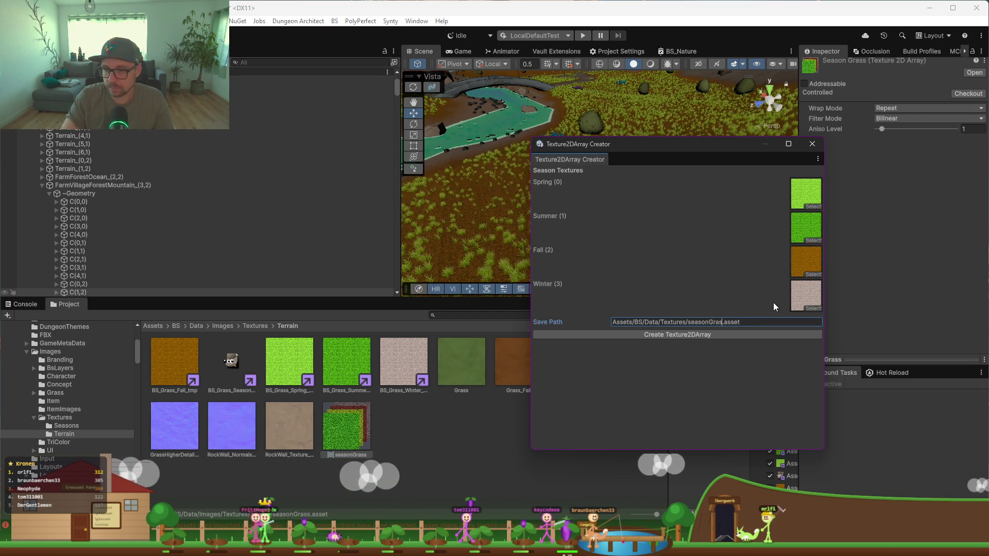
pyautogui.click(678, 334)
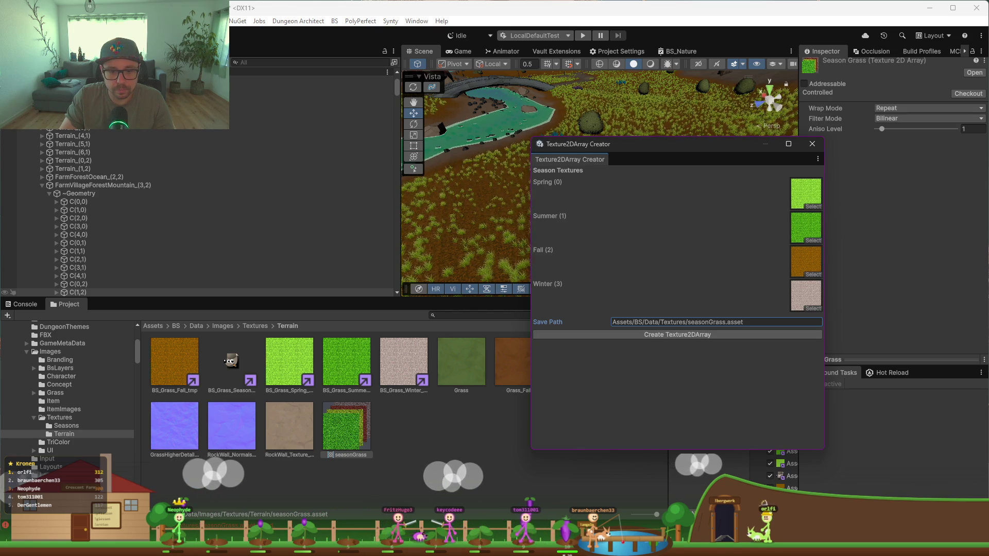
pyautogui.click(691, 335)
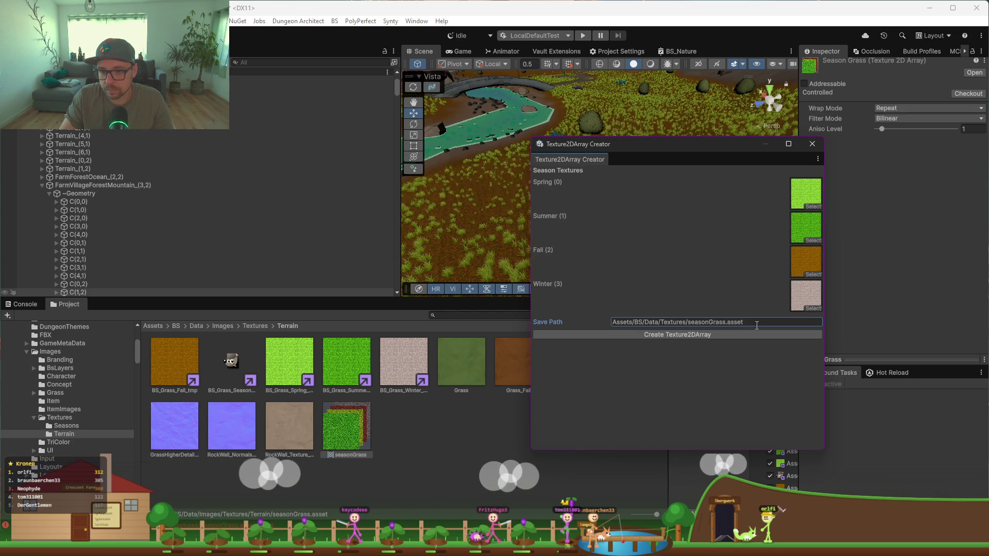
# Step: Change the output name to seasonGrass2 and build the array again
pyautogui.click(727, 323)
pyautogui.click(727, 323)
pyautogui.write('2')
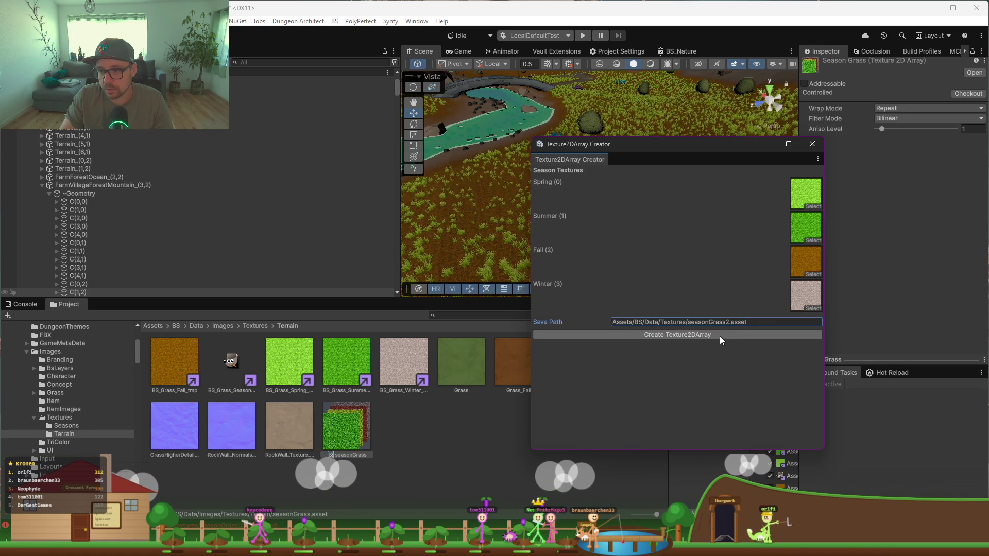
pyautogui.click(719, 337)
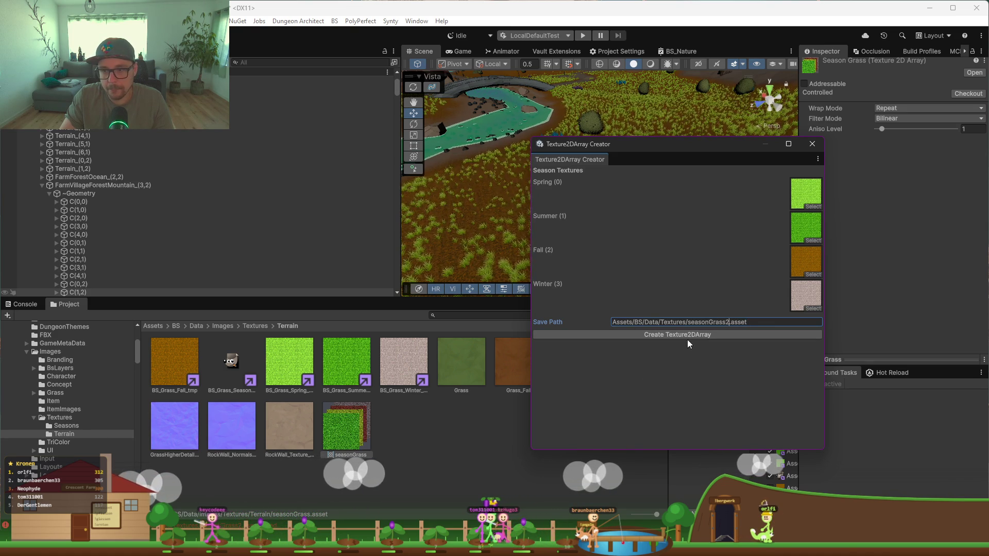
# Step: Paste the seasonGrass asset's copied path as the Terrain save path, build, and inspect the result
pyautogui.rightClick(347, 428)
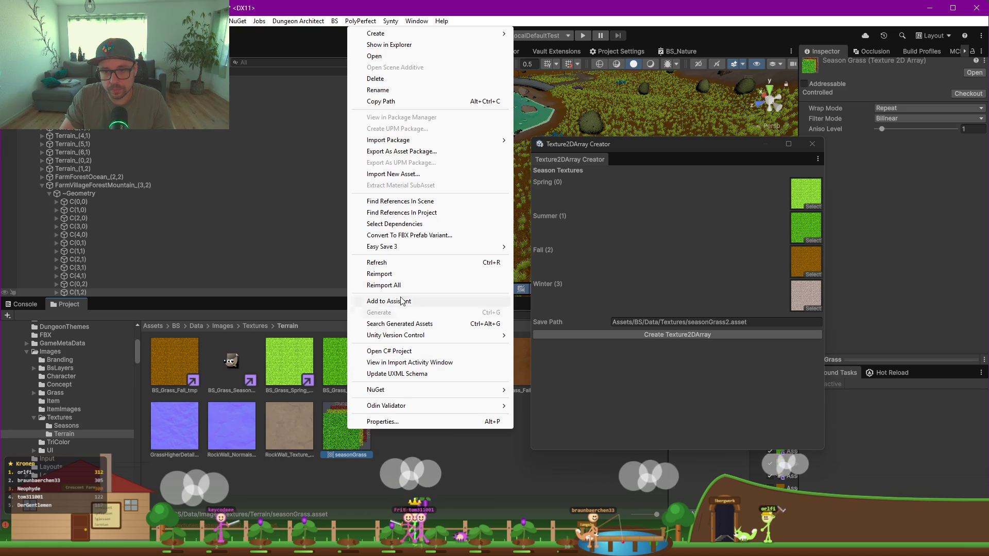
pyautogui.click(392, 101)
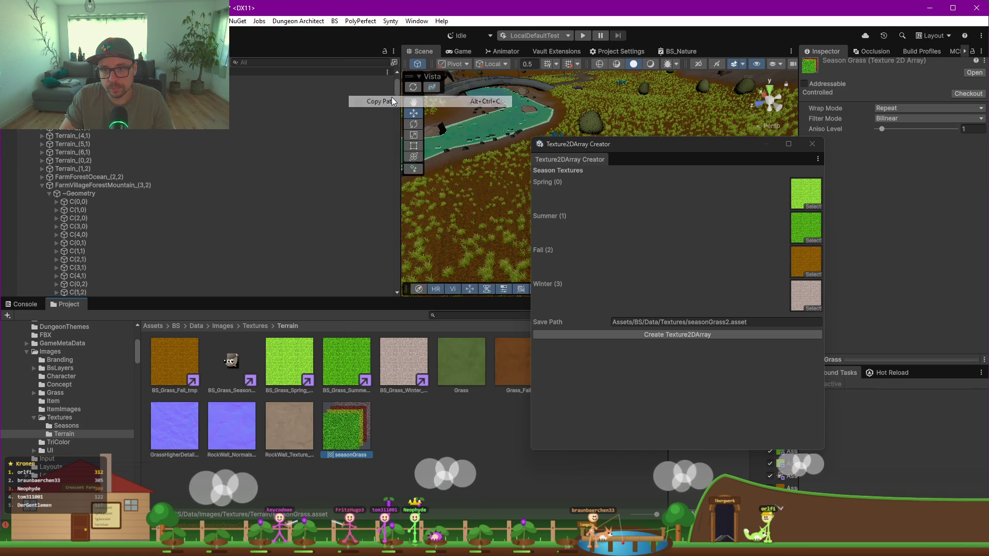
pyautogui.click(688, 322)
pyautogui.click(688, 323)
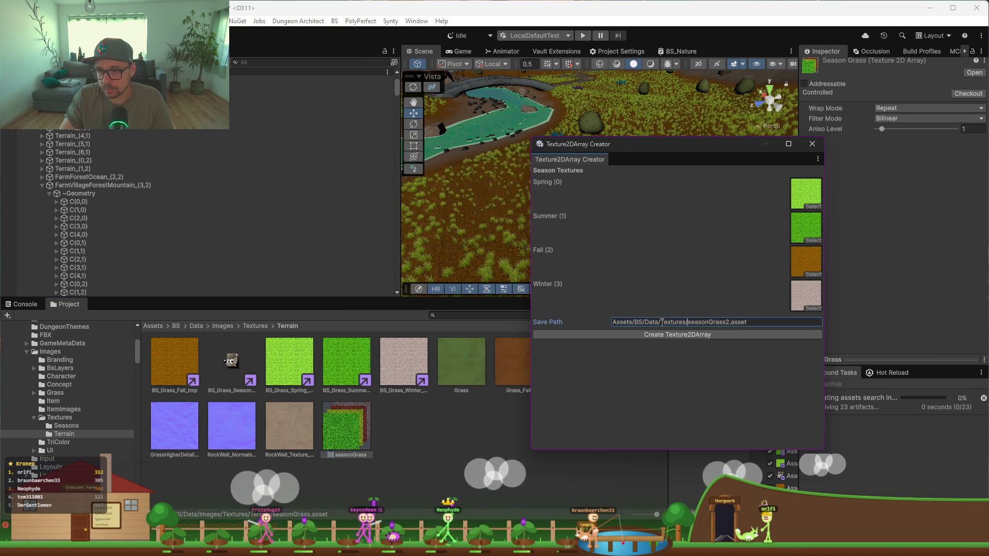
pyautogui.moveTo(668, 322); pyautogui.dragTo(561, 323)
pyautogui.hotkey('ctrl', 'v')
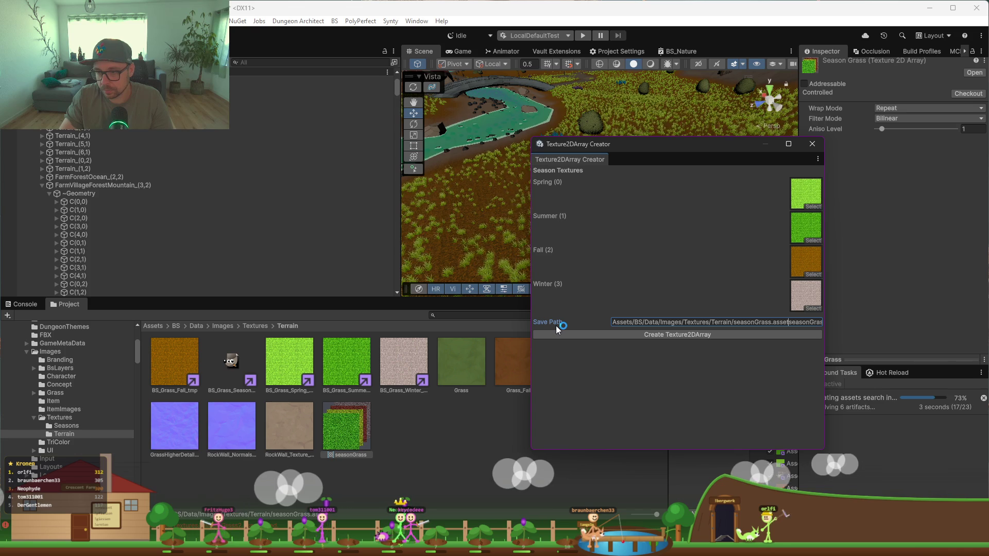
pyautogui.hotkey('shift', 'End')
pyautogui.press('Delete')
pyautogui.click(631, 335)
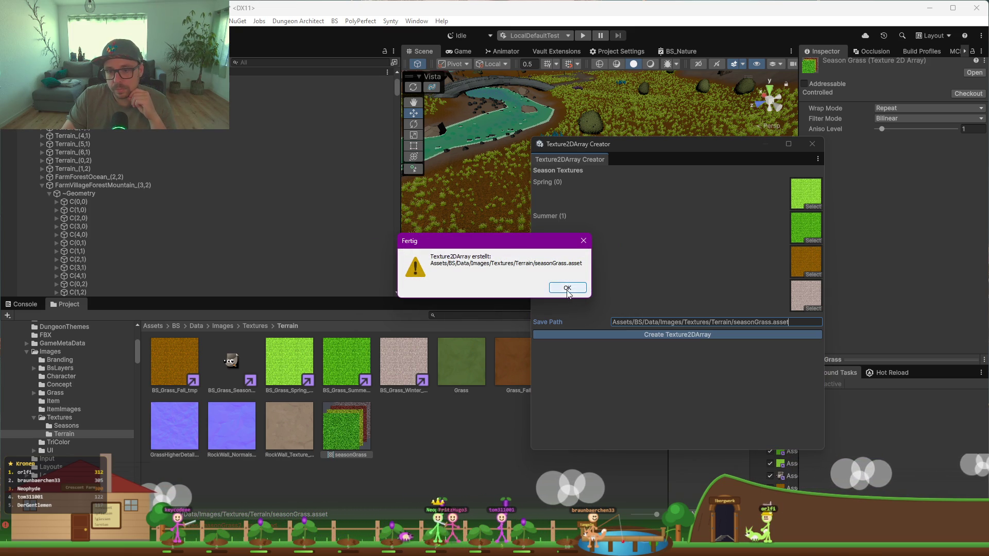
pyautogui.click(567, 287)
pyautogui.click(340, 430)
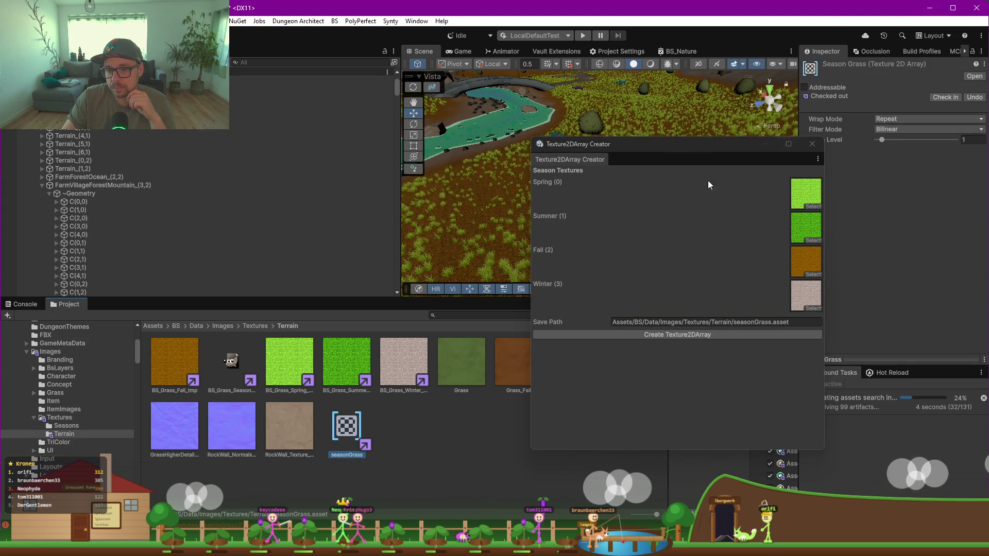
# Step: Check the new Season Grass texture array and close the Texture2DArray Creator
pyautogui.click(346, 428)
pyautogui.moveTo(718, 151)
pyautogui.mouseDown()
pyautogui.moveTo(541, 150)
pyautogui.moveTo(710, 171)
pyautogui.mouseUp()
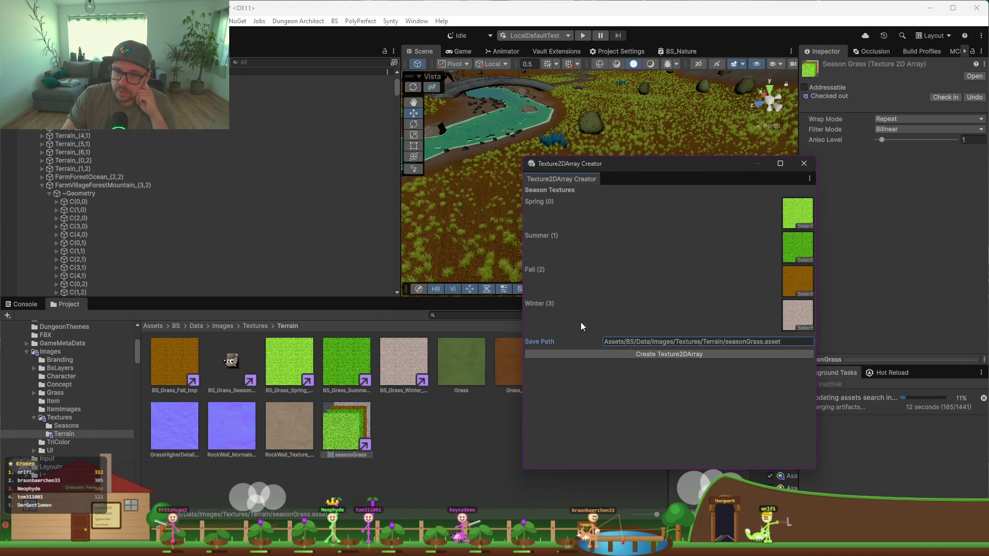
pyautogui.click(803, 162)
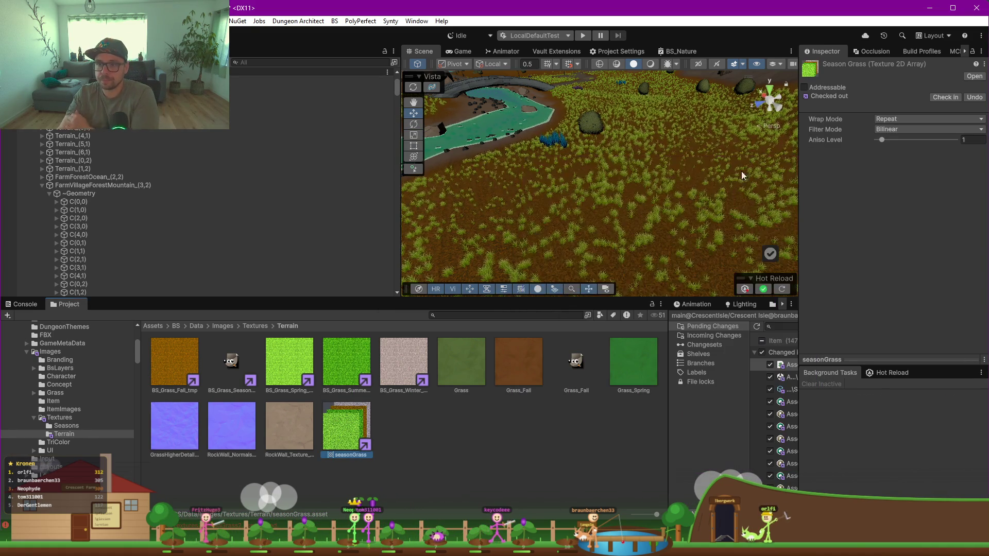
# Step: Inspect terrain chunks C(1,2) and FarmForestOcean_(2,2) in the Scene view, then enter play mode
pyautogui.click(572, 202)
pyautogui.scroll(-10, 601, 218)
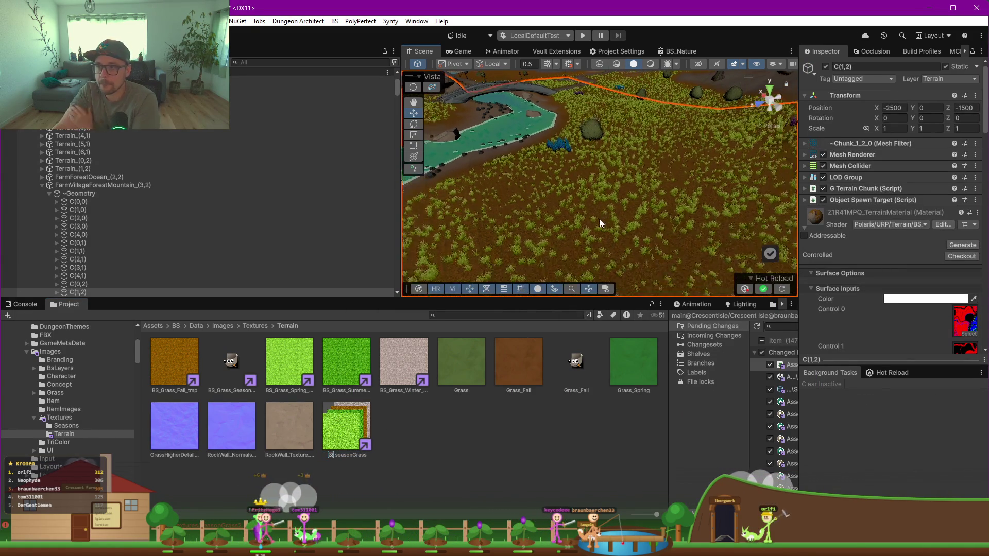
pyautogui.scroll(-3, 582, 223)
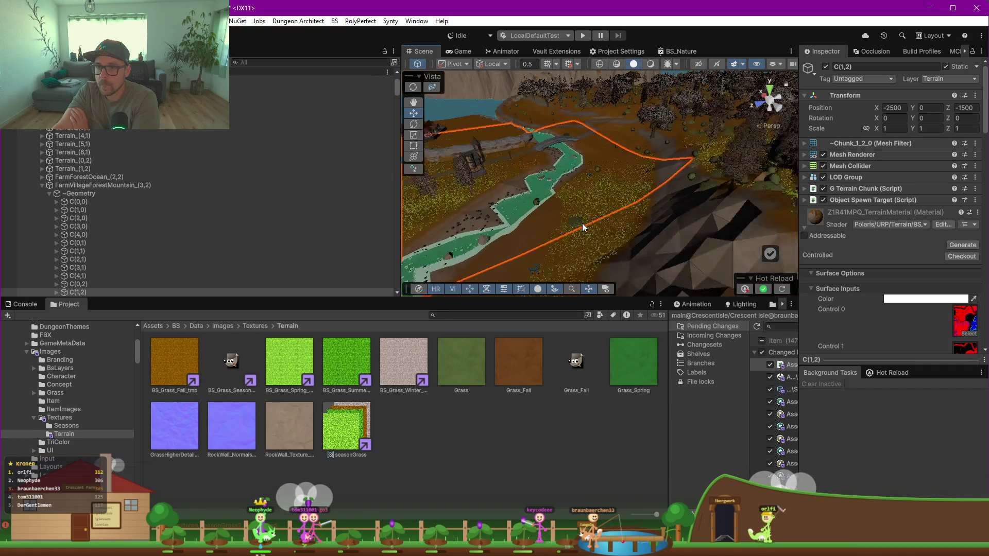
pyautogui.moveTo(540, 202)
pyautogui.mouseDown()
pyautogui.moveTo(508, 210)
pyautogui.moveTo(509, 178)
pyautogui.mouseUp()
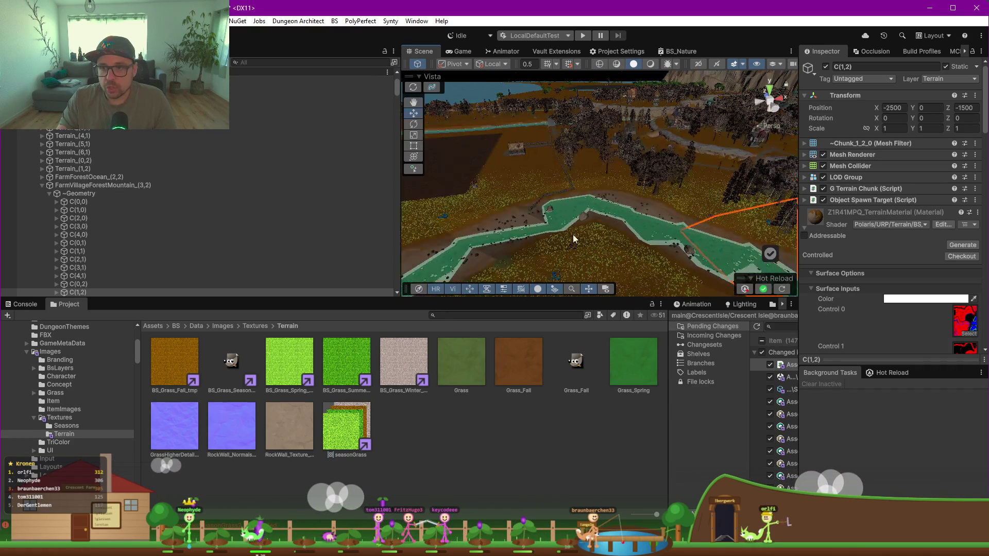
pyautogui.scroll(5, 509, 178)
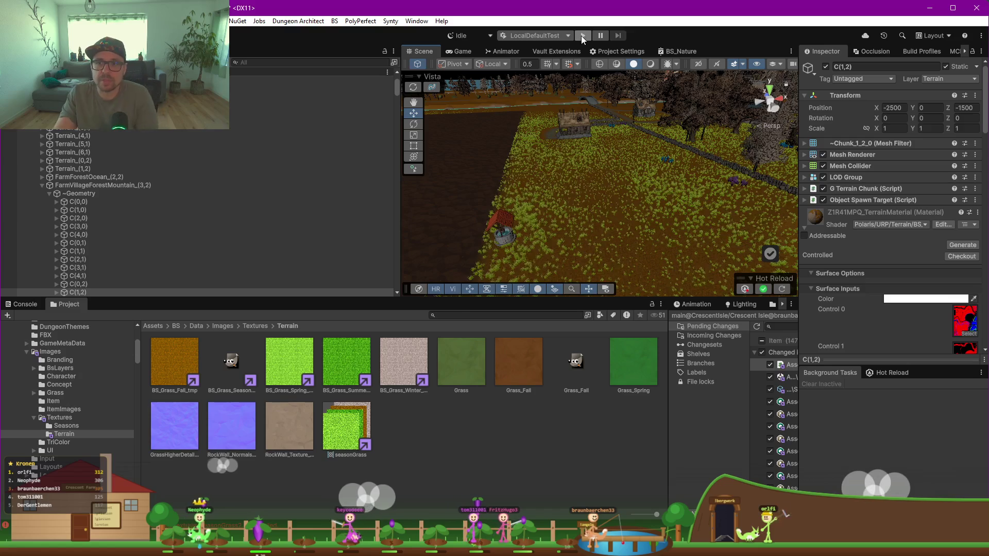
pyautogui.click(190, 176)
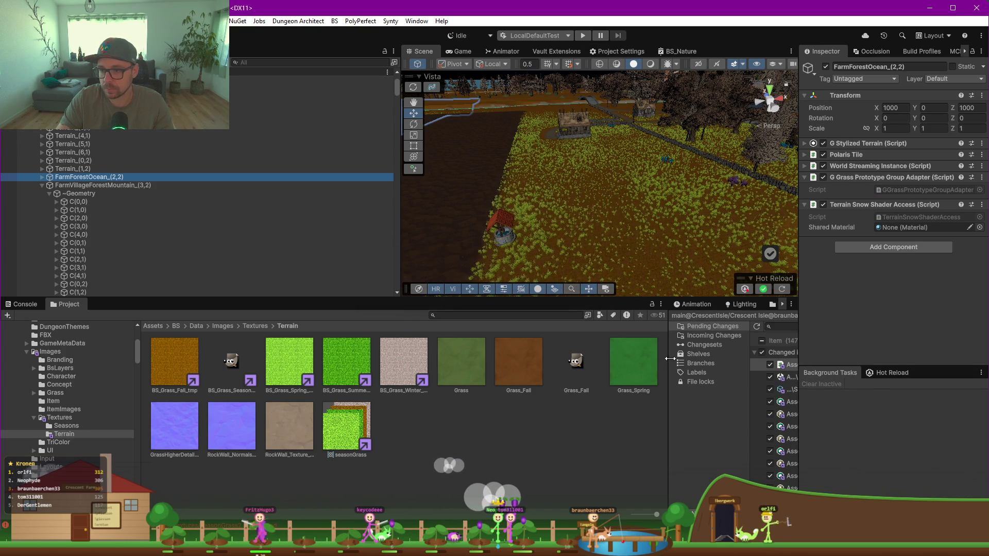
pyautogui.moveTo(668, 357); pyautogui.dragTo(539, 357)
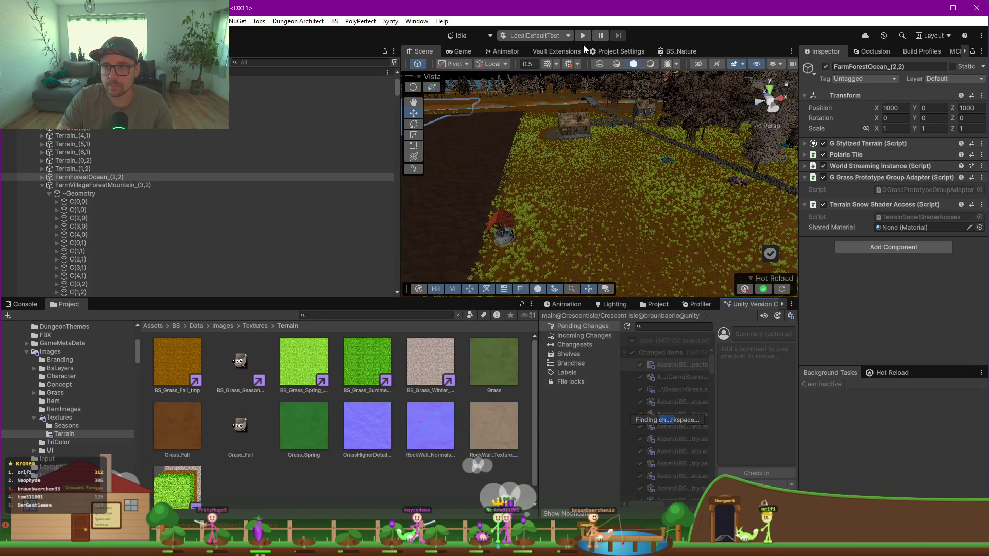
pyautogui.click(583, 35)
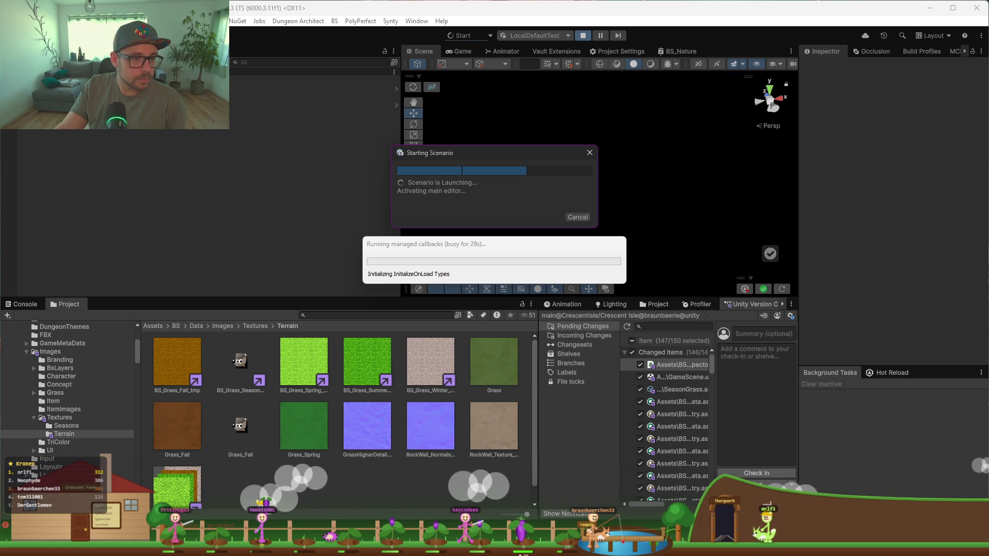
# Step: Wait for the game to finish launching, then maximize the Game view with F10
pyautogui.moveTo(501, 240)
pyautogui.mouseDown()
pyautogui.moveTo(520, 221)
pyautogui.moveTo(499, 224)
pyautogui.mouseUp()
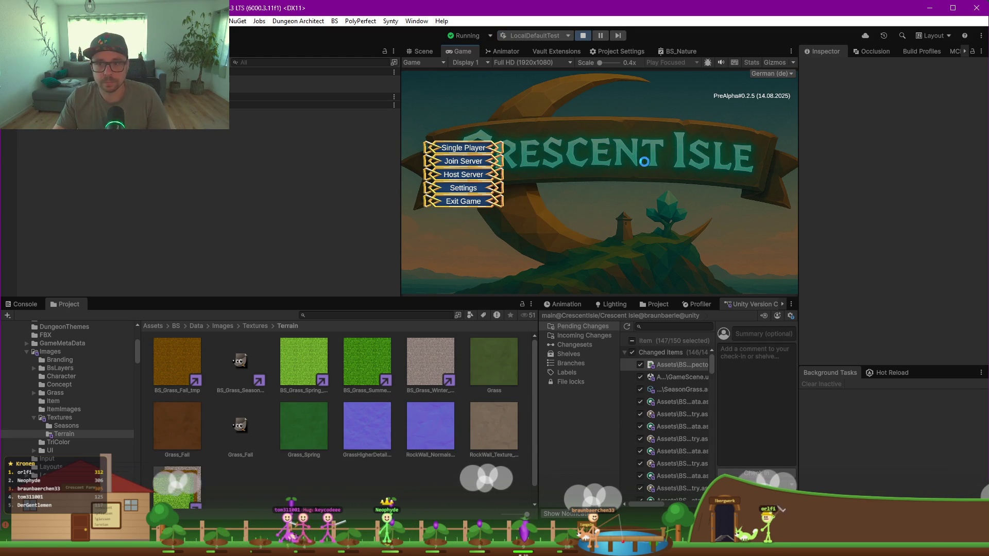
pyautogui.press('F10')
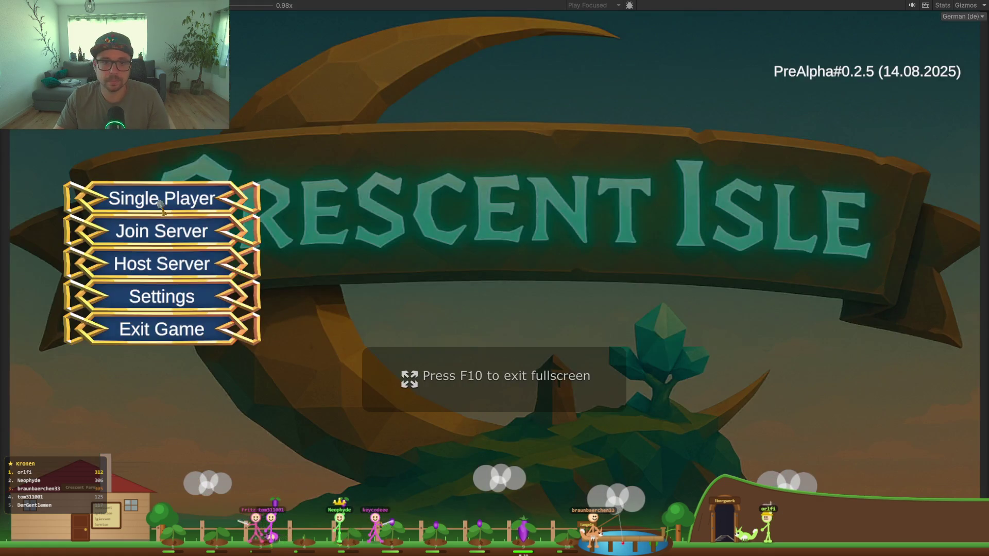
# Step: Load the first save slot into the autumn forest and bring up the pause menu
pyautogui.click(444, 112)
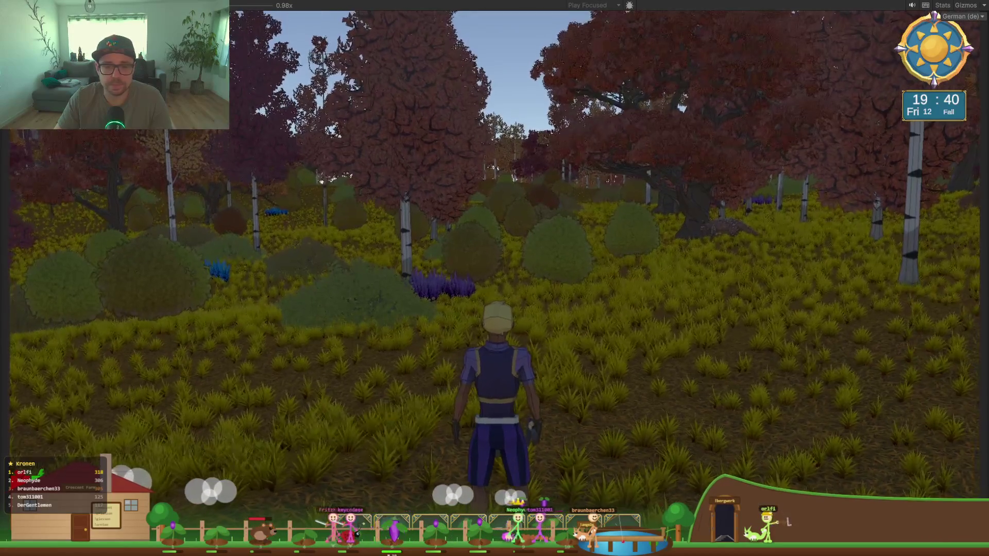
pyautogui.press('Escape')
# Step: Set the in-game Month to 3 in the debug panel and return to the game
pyautogui.click(517, 180)
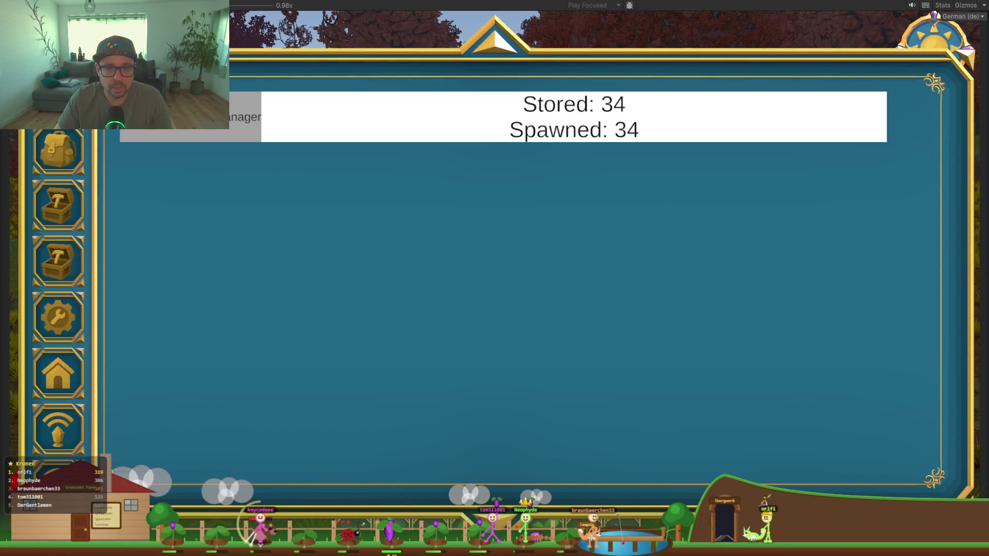
pyautogui.click(457, 129)
pyautogui.write('3')
pyautogui.click(469, 169)
pyautogui.press('Escape')
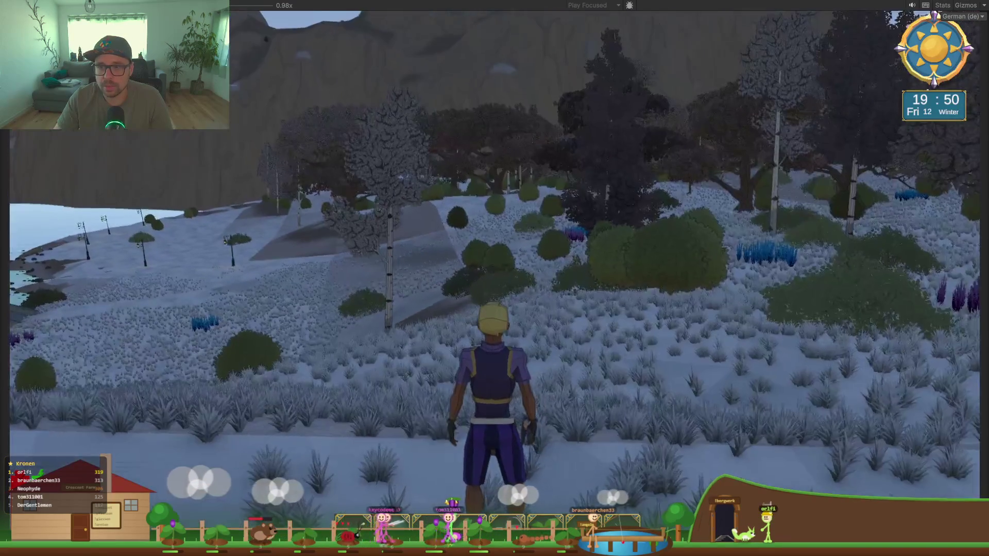
# Step: Run across the snowy field, slope and forest to view the winter grass
pyautogui.press('w')
pyautogui.press('w')
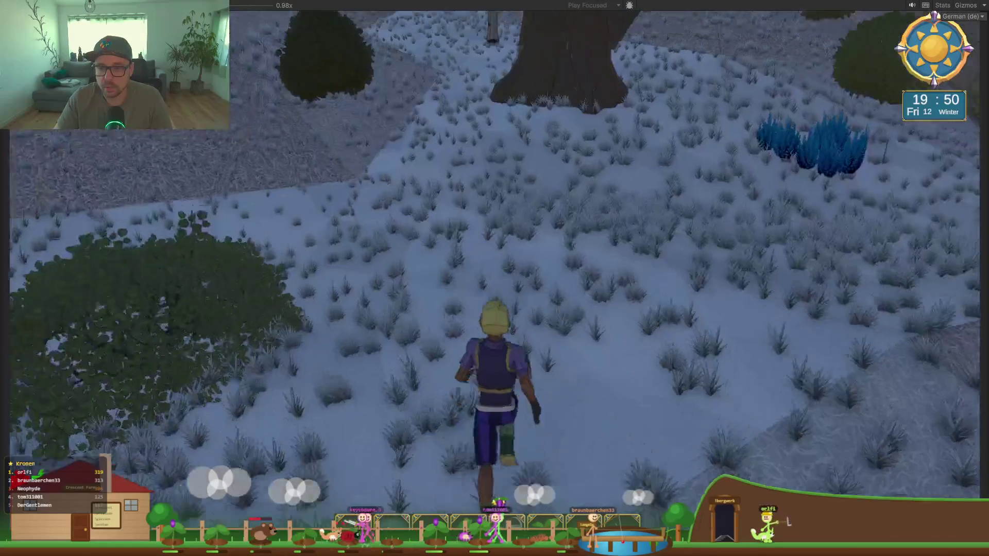
pyautogui.press('w')
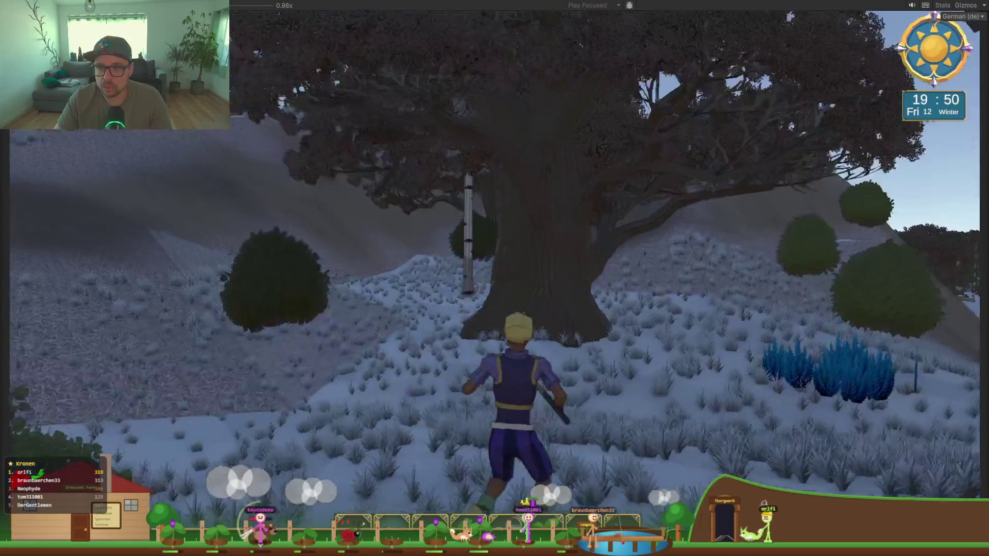
pyautogui.press('w')
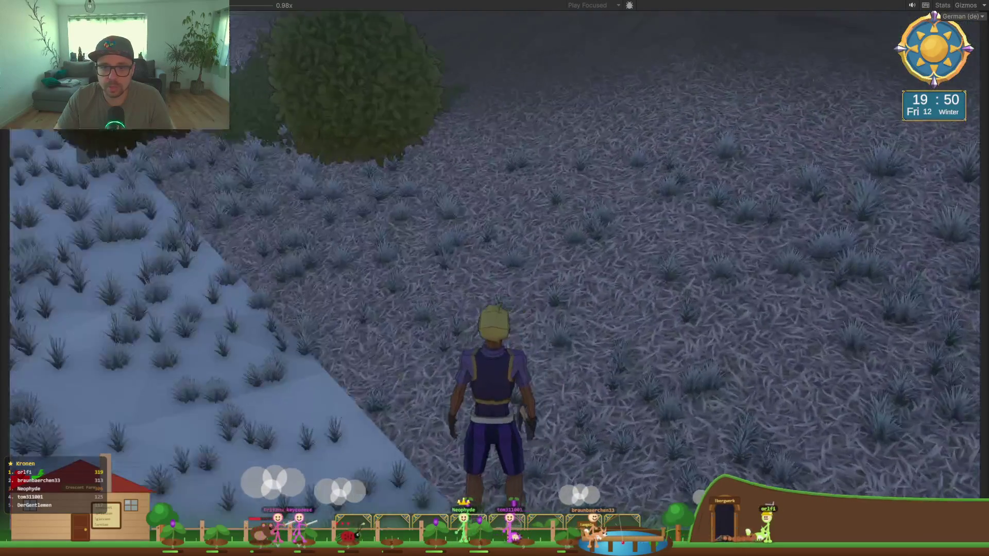
pyautogui.press('w')
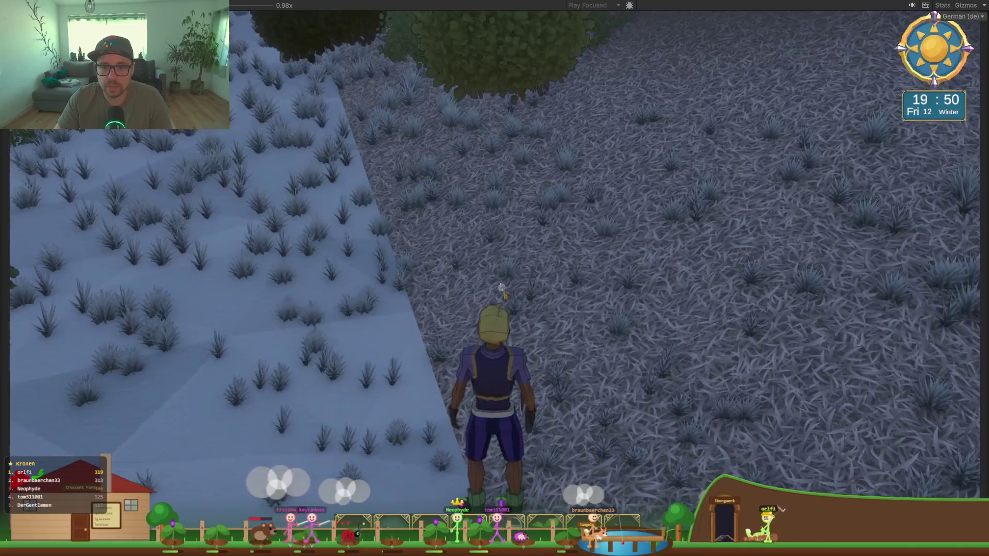
pyautogui.moveTo(395, 237); pyautogui.dragTo(12, 138)
pyautogui.press('w')
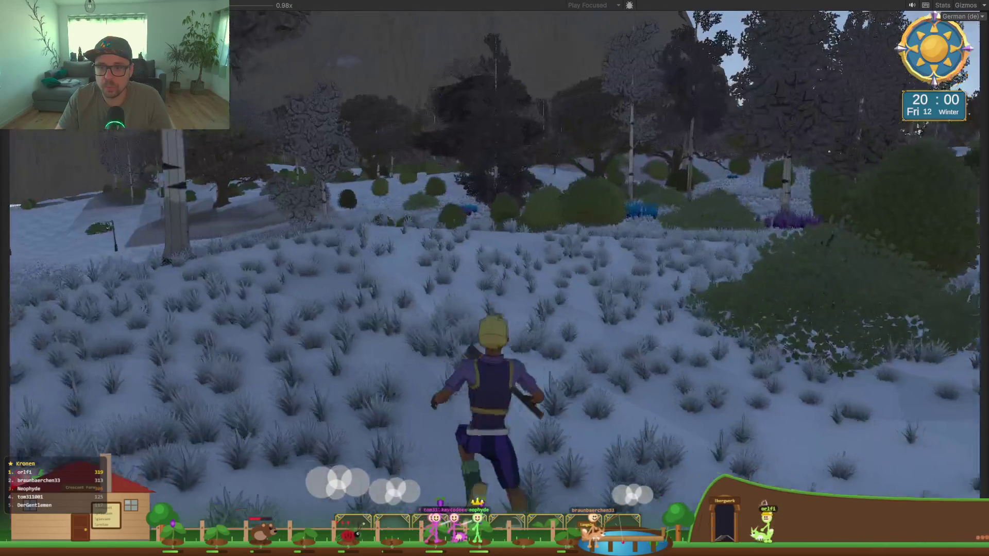
pyautogui.press('w')
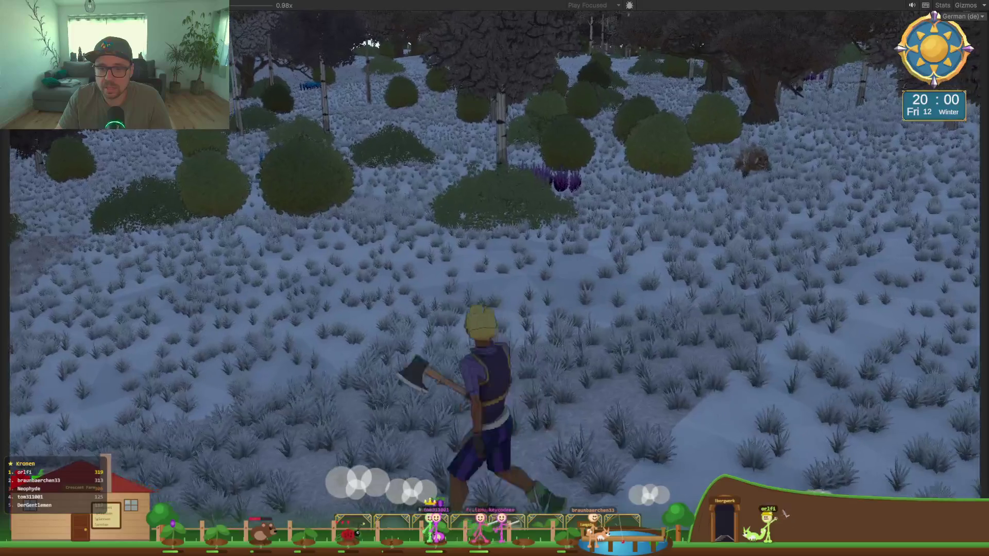
pyautogui.press('w')
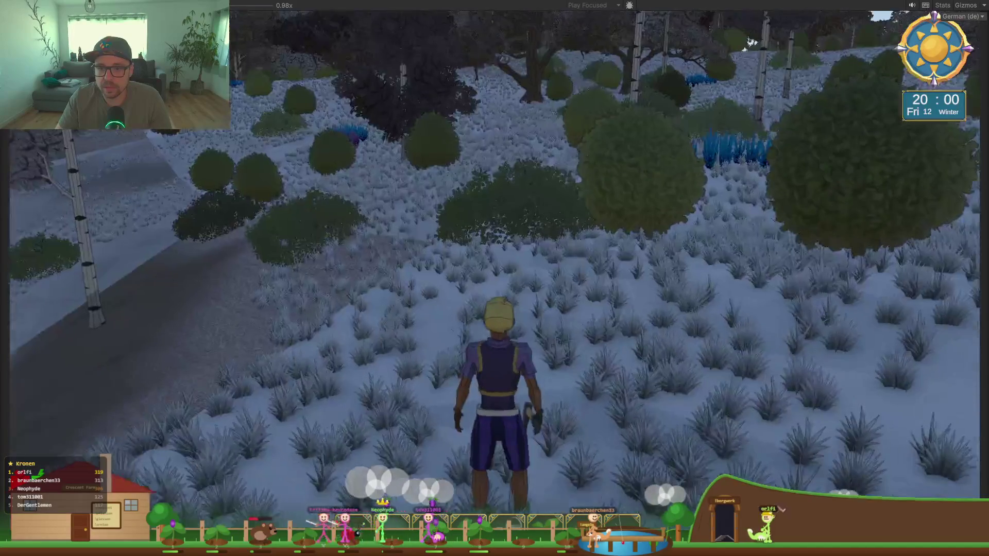
pyautogui.press('w')
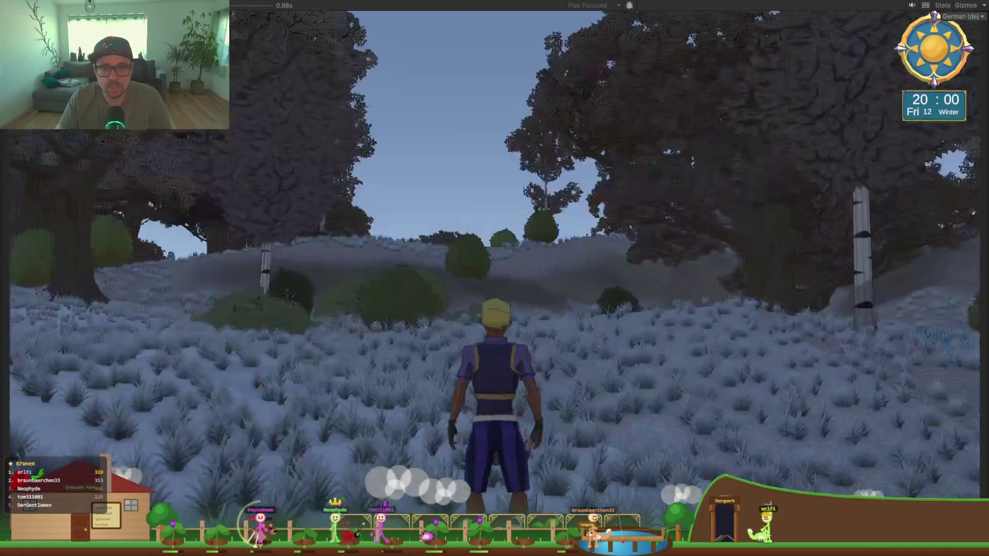
pyautogui.press('w')
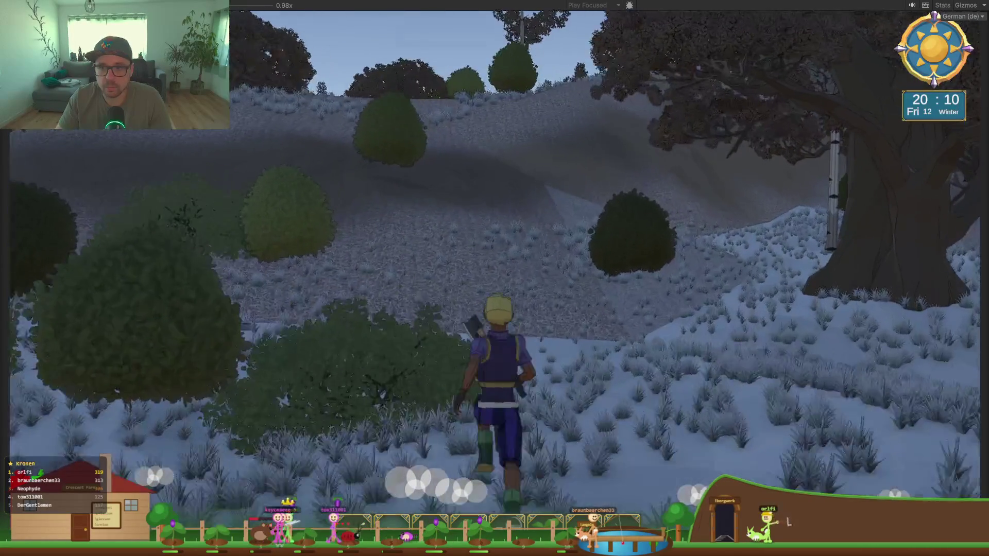
pyautogui.press('w')
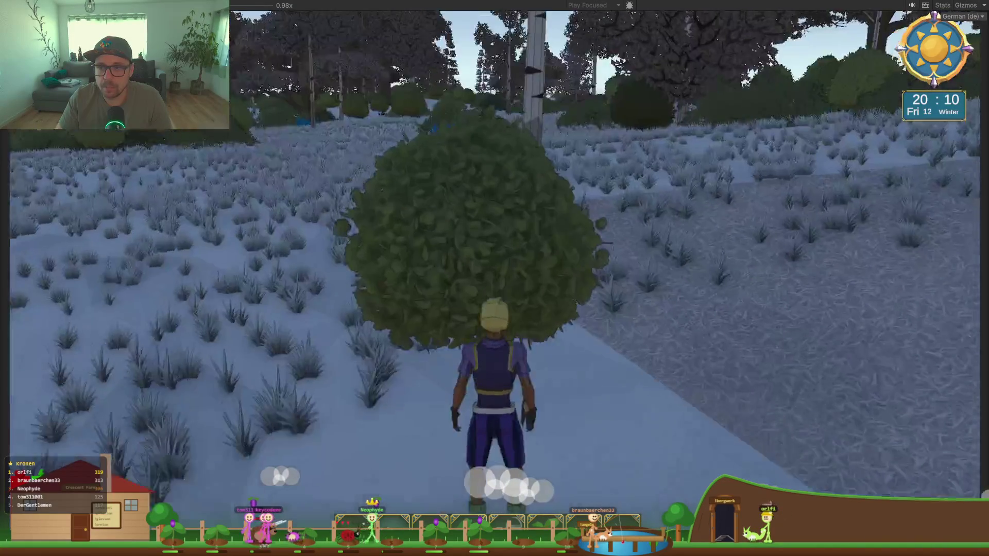
pyautogui.press('w')
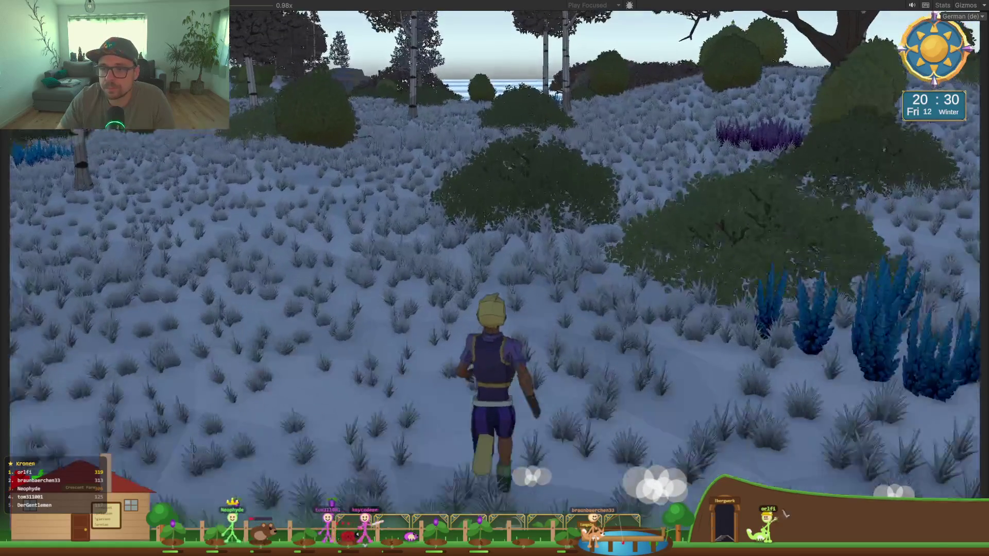
pyautogui.press('w')
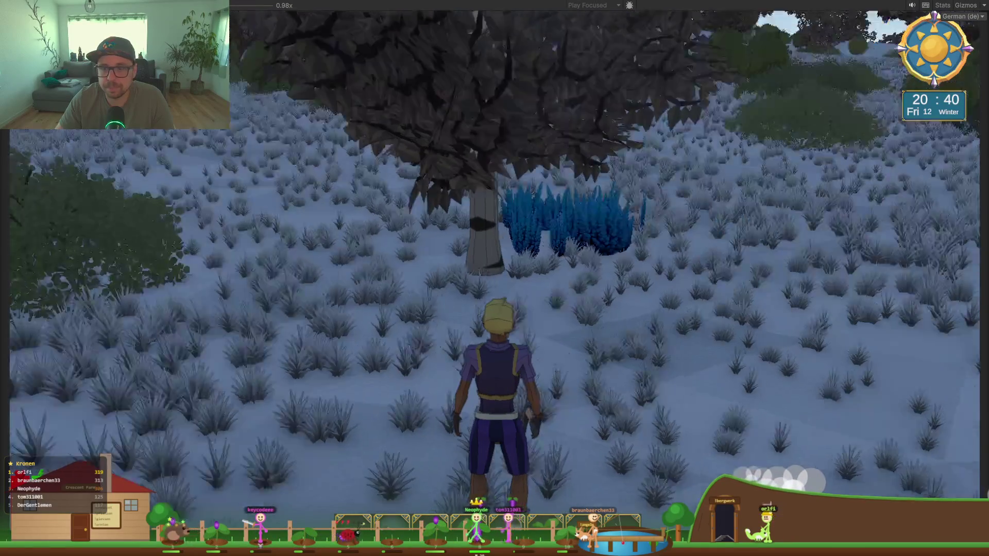
# Step: Run uphill through the snowy forest to overlook the village, lighthouse and river, then pause
pyautogui.press('w')
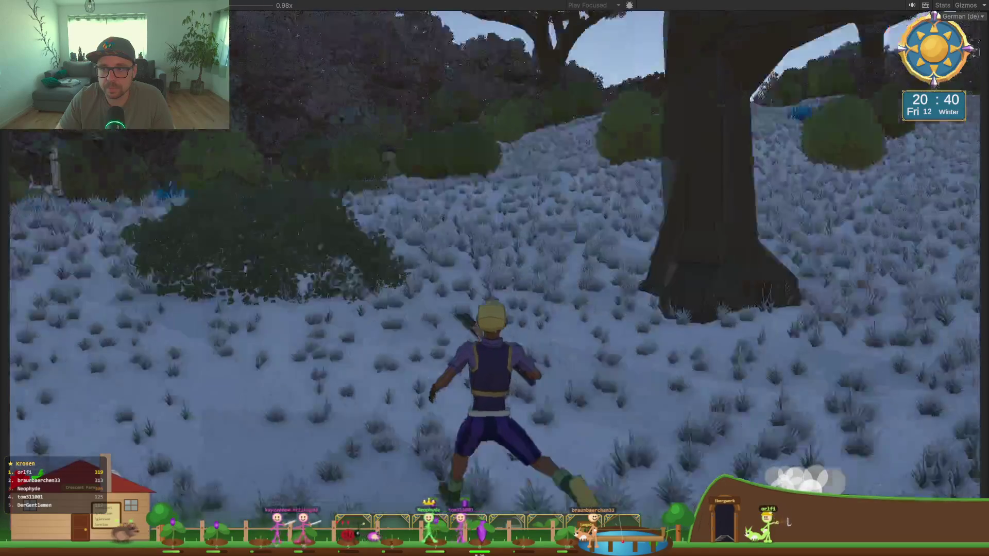
pyautogui.press('w')
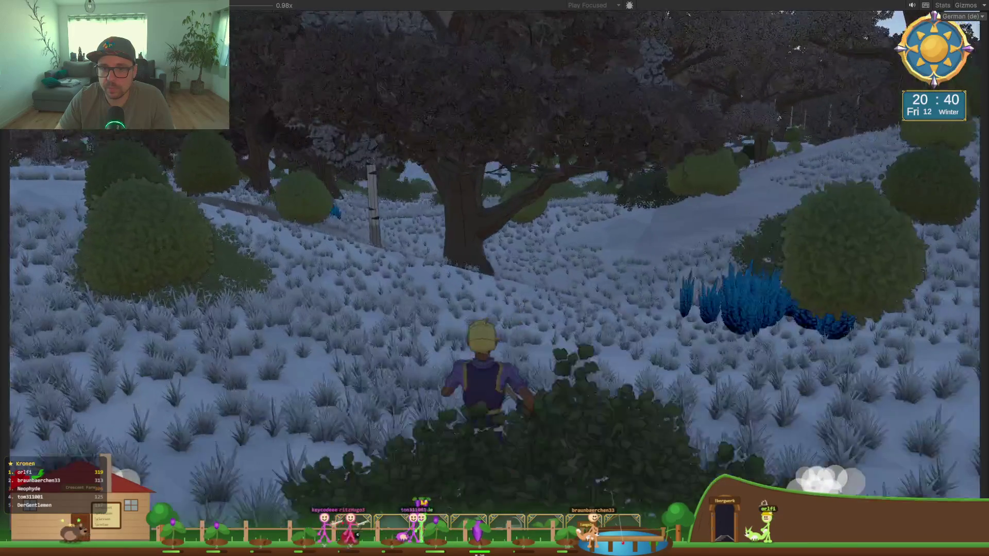
pyautogui.press('w')
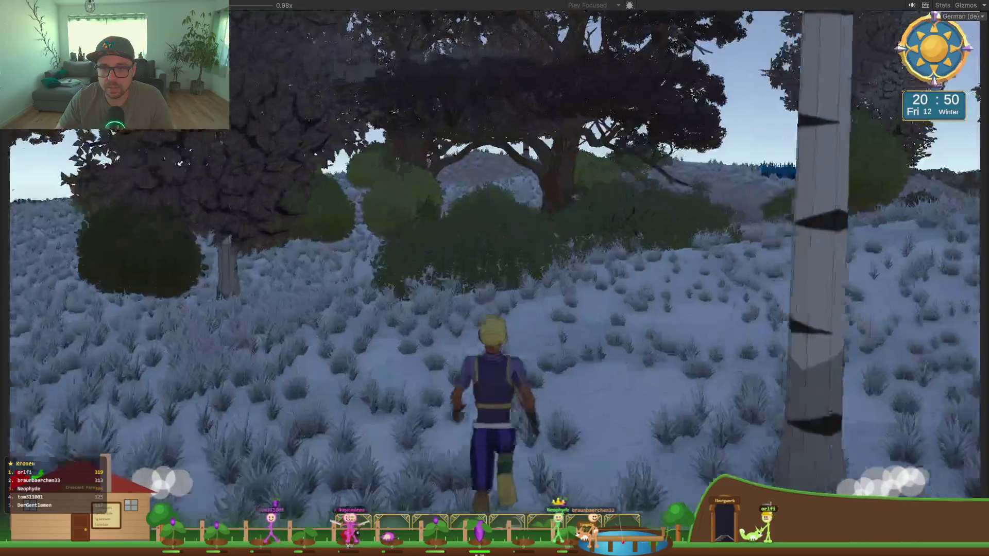
pyautogui.press('w')
pyautogui.press('w')
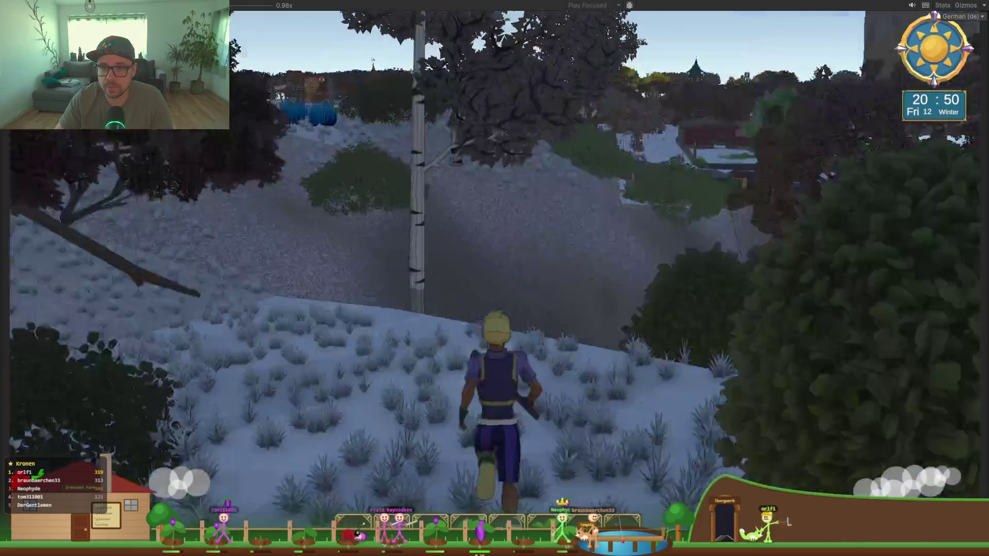
pyautogui.press('w')
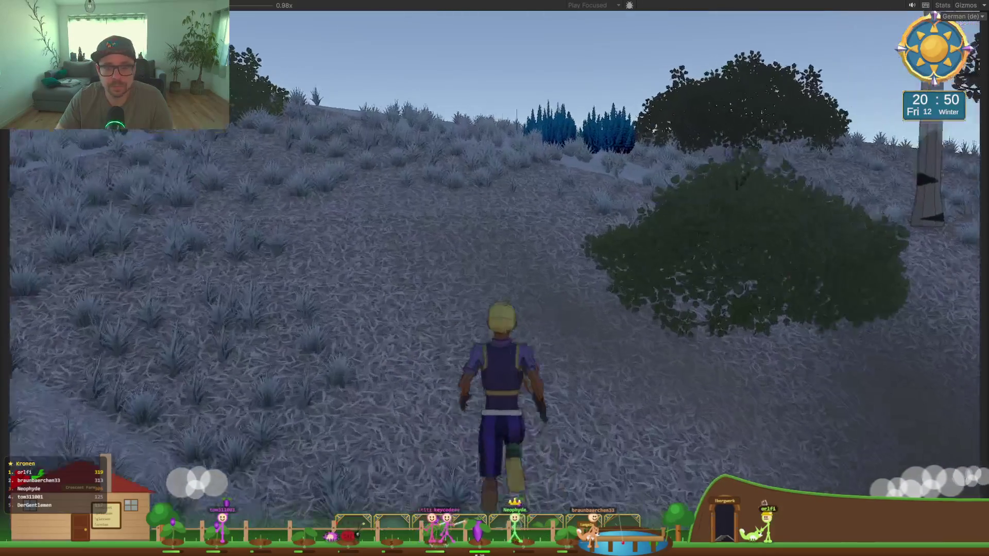
pyautogui.press('w')
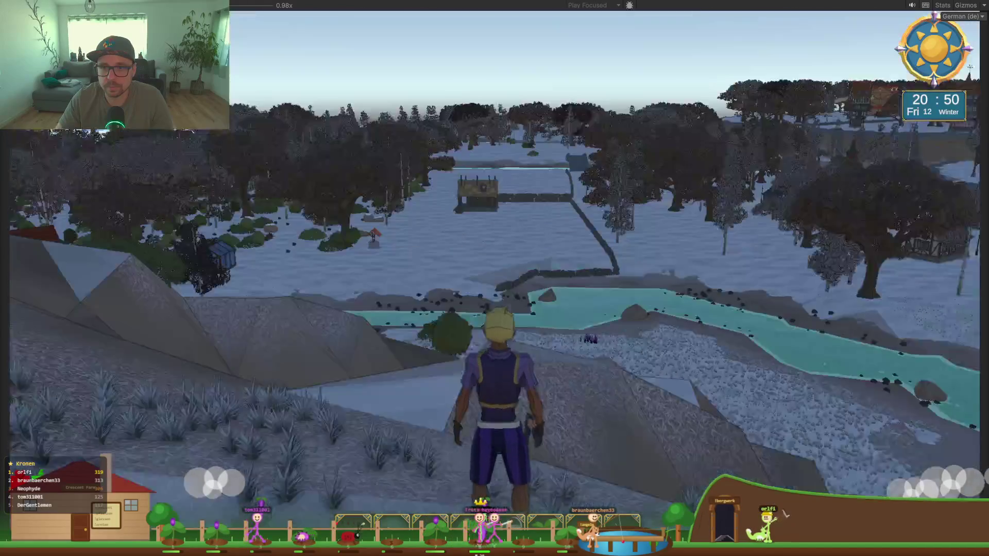
pyautogui.press('w')
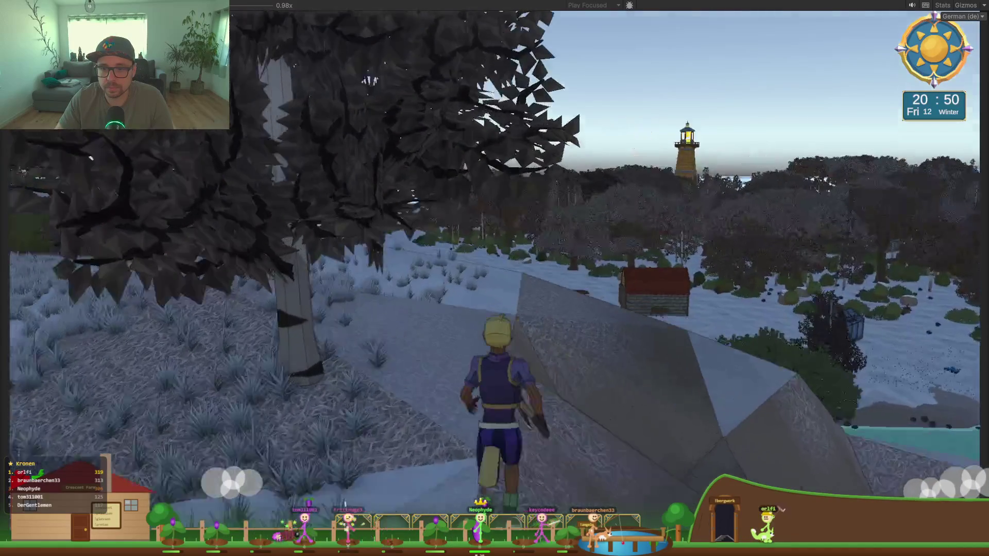
pyautogui.press('w')
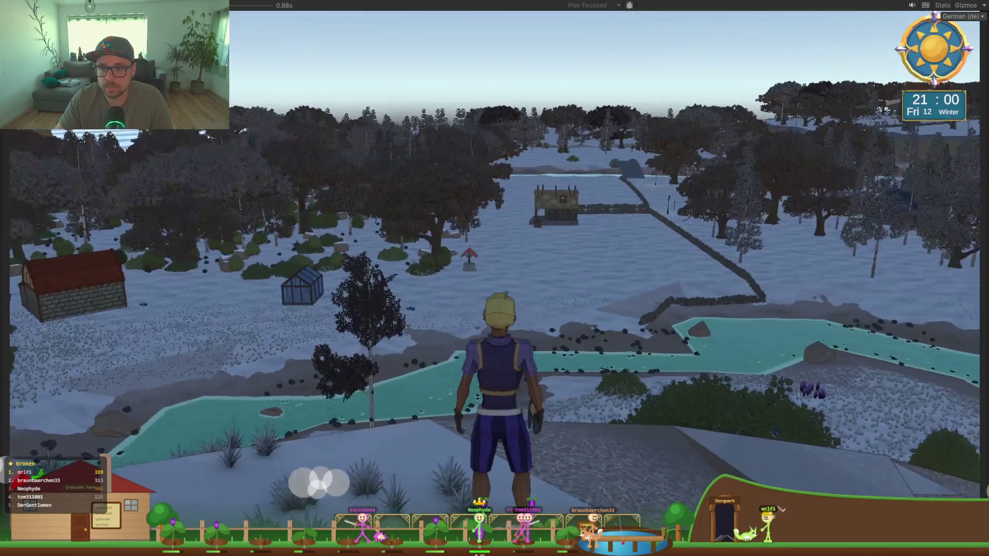
pyautogui.press('Escape')
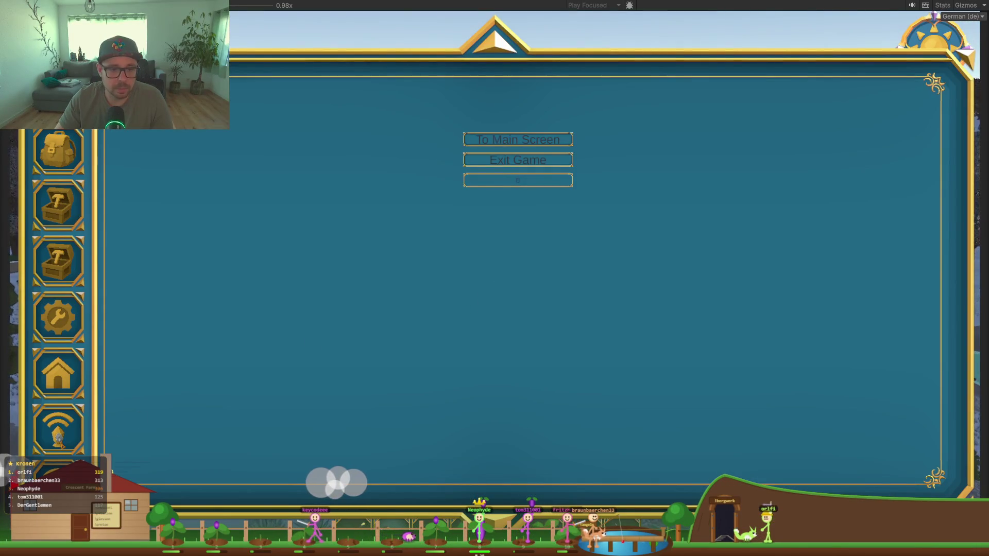
# Step: Set the season value to 1 in the debug panel and return to the game
pyautogui.click(518, 180)
pyautogui.click(477, 125)
pyautogui.write('1')
pyautogui.click(474, 176)
pyautogui.press('Escape')
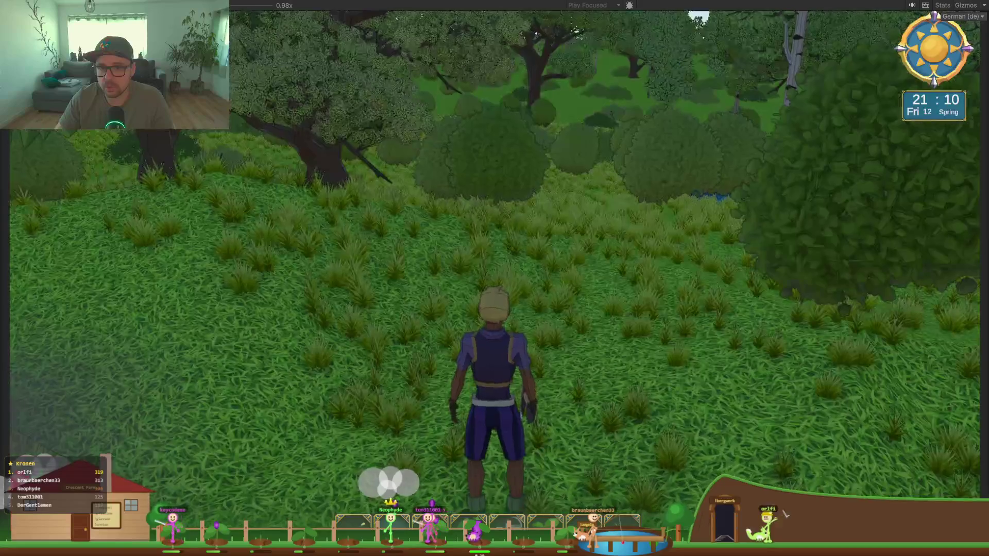
# Step: Run through the green spring forest into the open meadow
pyautogui.press('w')
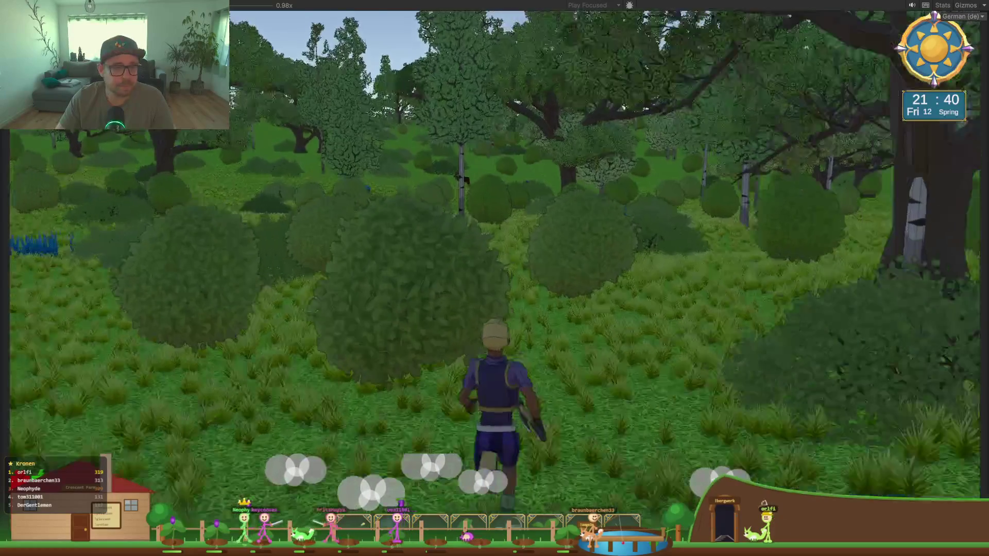
pyautogui.press('w')
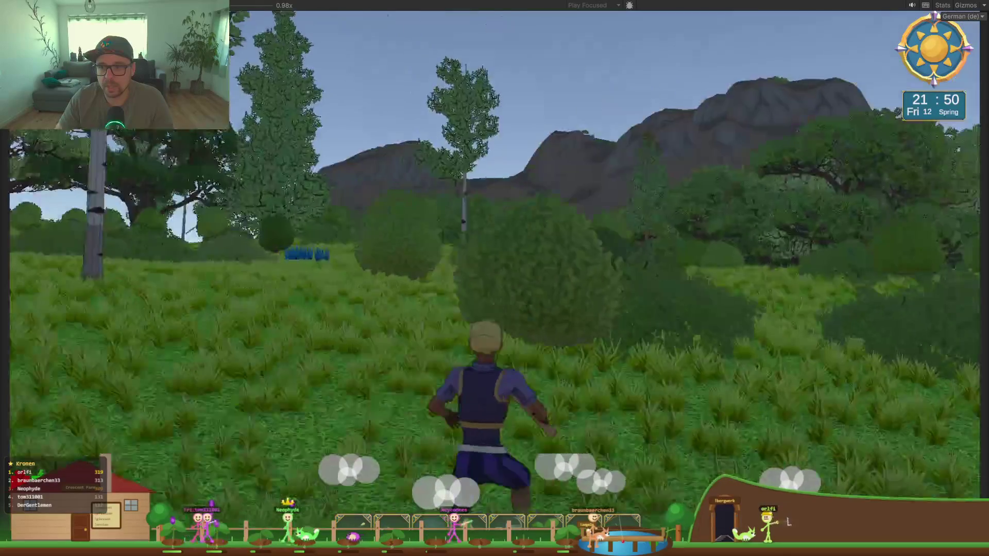
pyautogui.press('w')
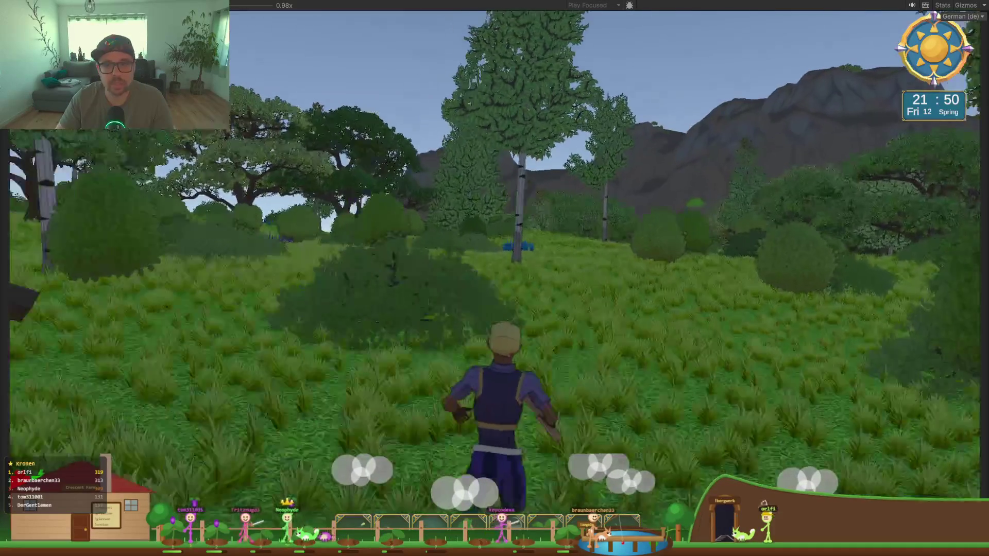
pyautogui.press('w')
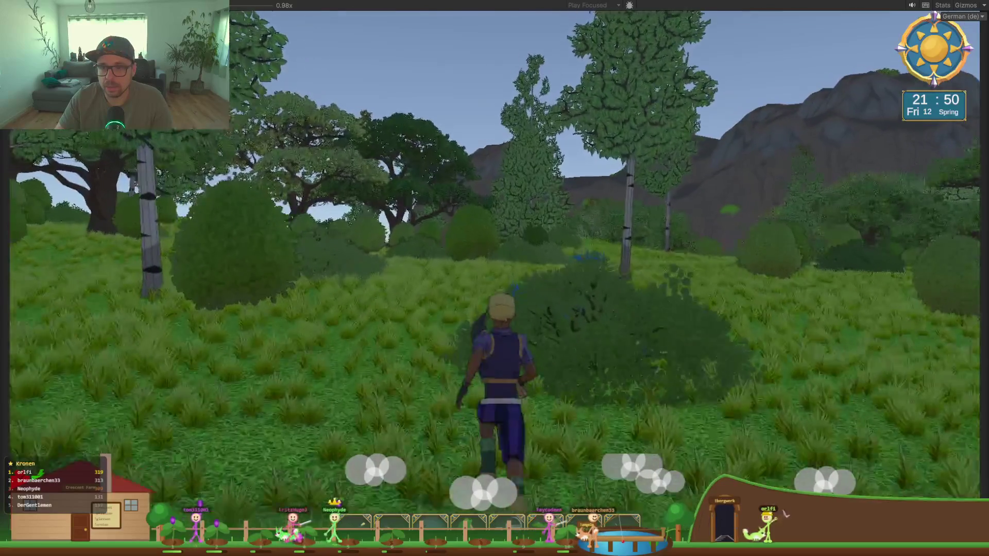